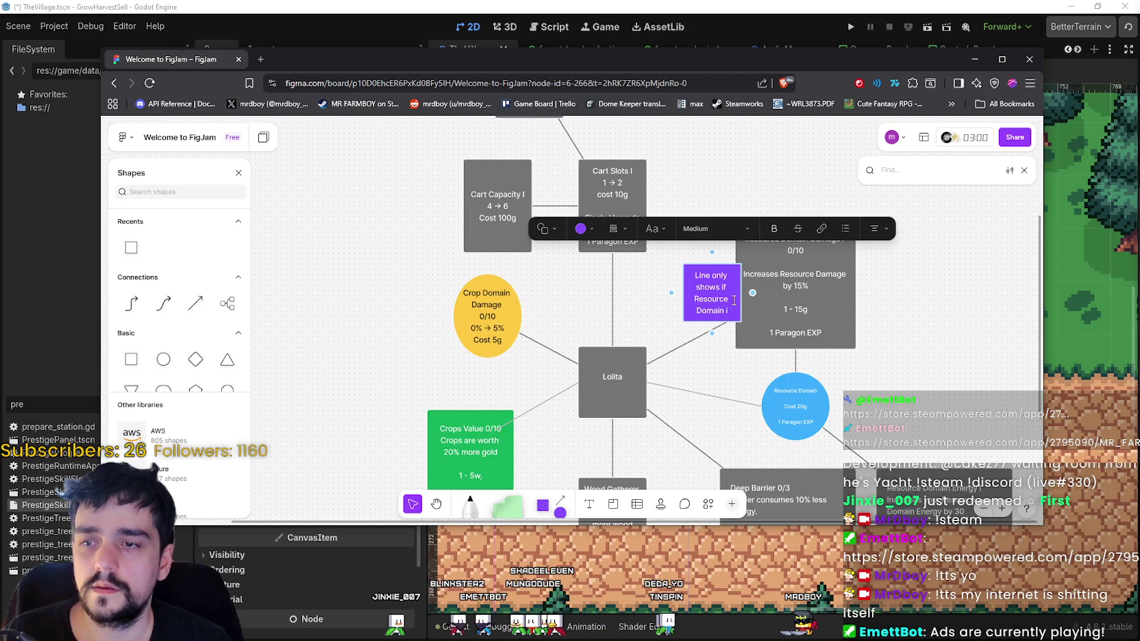
- Delete the purple sticky note from the board
key("Escape")
key("Delete")
scroll(719, 342, "up", 1)
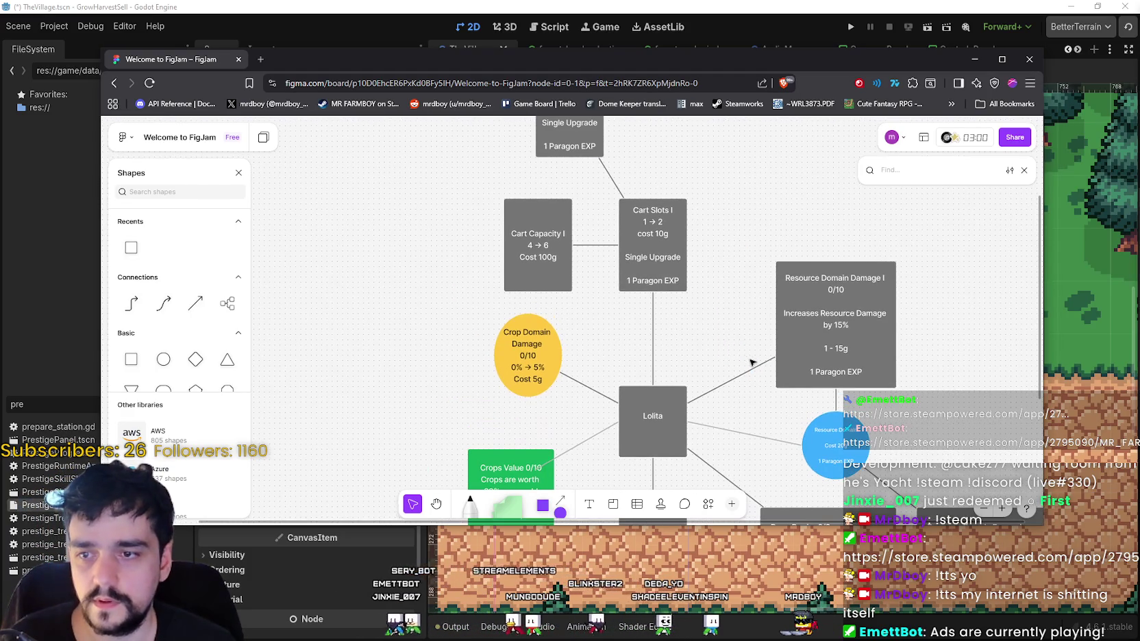
- Give the Lolita–Resource Domain Damage connector an arrowhead pointing into Lolita
left_click(732, 379)
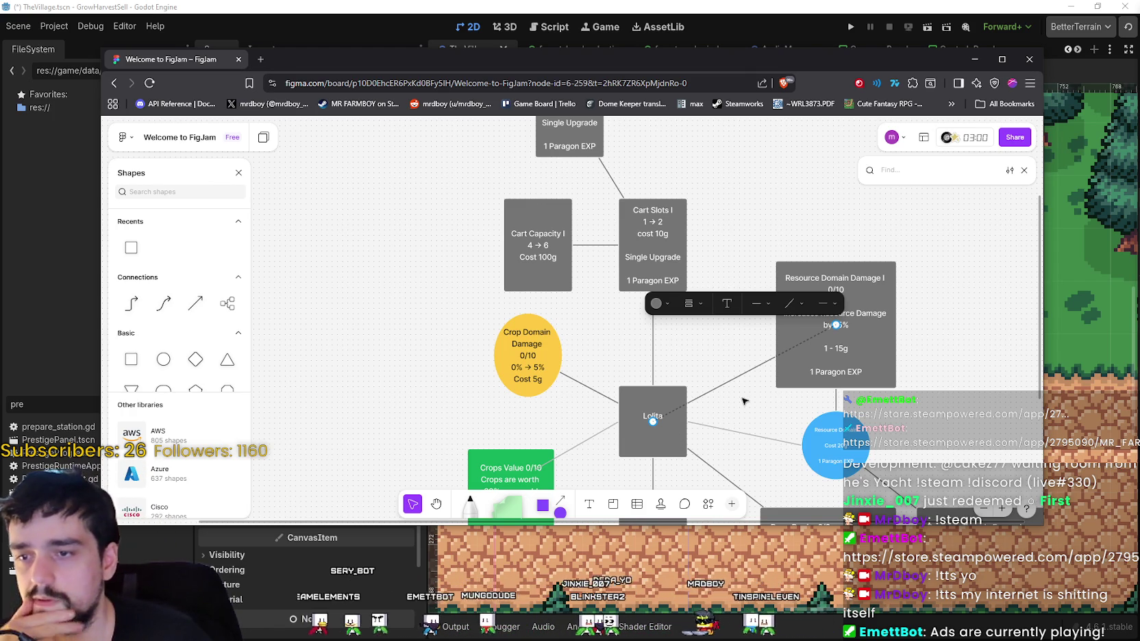
left_click(827, 303)
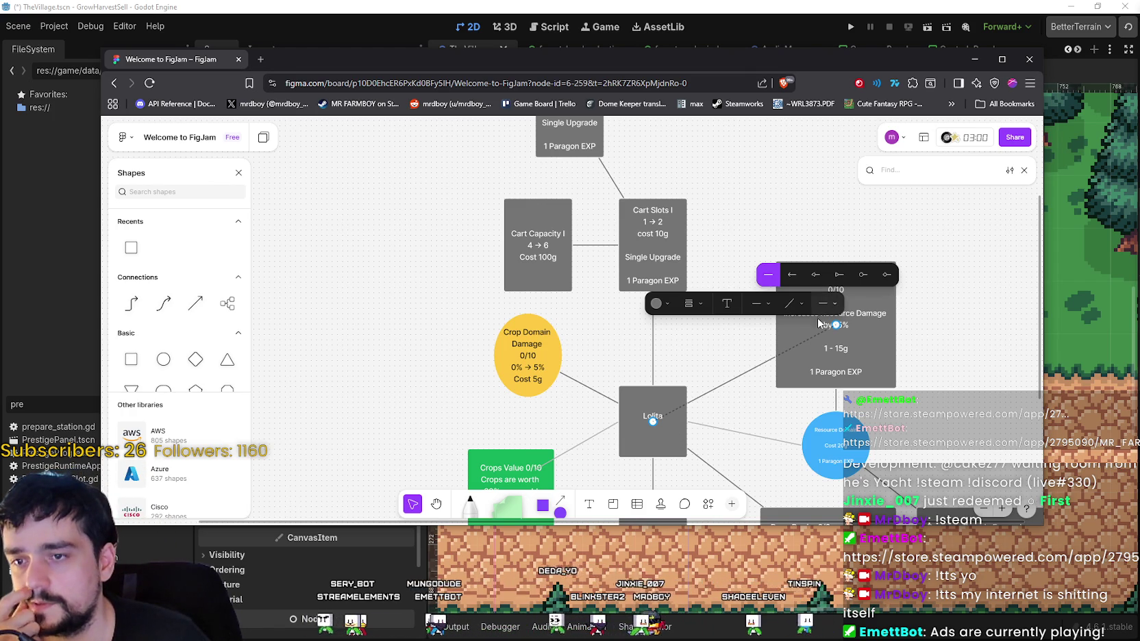
left_click(774, 274)
left_click(788, 396)
left_click_drag(789, 395, 771, 318)
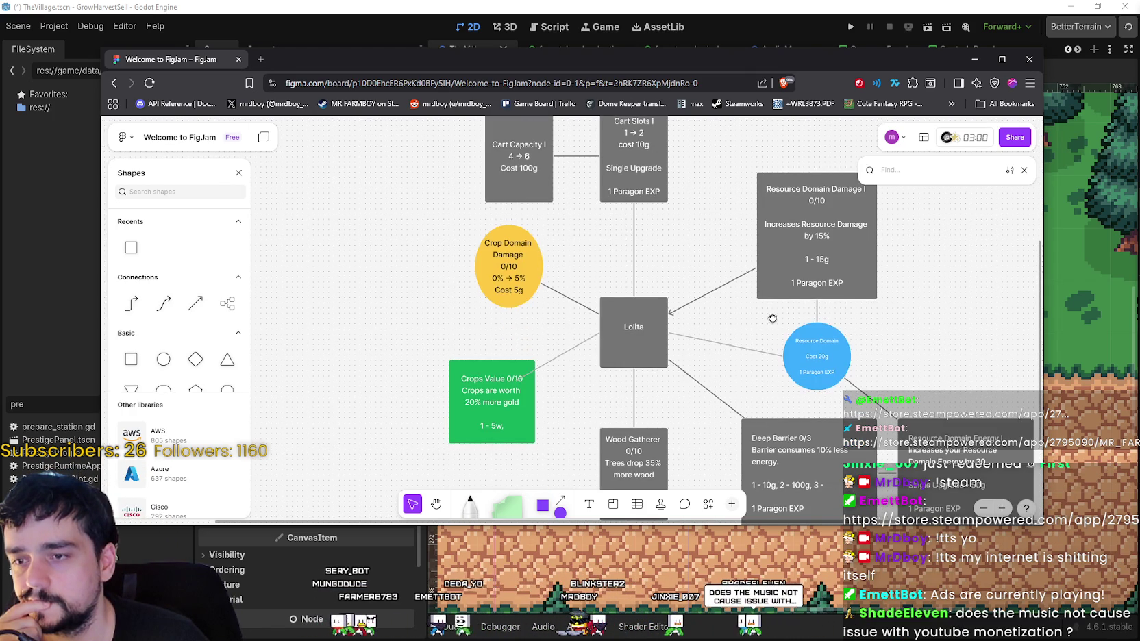
- Add an arrowhead at the Resource Domain circle end of Lolita's connector
left_click(819, 317)
left_click(901, 214)
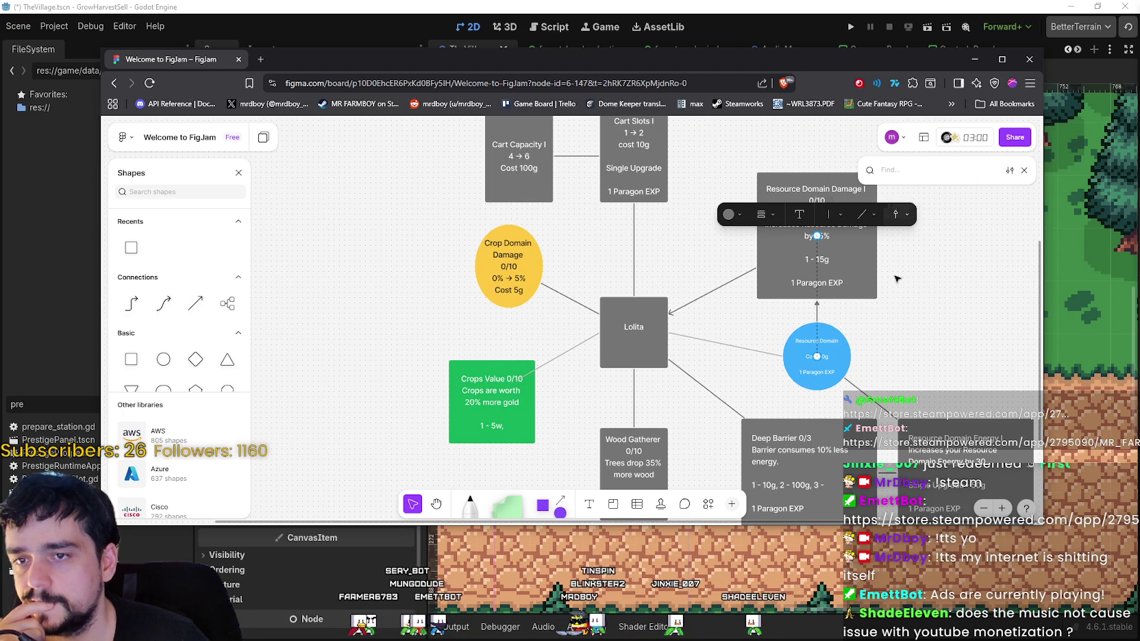
left_click_drag(899, 241, 920, 223)
left_click(765, 331)
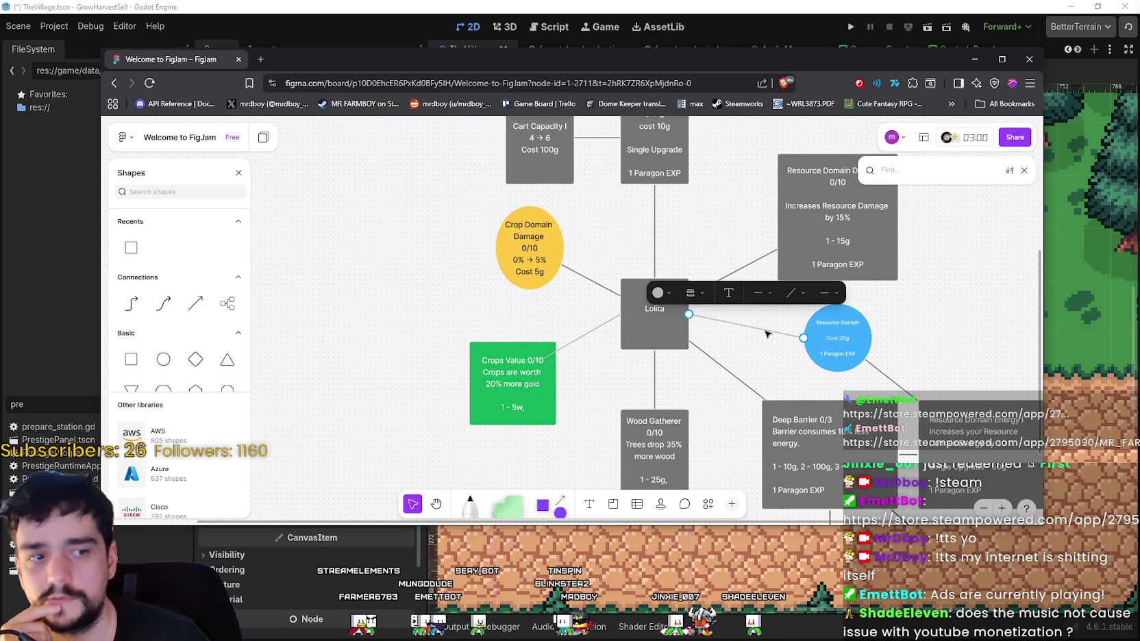
scroll(753, 335, "right", 2)
scroll(753, 335, "down", 1)
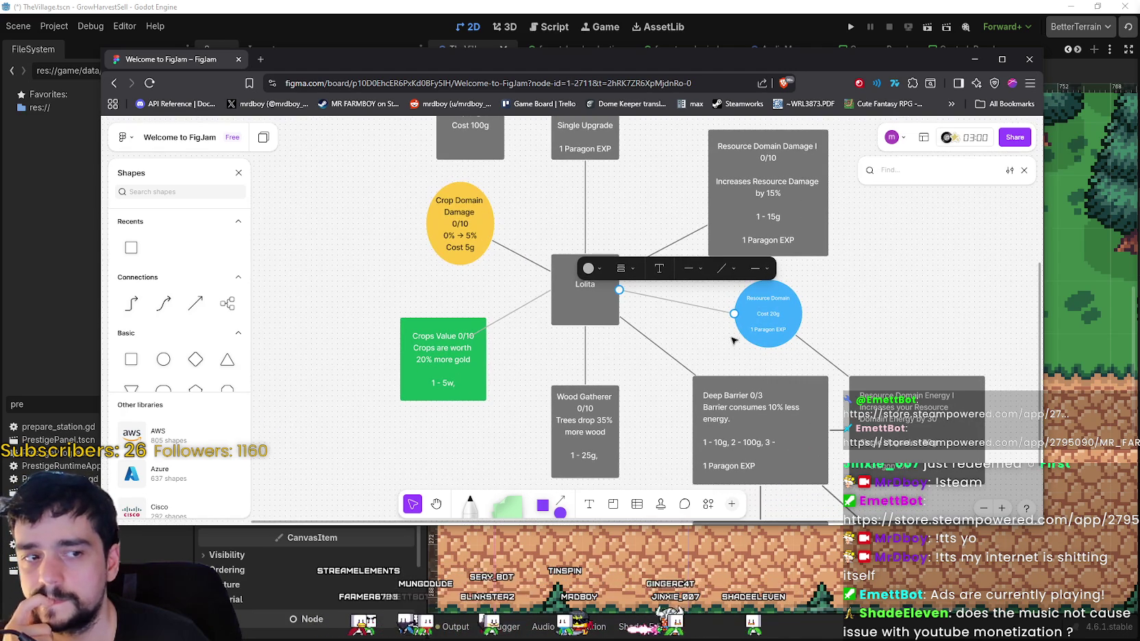
left_click(759, 267)
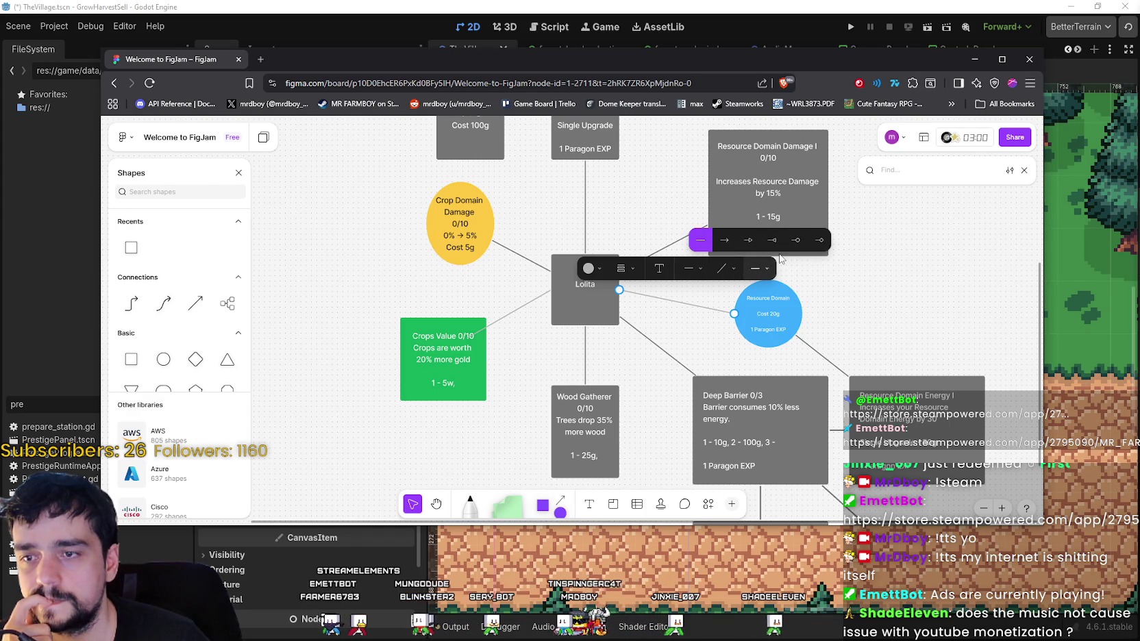
left_click(748, 240)
left_click(829, 309)
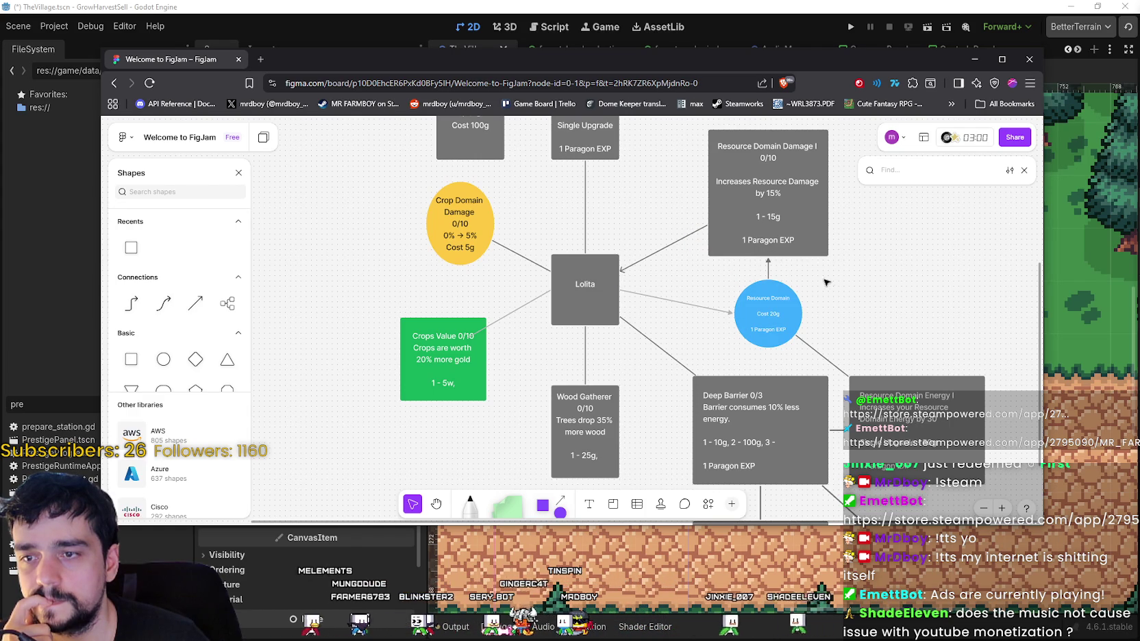
- Nudge the Resource Domain Damage I box and the blue Resource Domain circle slightly up
scroll(820, 283, "up", 2)
scroll(844, 277, "left", 2)
left_click(822, 287)
left_click_drag(821, 288, 822, 251)
left_click_drag(814, 336, 828, 330)
left_click(871, 334)
scroll(863, 334, "right", 2)
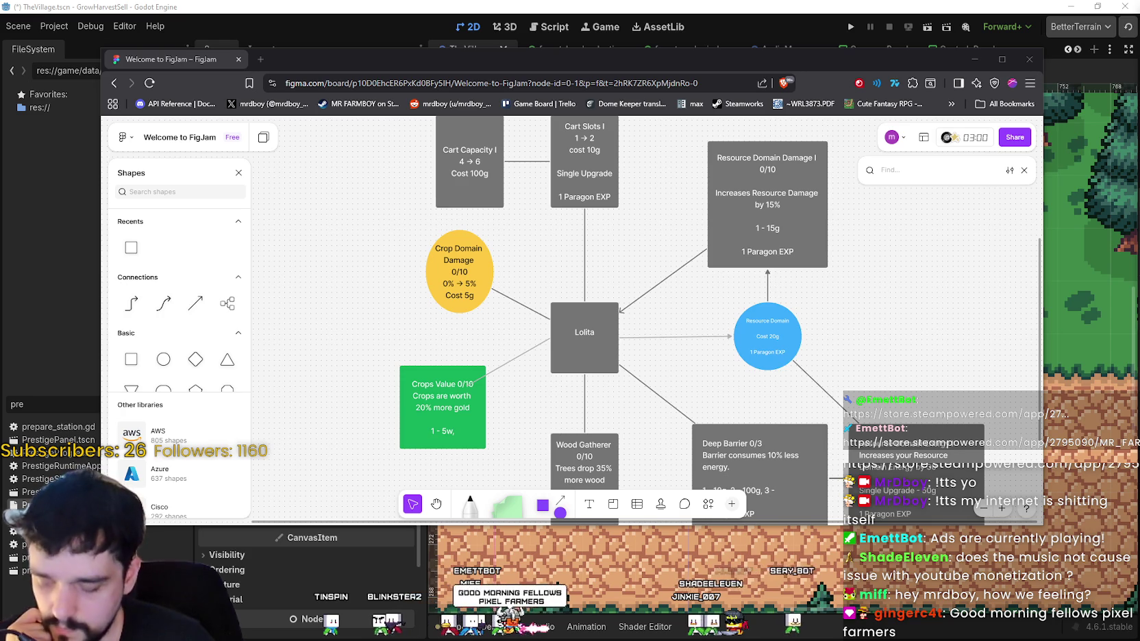
- Switch briefly to the Godot_v4.6.1-stable_win64 folder in File Explorer, then switch away again
key("alt+Tab")
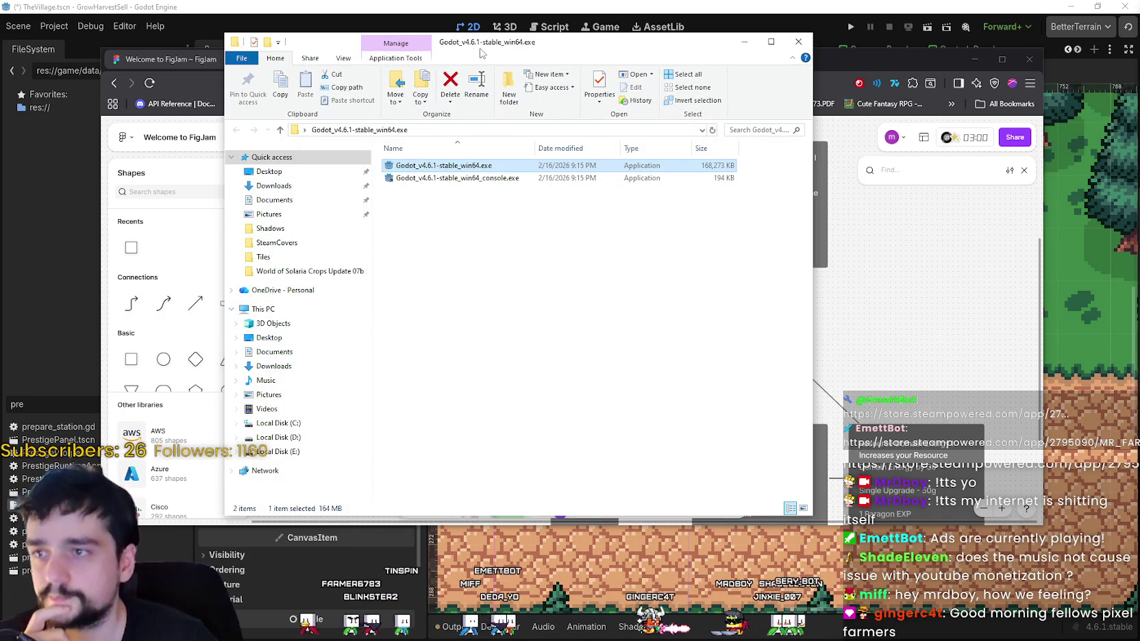
key("alt+Tab")
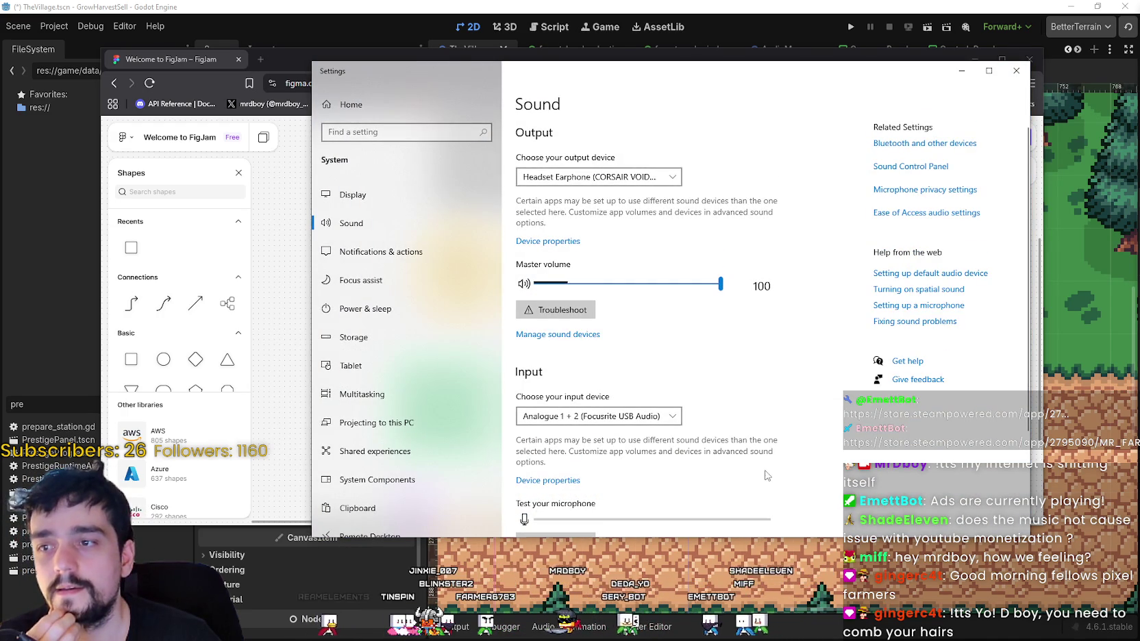
- Go to App volume and device preferences from the Sound page
scroll(637, 309, "down", 3)
left_click(616, 482)
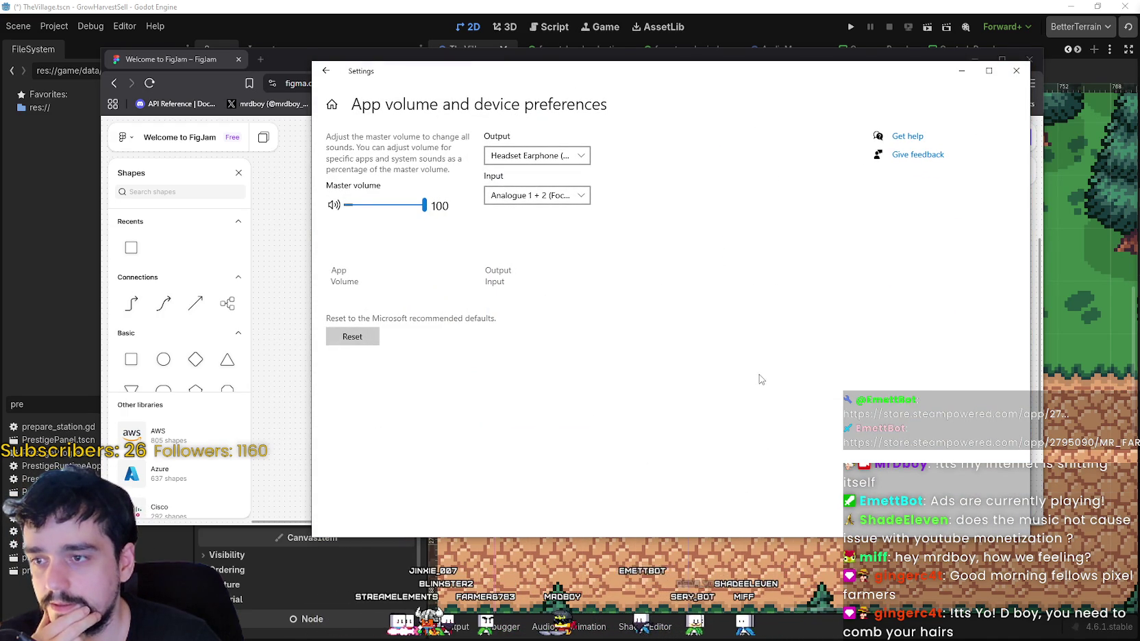
scroll(822, 404, "down", 5)
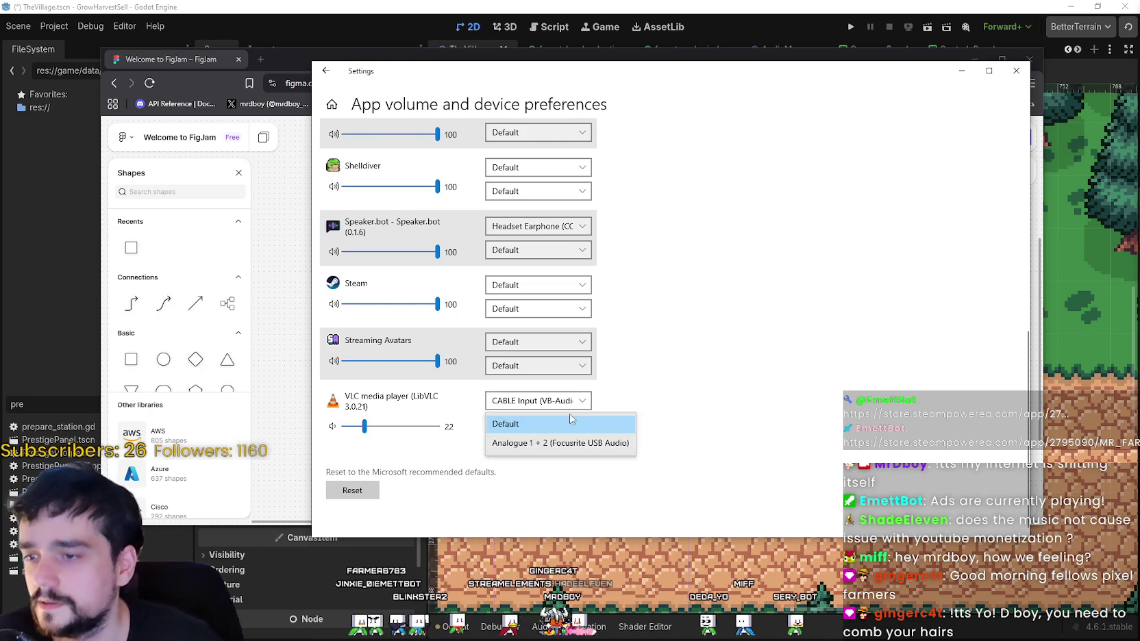
- Switch VLC's output to Headset Earphone, then back to CABLE Input
left_click(537, 401)
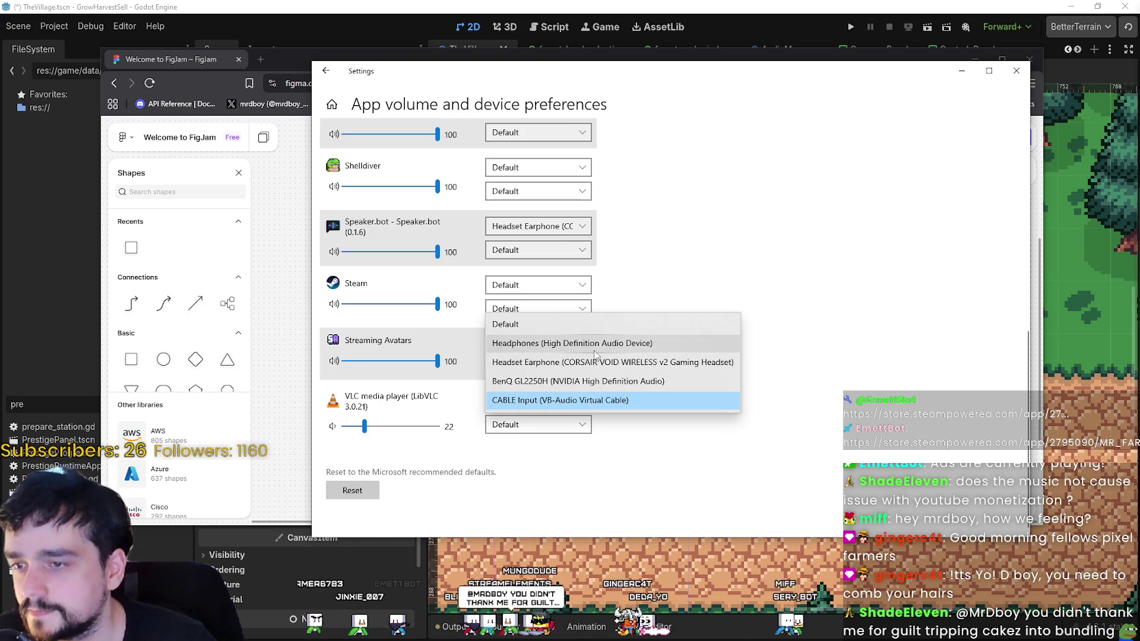
left_click(593, 362)
left_click(582, 401)
left_click(591, 439)
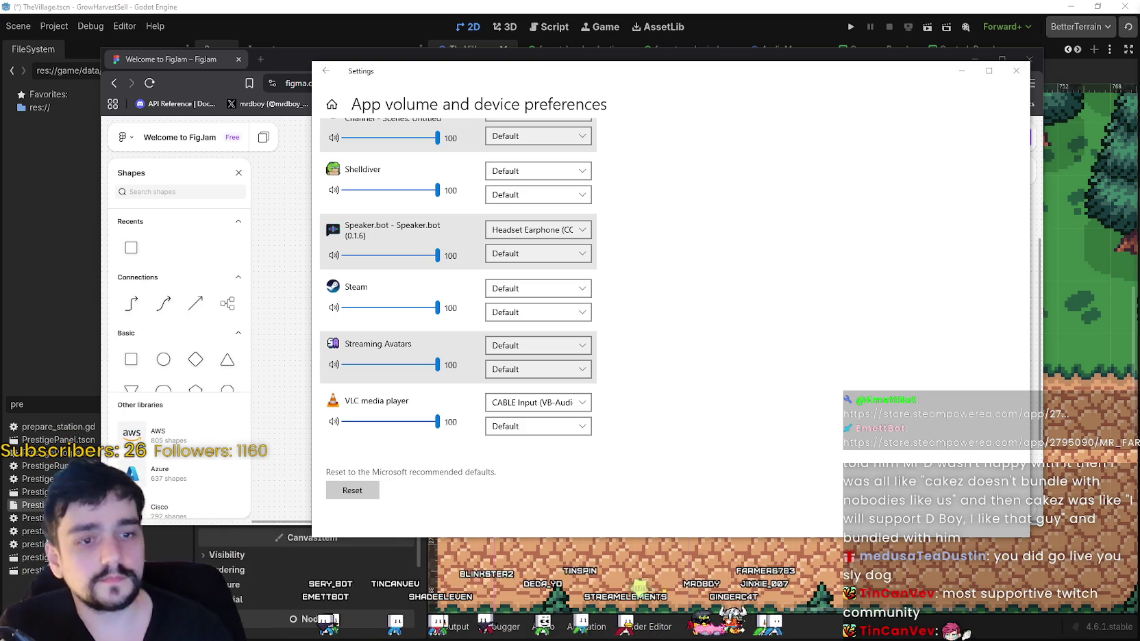
- Close the Sound settings window
left_click(1015, 71)
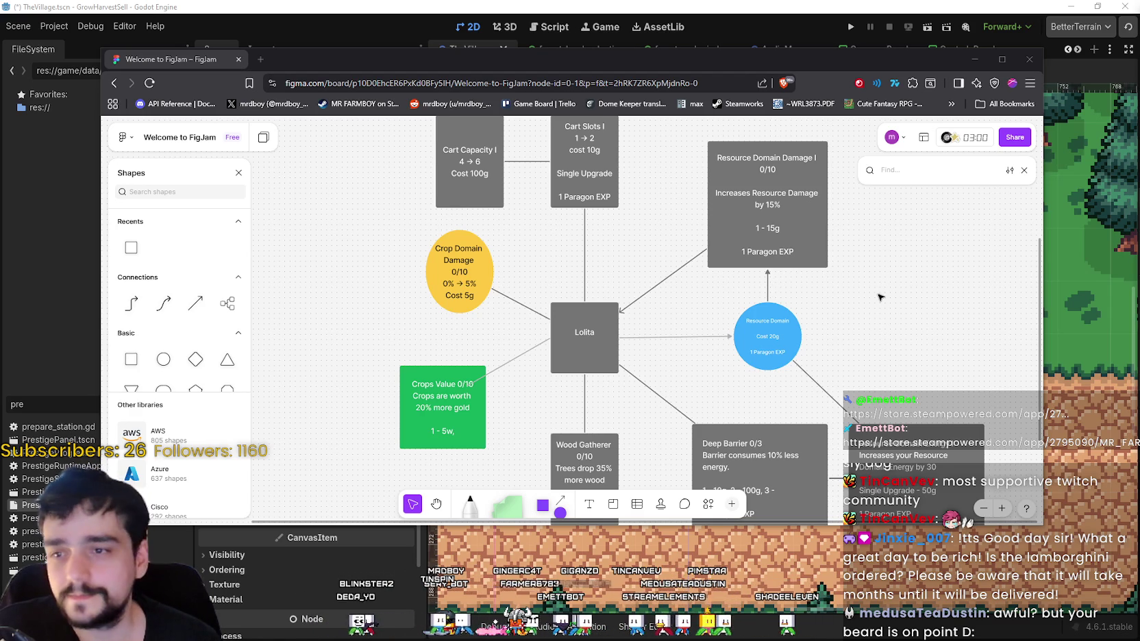
left_click_drag(878, 295, 903, 282)
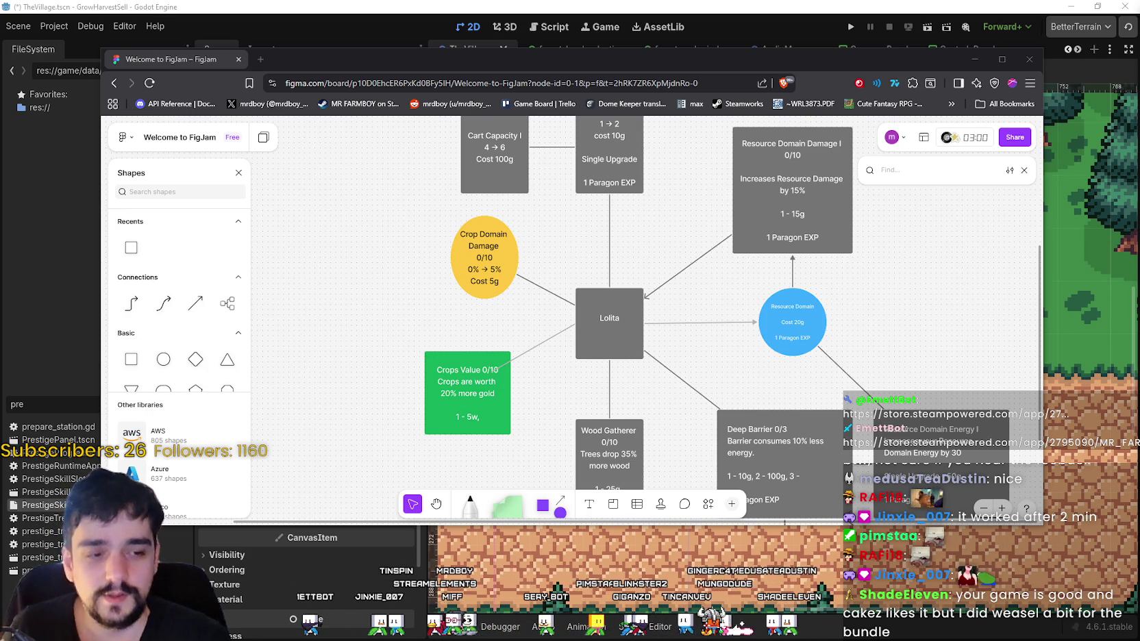
scroll(780, 392, "up", 2)
scroll(788, 389, "down", 3)
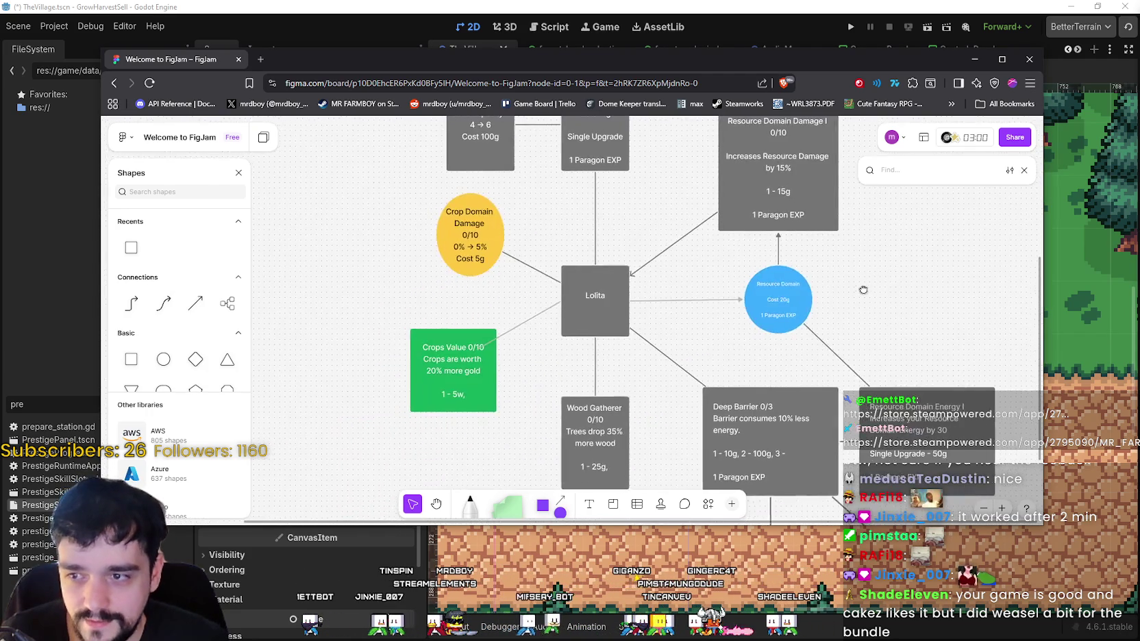
scroll(829, 290, "right", 1)
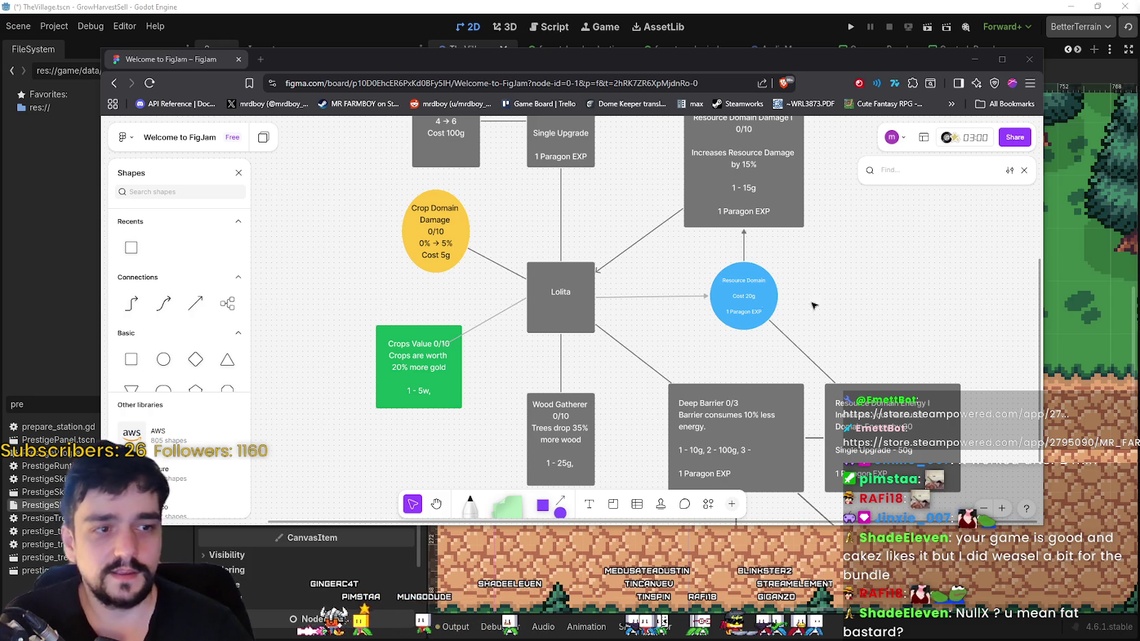
scroll(795, 277, "up", 5)
scroll(780, 328, "left", 3)
scroll(781, 329, "up", 2)
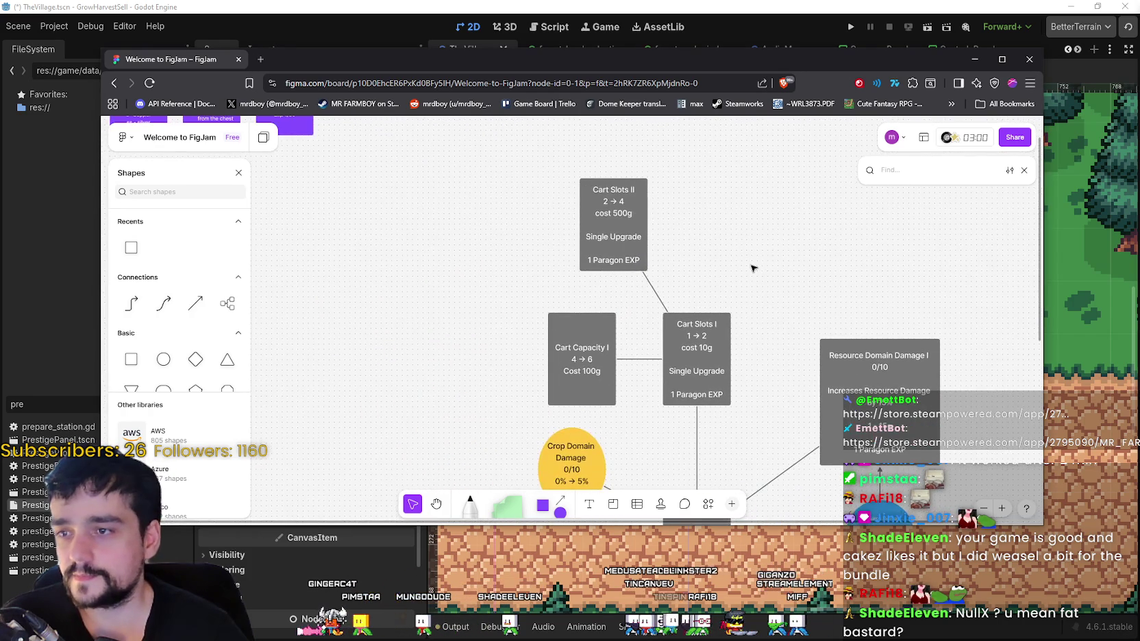
scroll(751, 265, "right", 2)
scroll(751, 265, "up", 2)
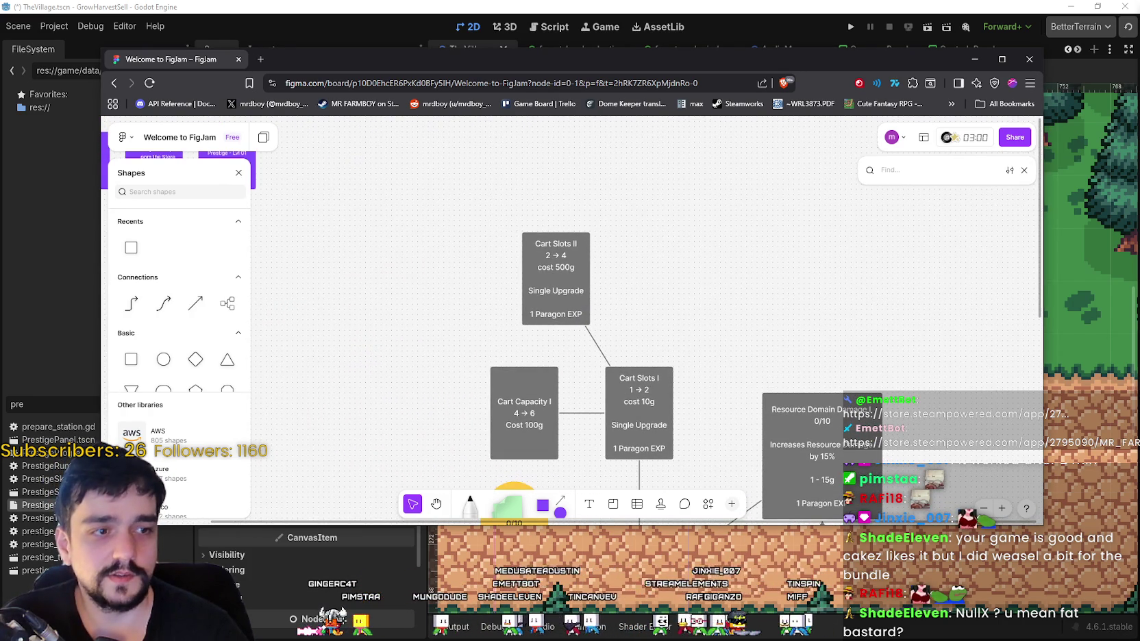
scroll(635, 274, "down", 3)
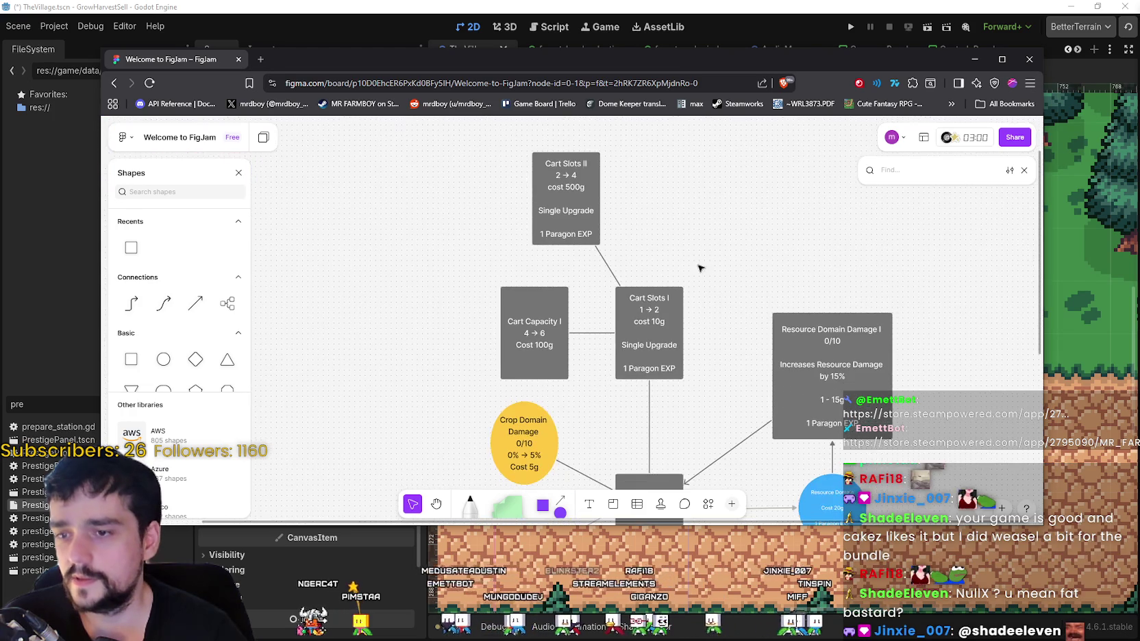
left_click(654, 316)
- Replace Cart Slots I's '1 → 2 cost 10g' text with 'Increases Cart slots by 1'
scroll(719, 299, "down", 1)
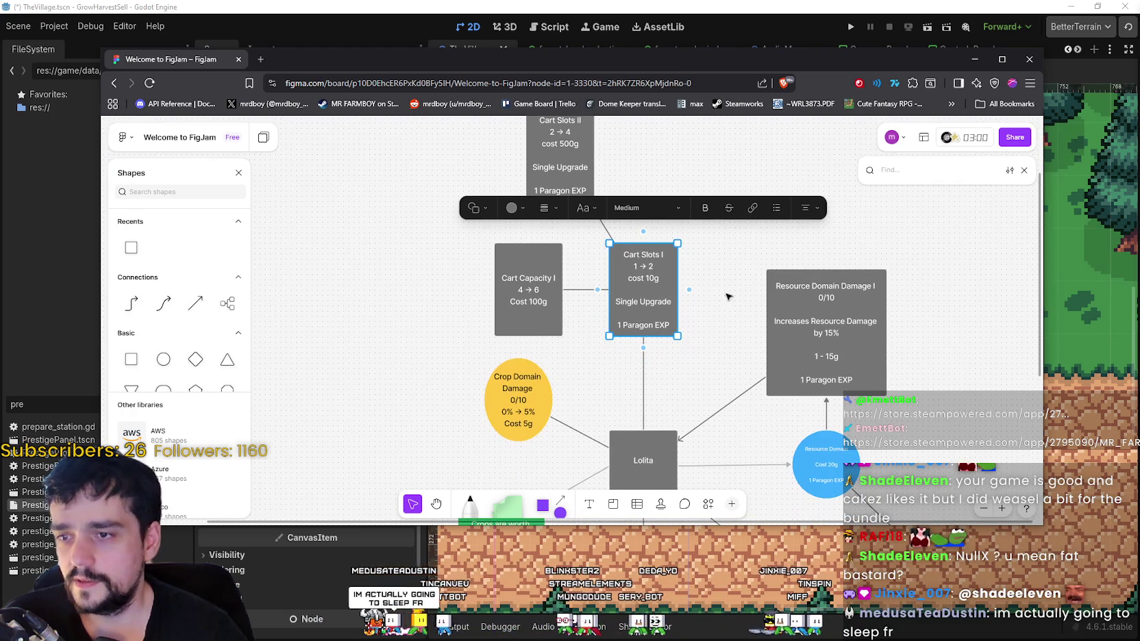
scroll(705, 341, "right", 1)
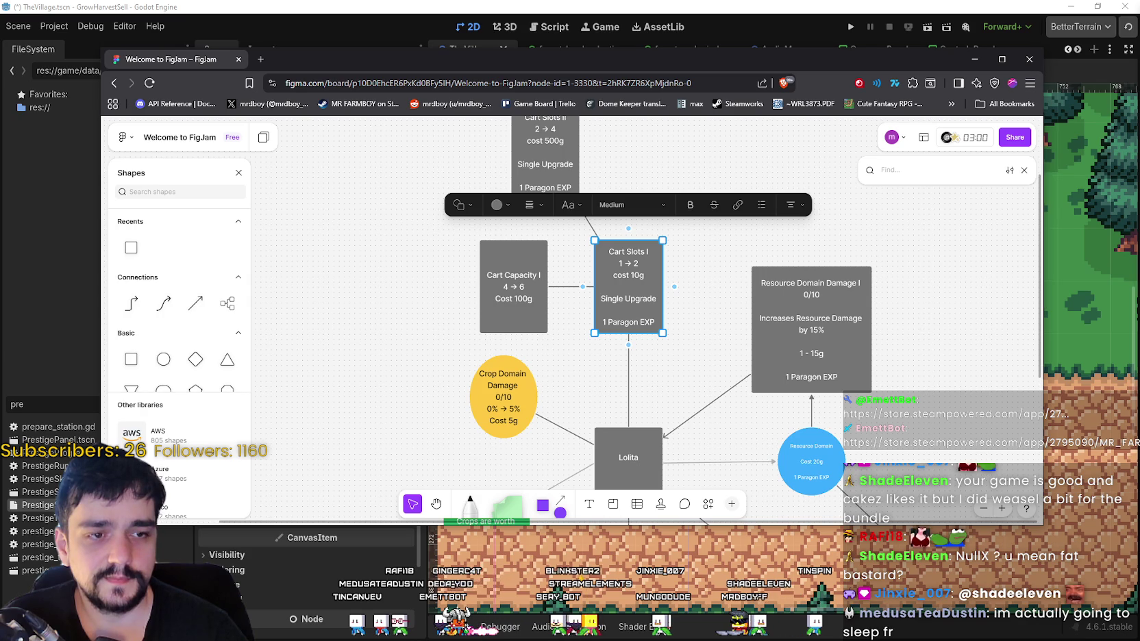
double_click(612, 298)
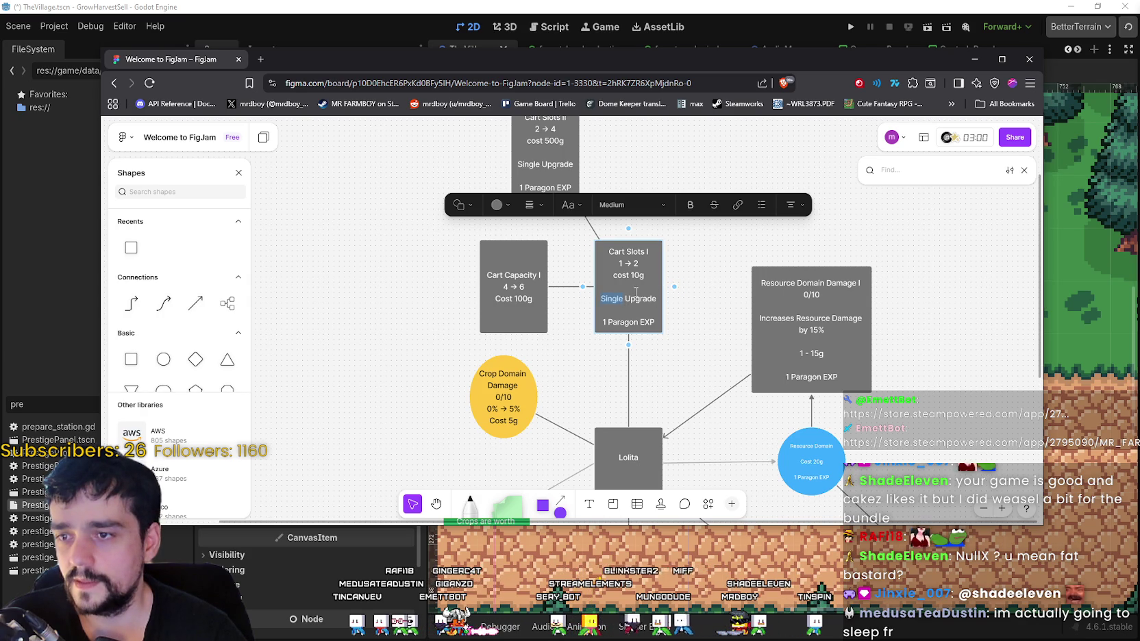
left_click_drag(646, 275, 605, 263)
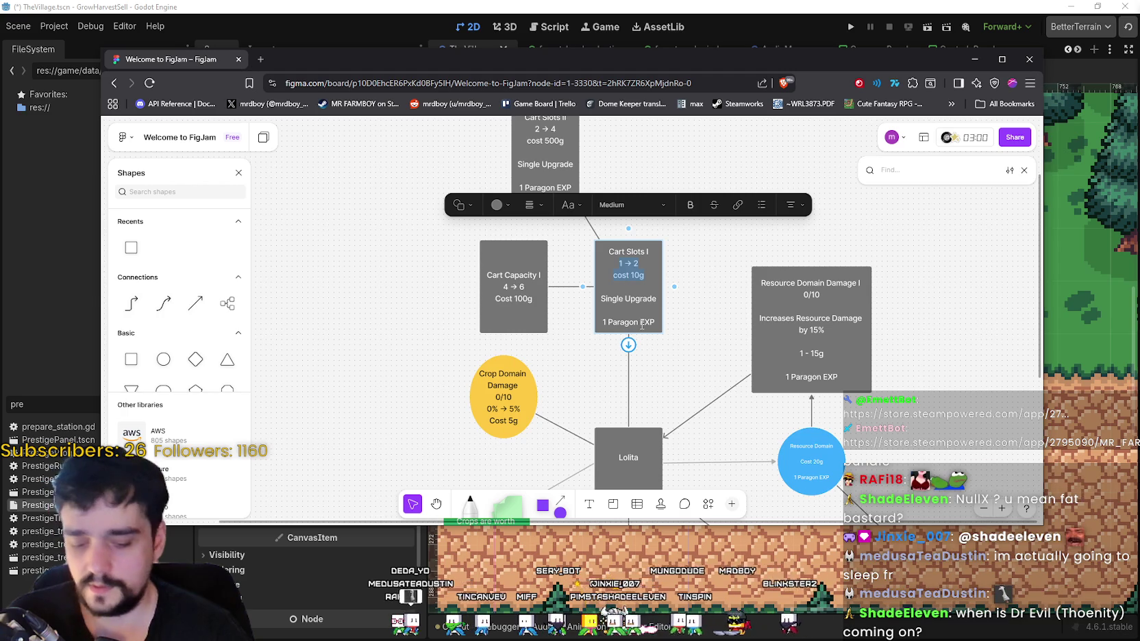
key("BackSpace")
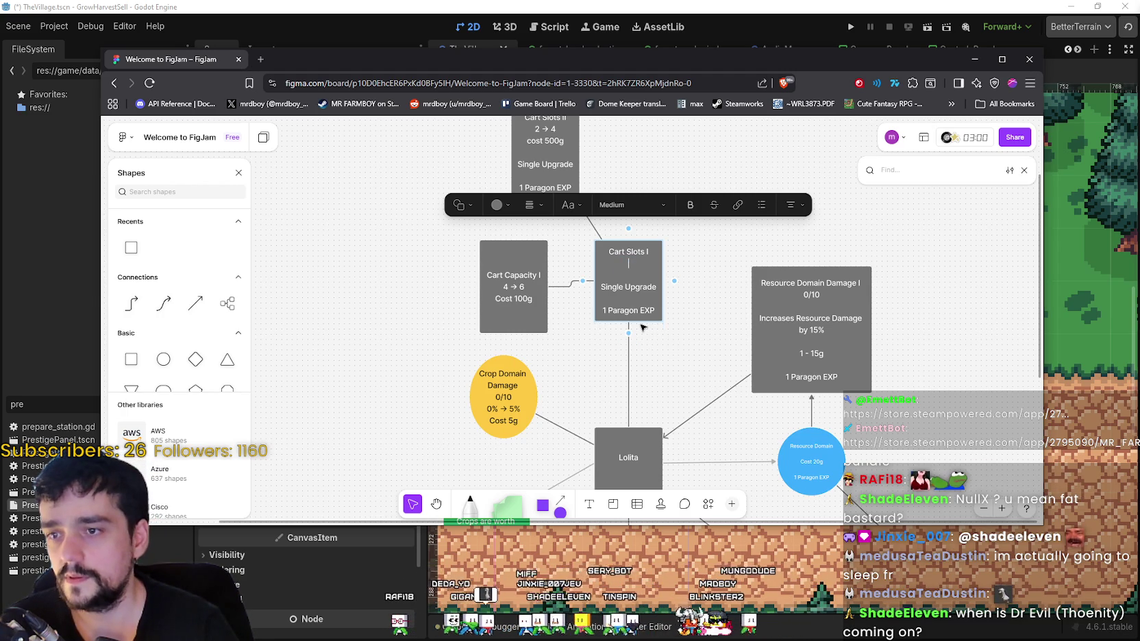
type("Increases Cart")
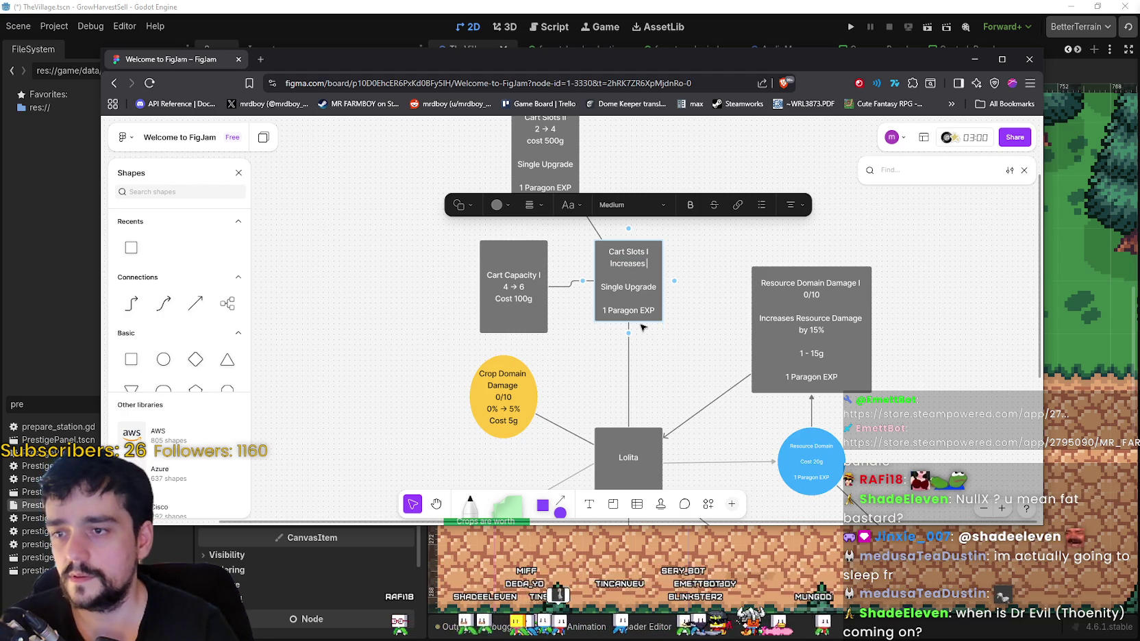
type(" slots by 1")
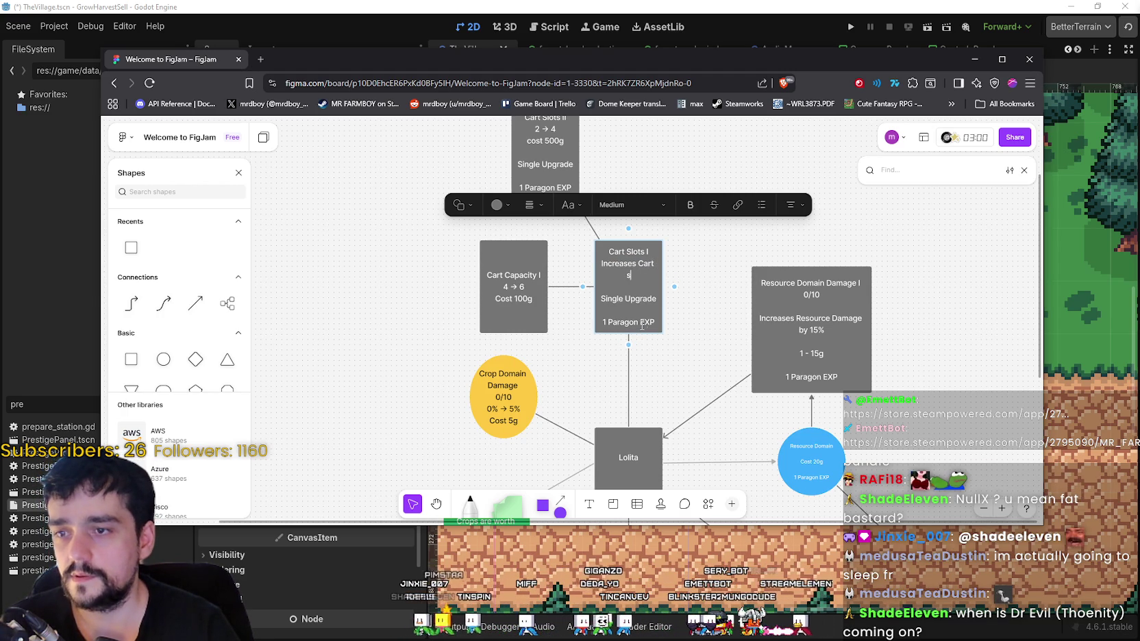
key("Return")
key("Return")
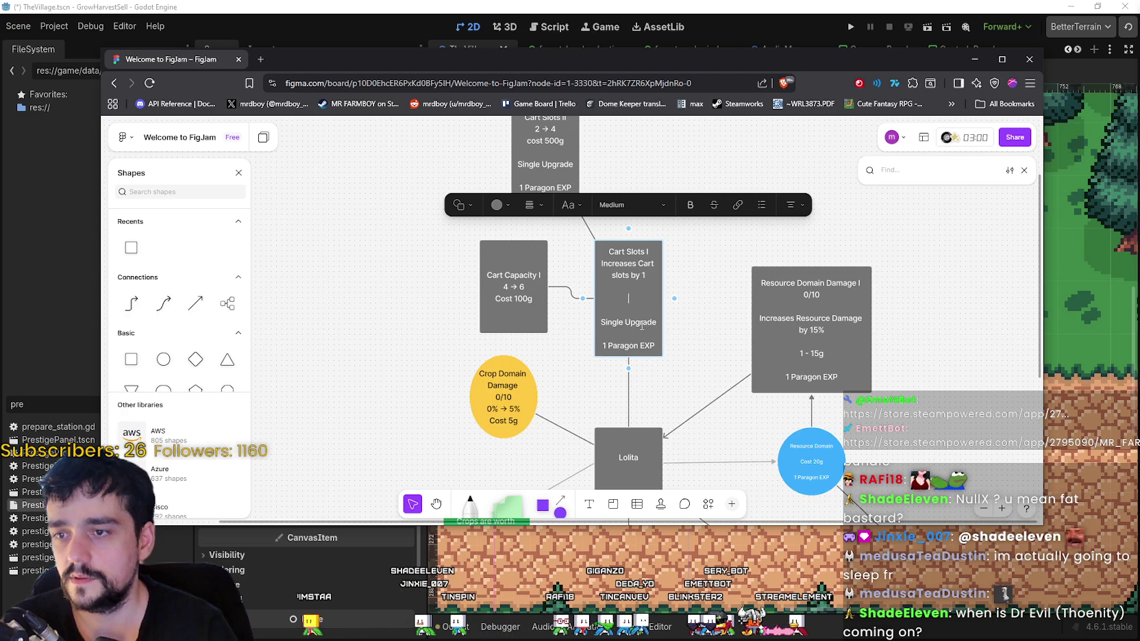
key("BackSpace")
key("BackSpace")
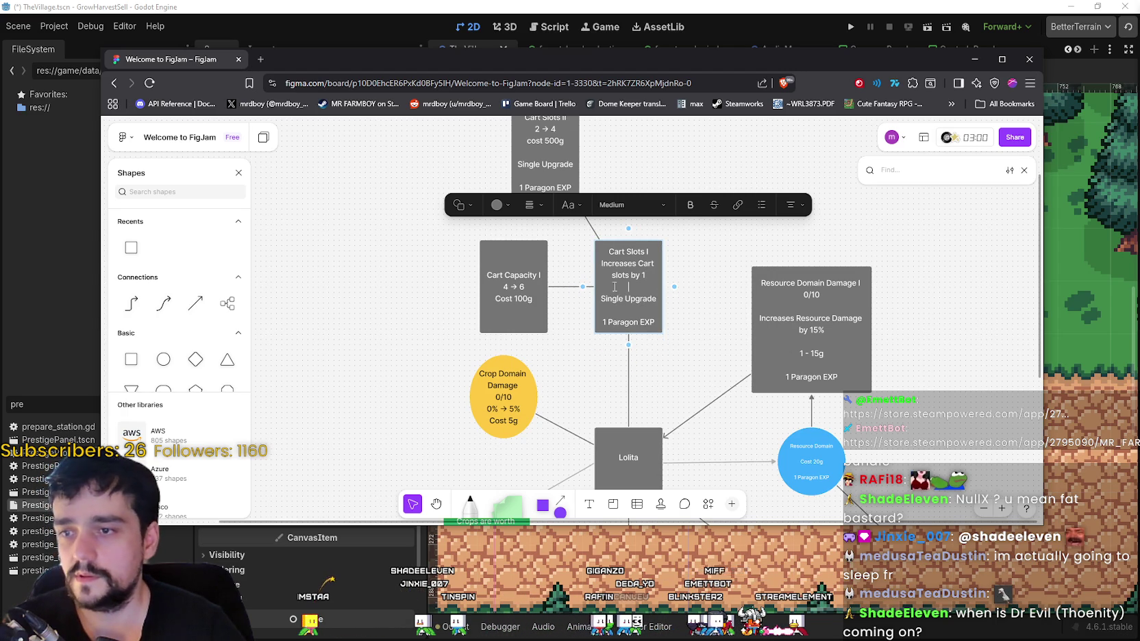
- Add '10g' under Single Upgrade, then switch back to Godot
key("Return")
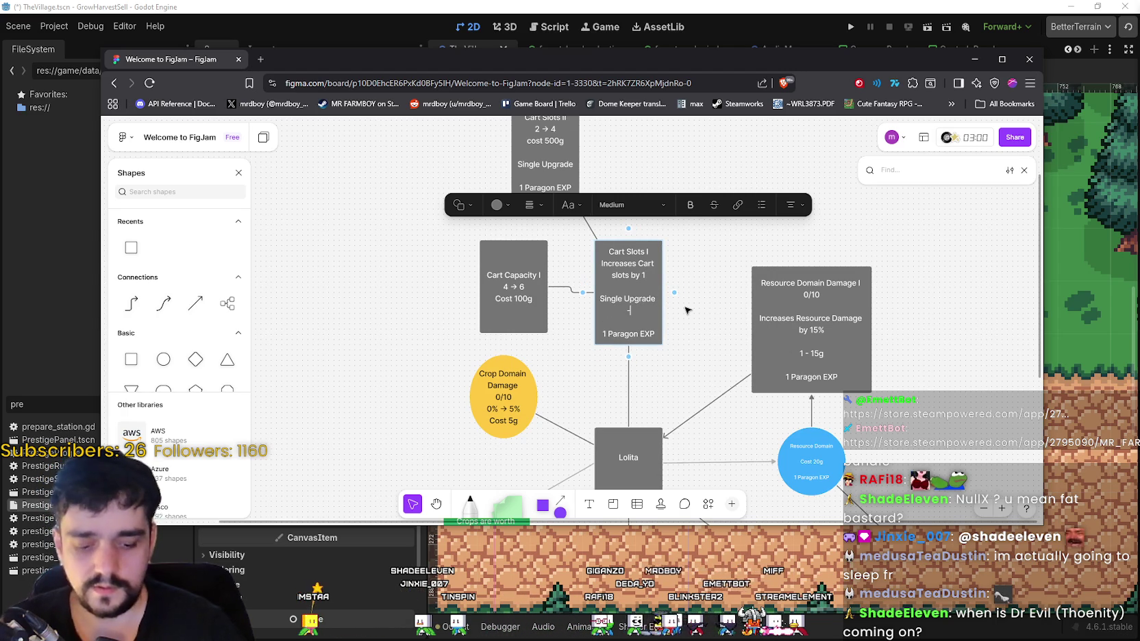
type("10g")
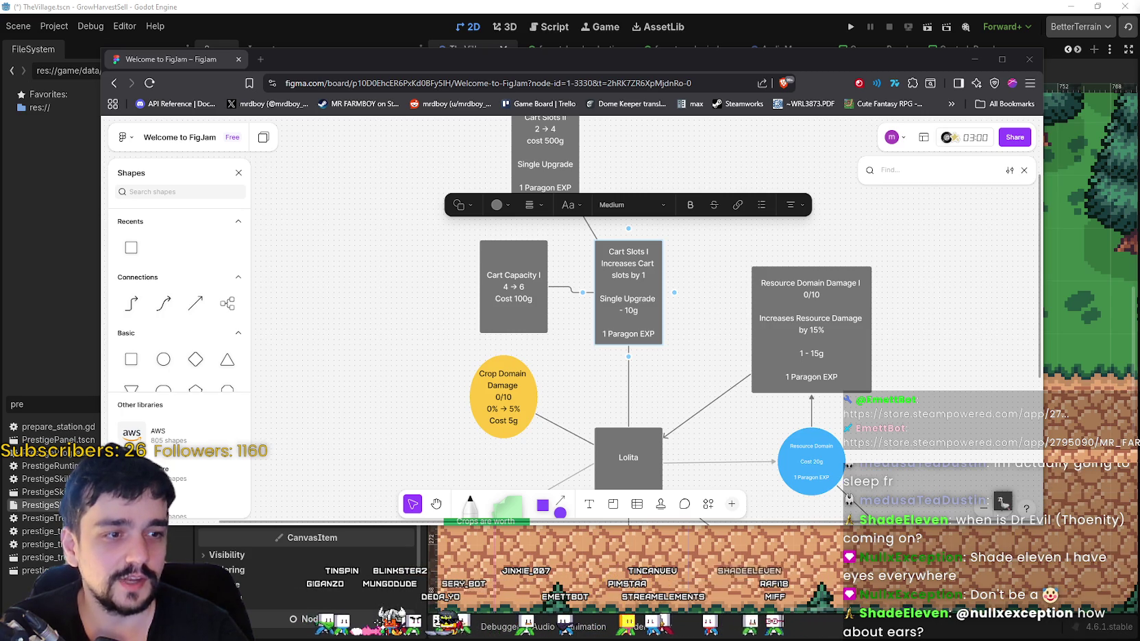
key("alt+Tab")
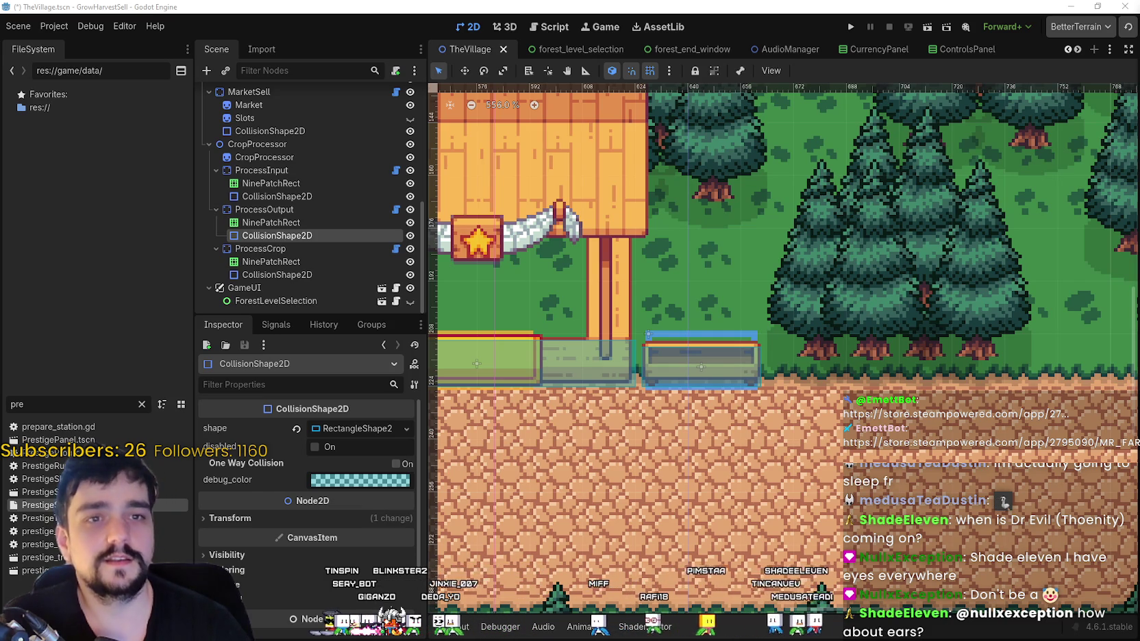
- Save and run the project from Godot, then choose Start Game on the title menu
mouse_move(772, 278)
left_mouse_down()
mouse_move(609, 265)
mouse_move(817, 287)
left_mouse_up()
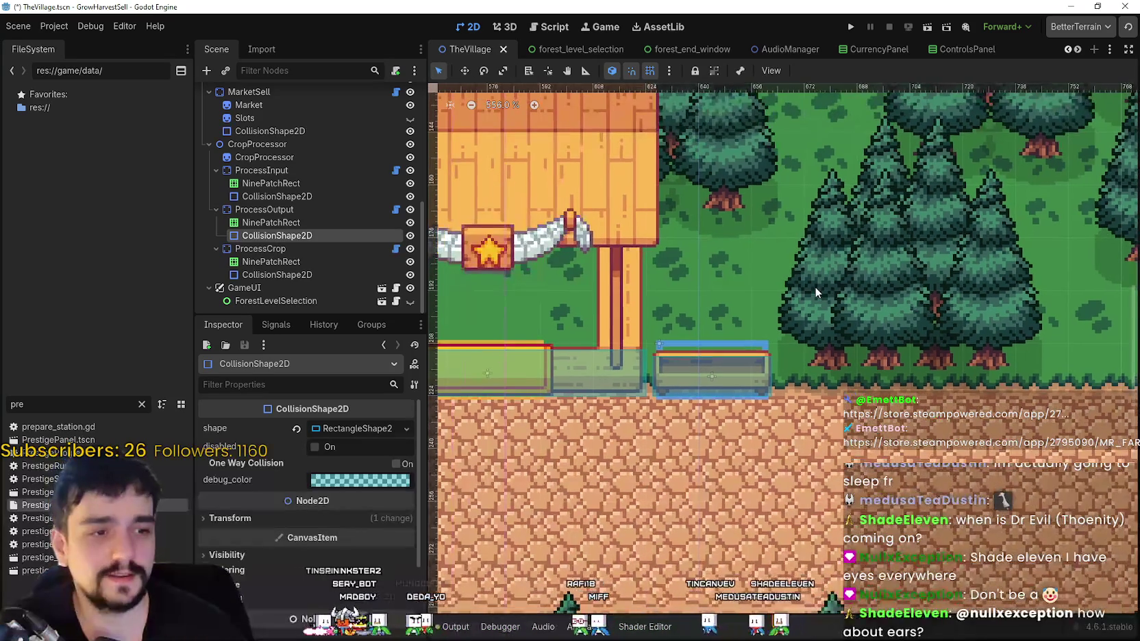
left_click(848, 27)
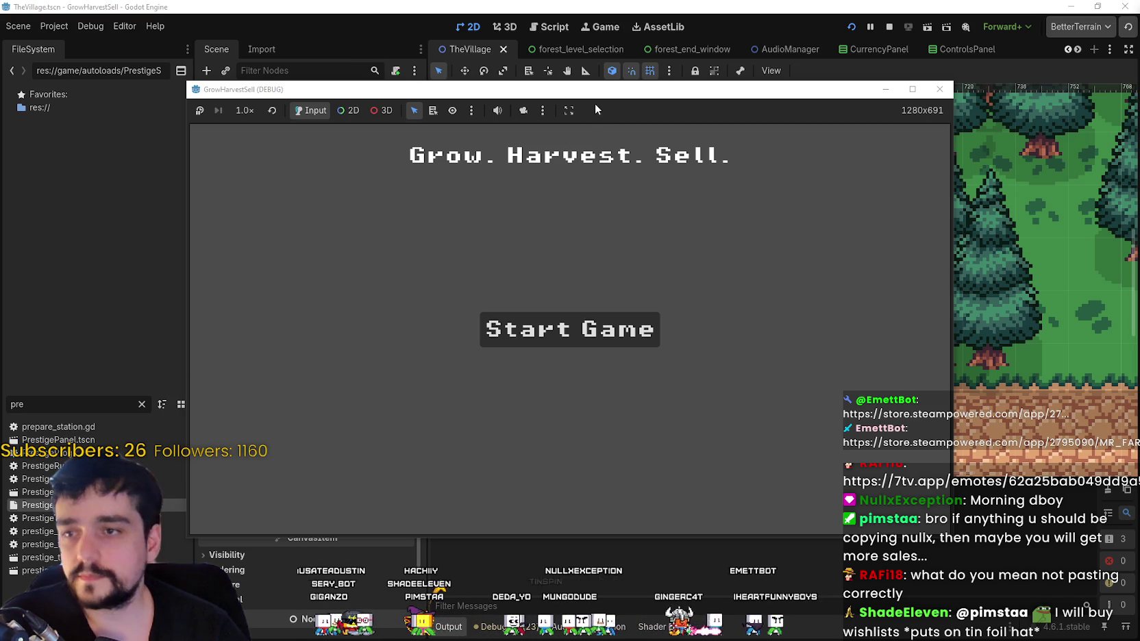
left_click(725, 283)
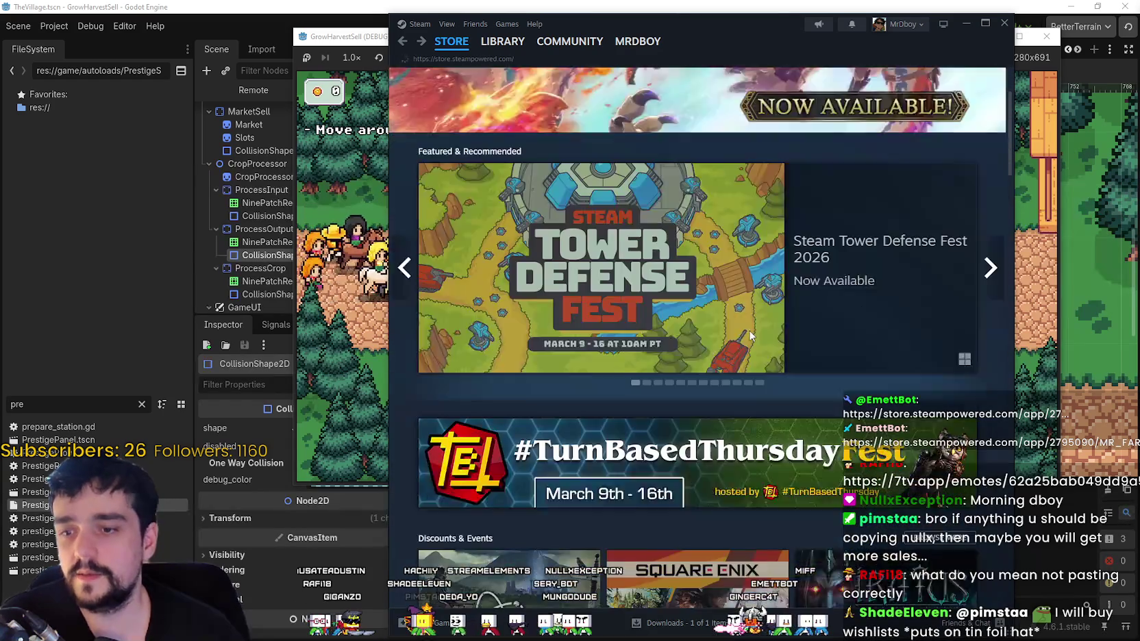
- Search the Steam store for 'MR FARMBOY' and open its store page
left_click(788, 82)
type("MR")
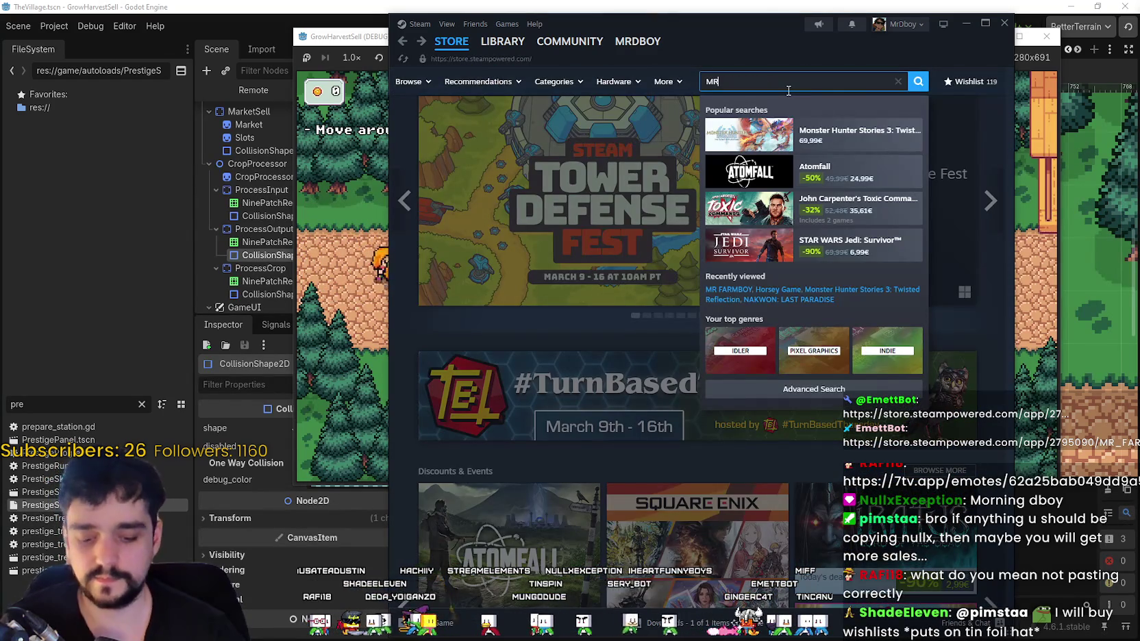
type("BO")
left_click(952, 182)
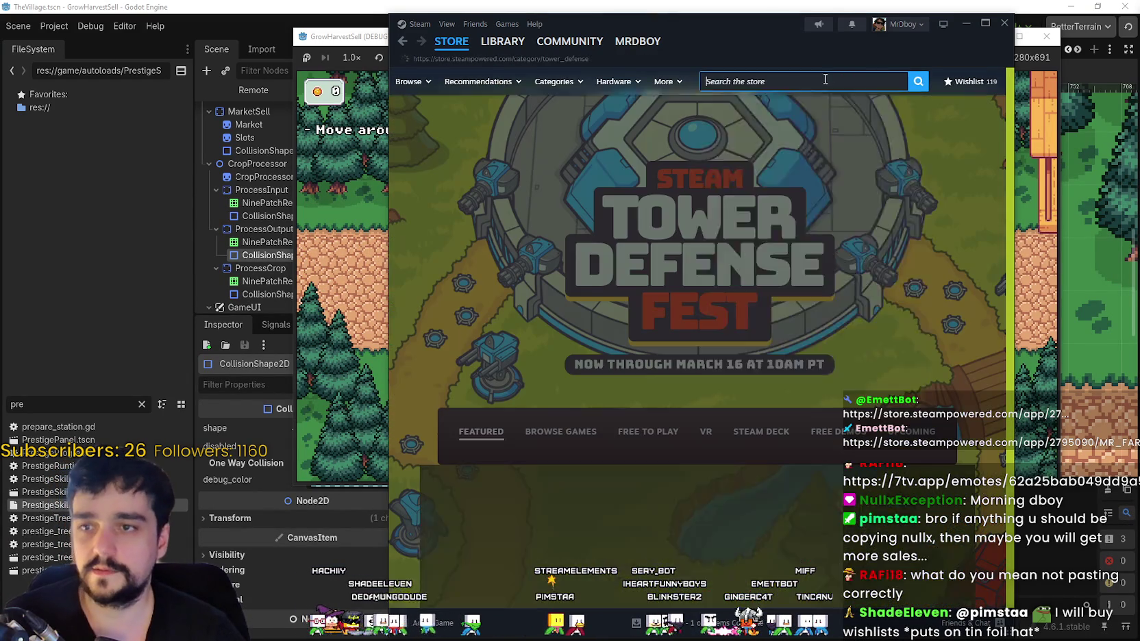
left_click(828, 80)
type("MR FARMBOY")
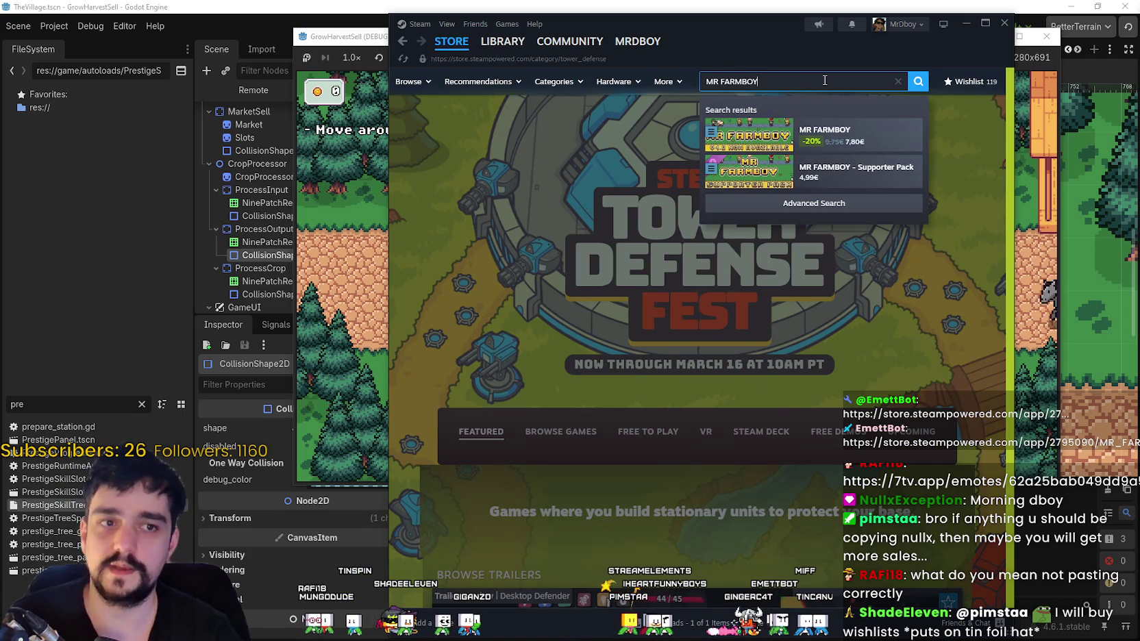
left_click(825, 135)
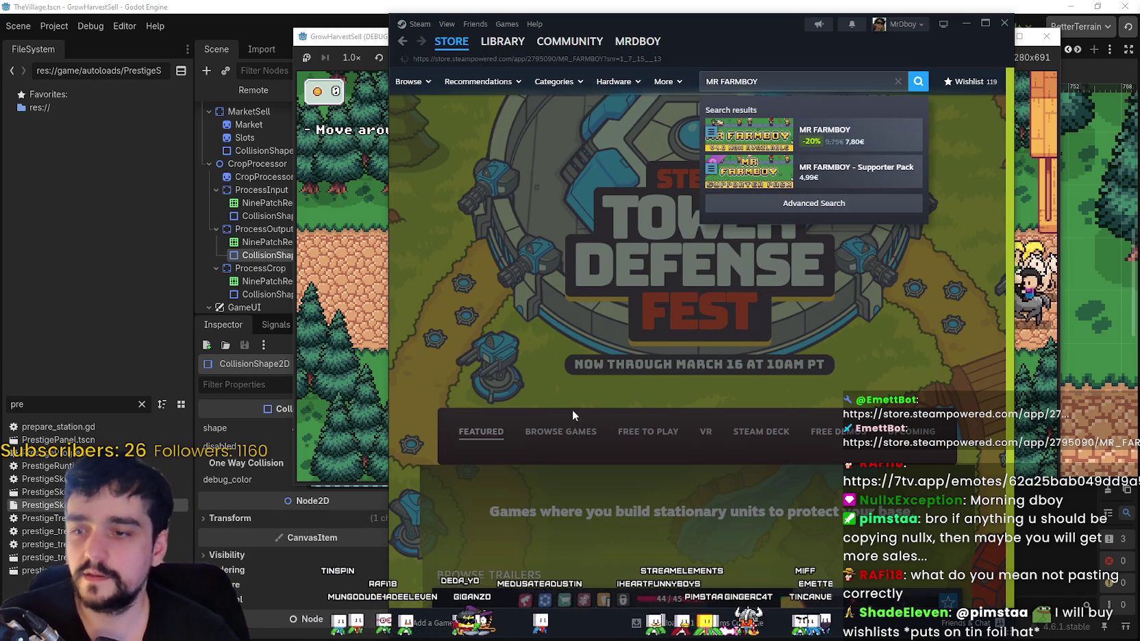
- Copy the page URL of the Tangy TD meets MR FARMBOY bundle
scroll(568, 388, "down", 8)
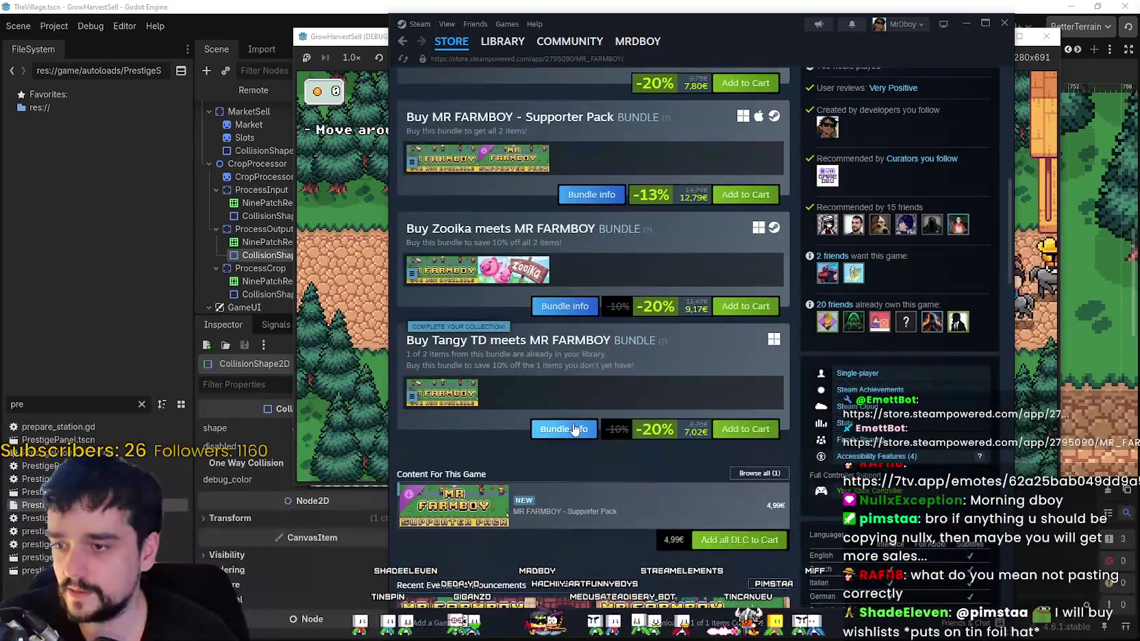
left_click(576, 429)
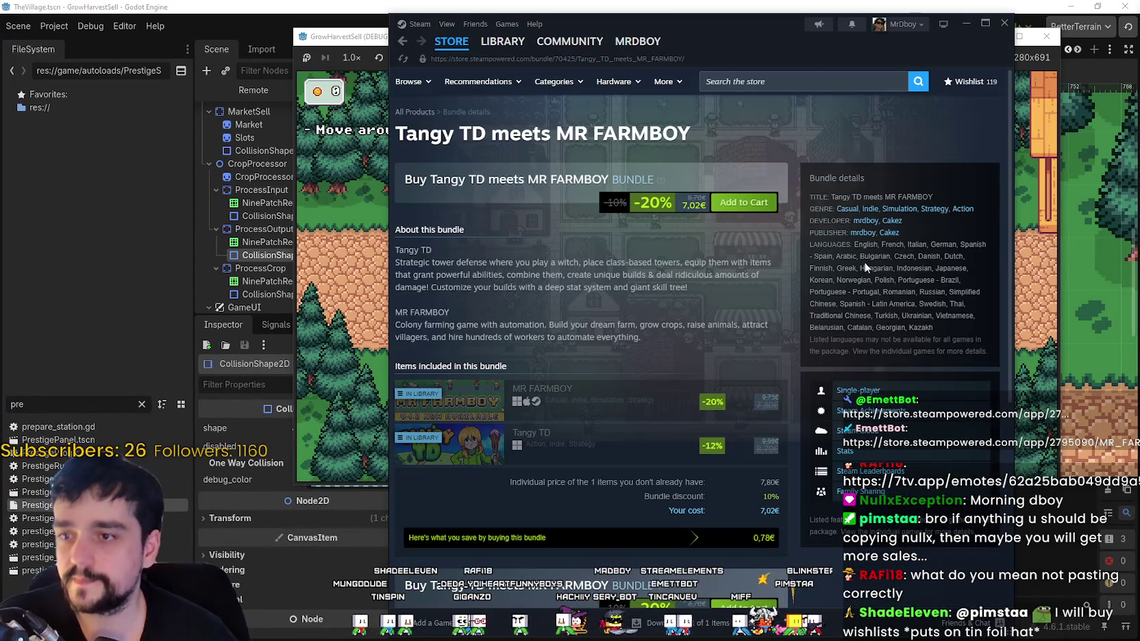
right_click(729, 250)
left_click(760, 319)
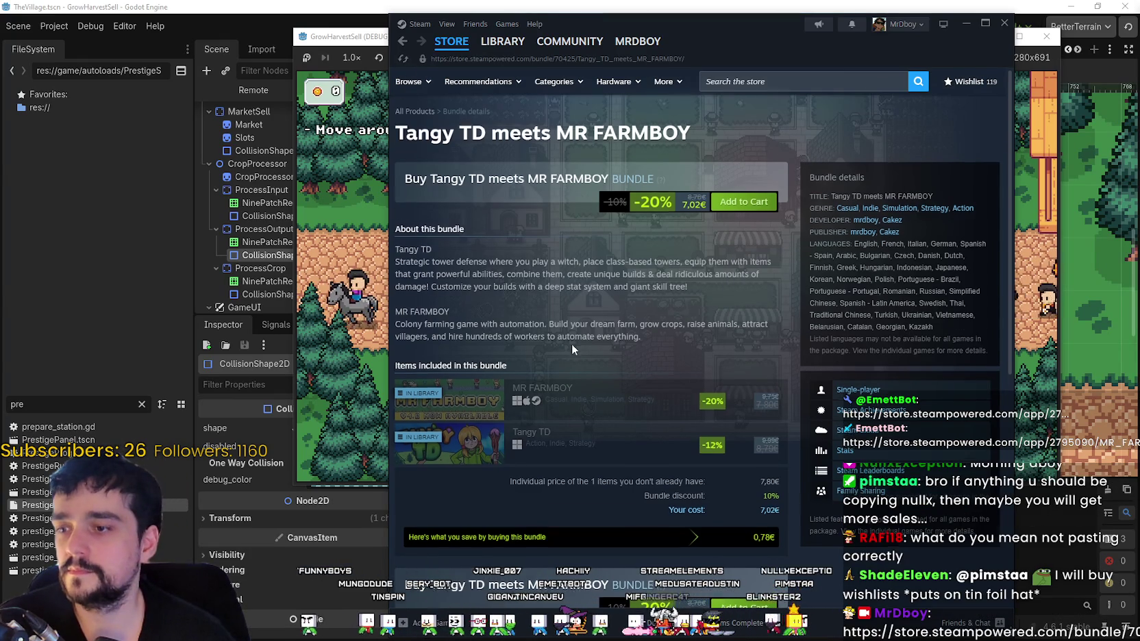
- Return to the MR FARMBOY store page, then put Steam away
scroll(568, 359, "down", 2)
scroll(562, 274, "up", 2)
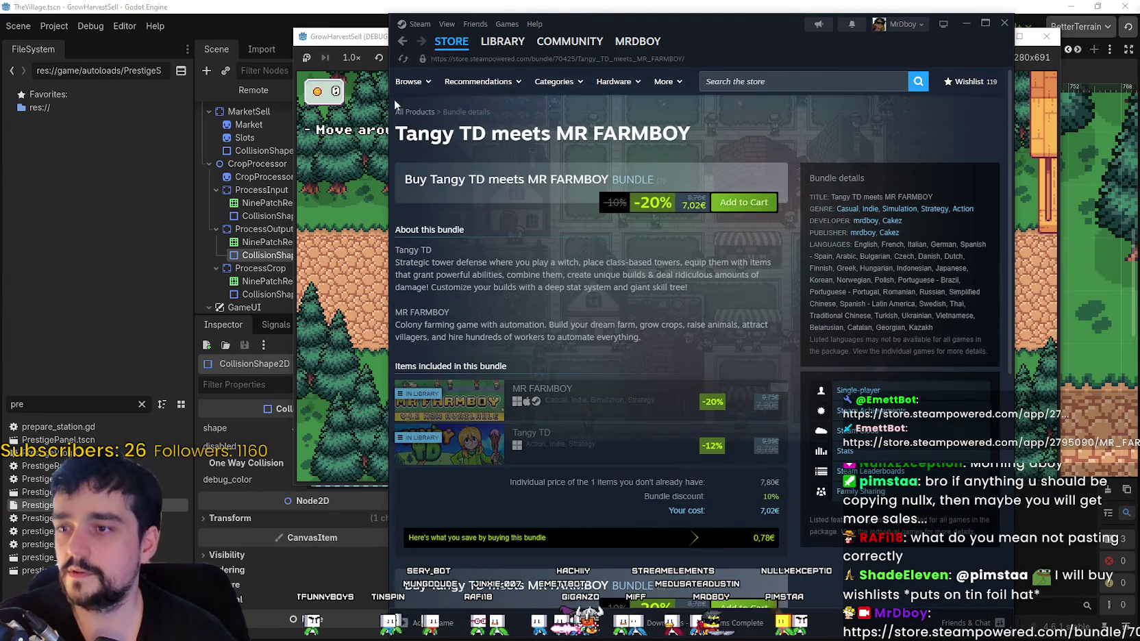
left_click(730, 419)
scroll(683, 452, "up", 10)
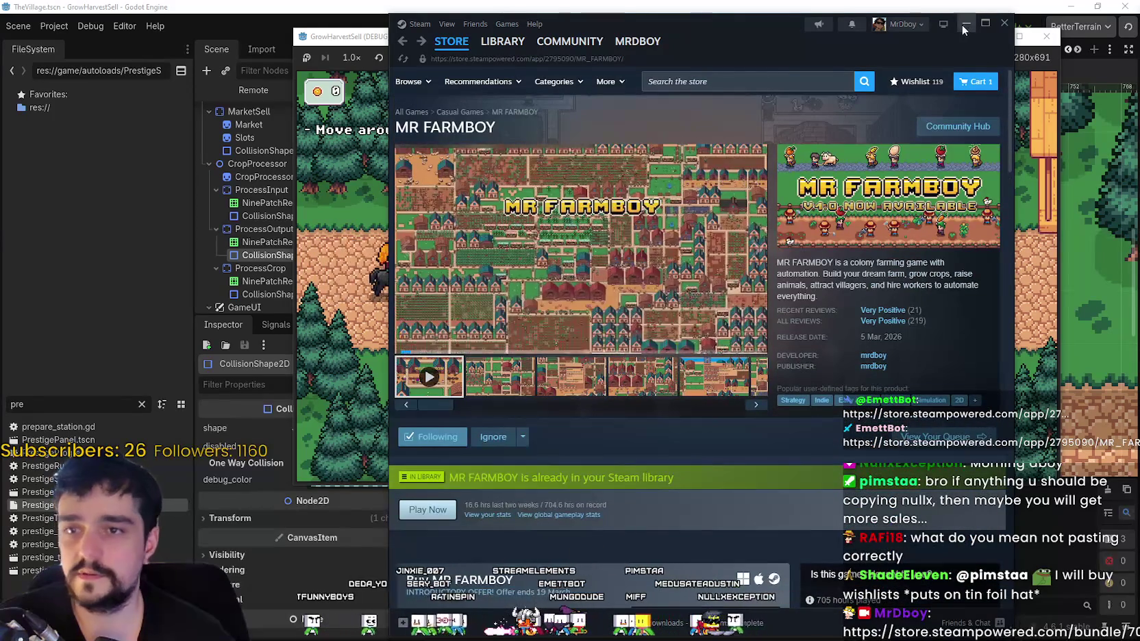
left_click(964, 23)
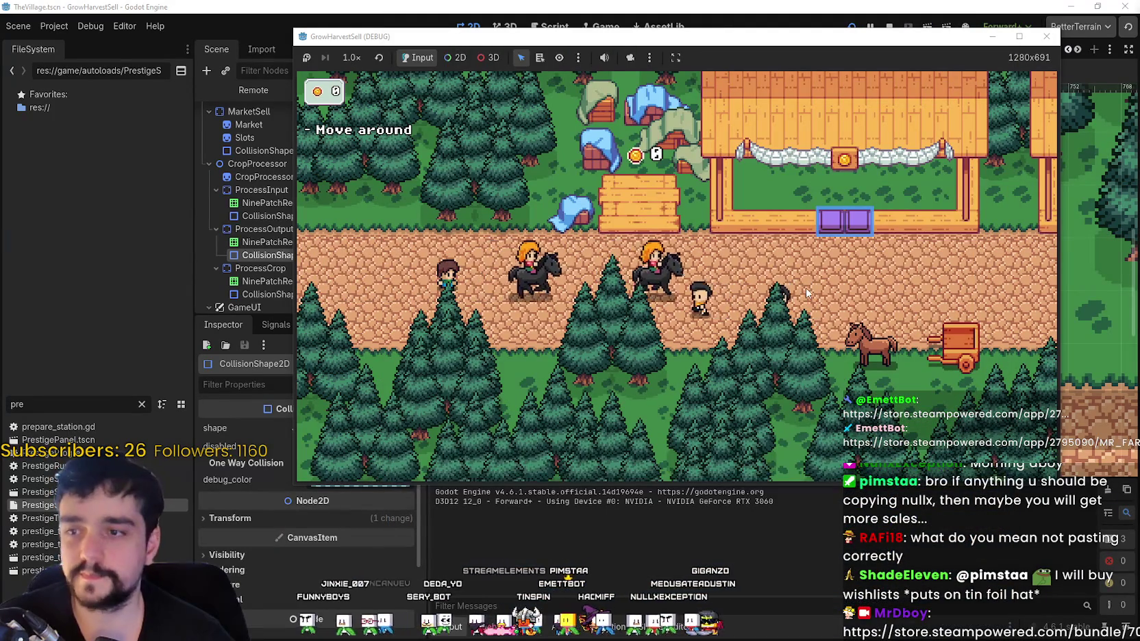
- Walk the player character right through the village, then switch to the FigJam board
key("d")
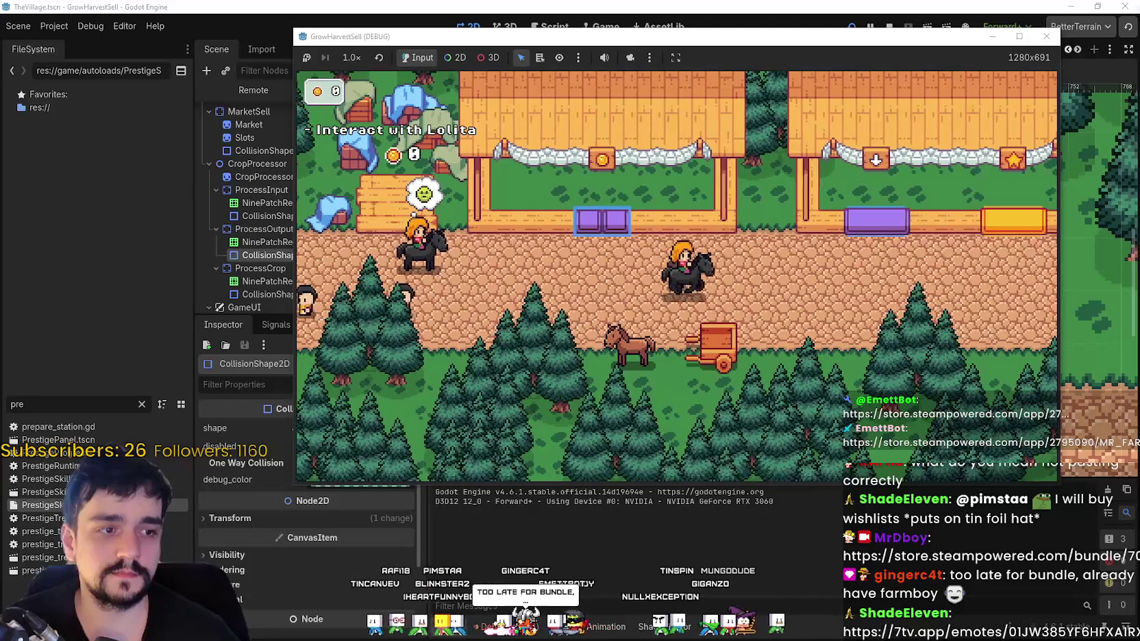
key("d")
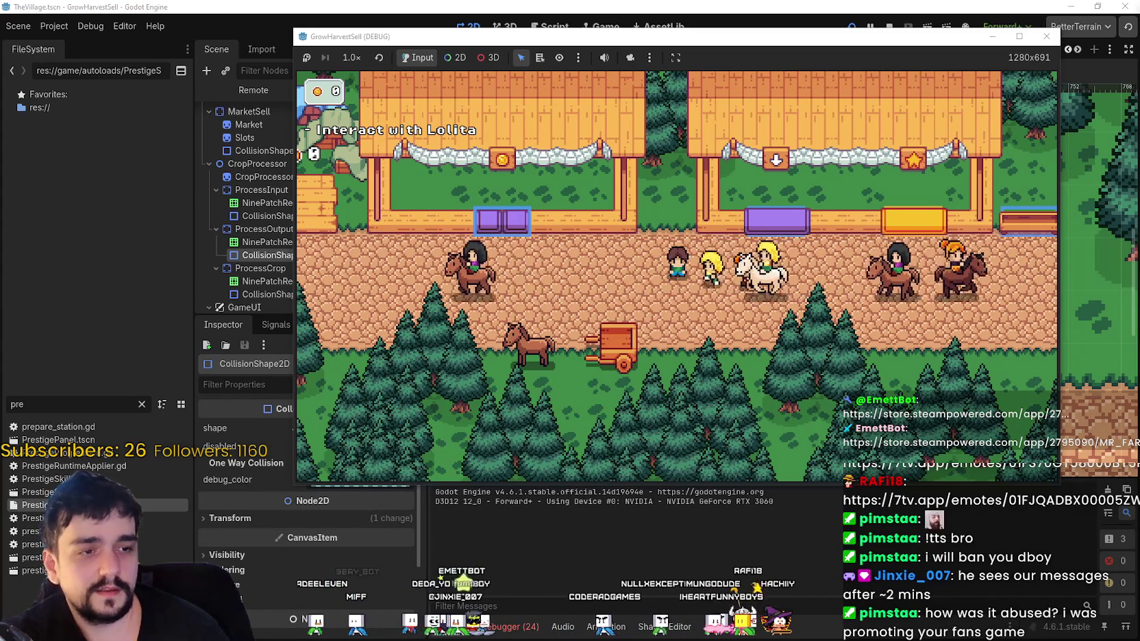
key("alt+Tab")
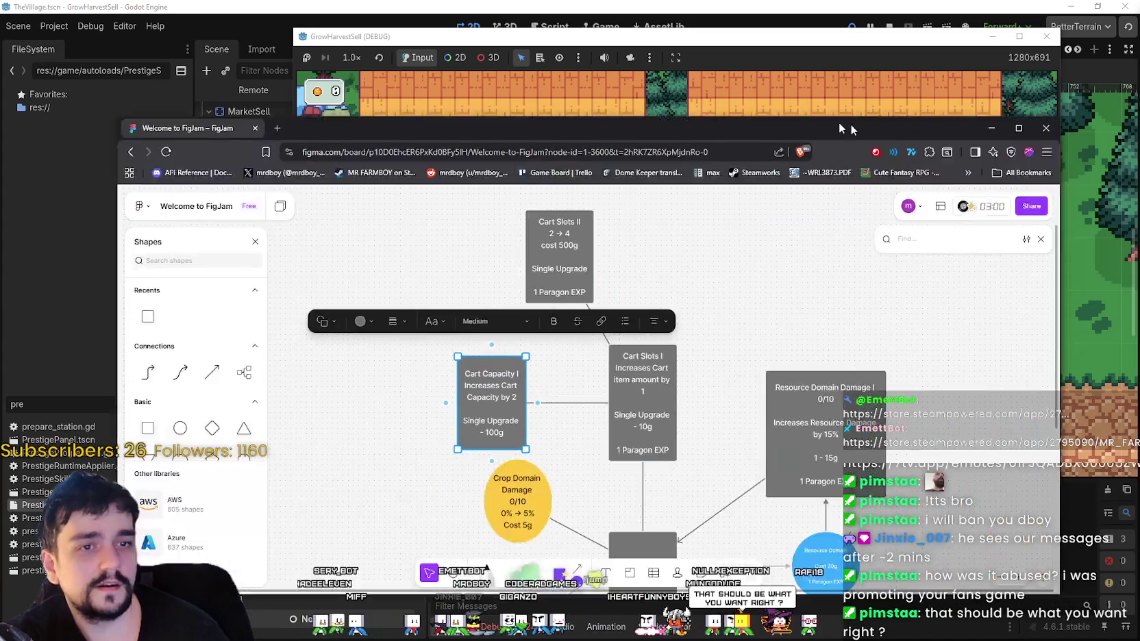
- Make the Cart Slots connector end in an arrowhead pointing at Cart Capacity
scroll(678, 350, "down", 2)
scroll(679, 350, "left", 2)
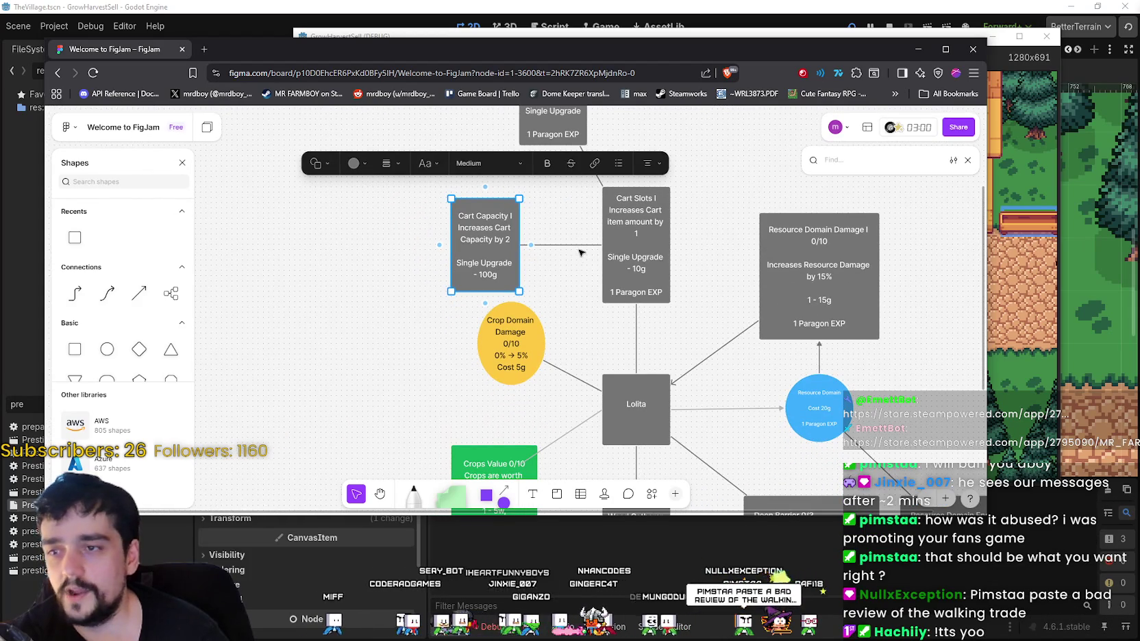
left_click(572, 272)
left_click(568, 245)
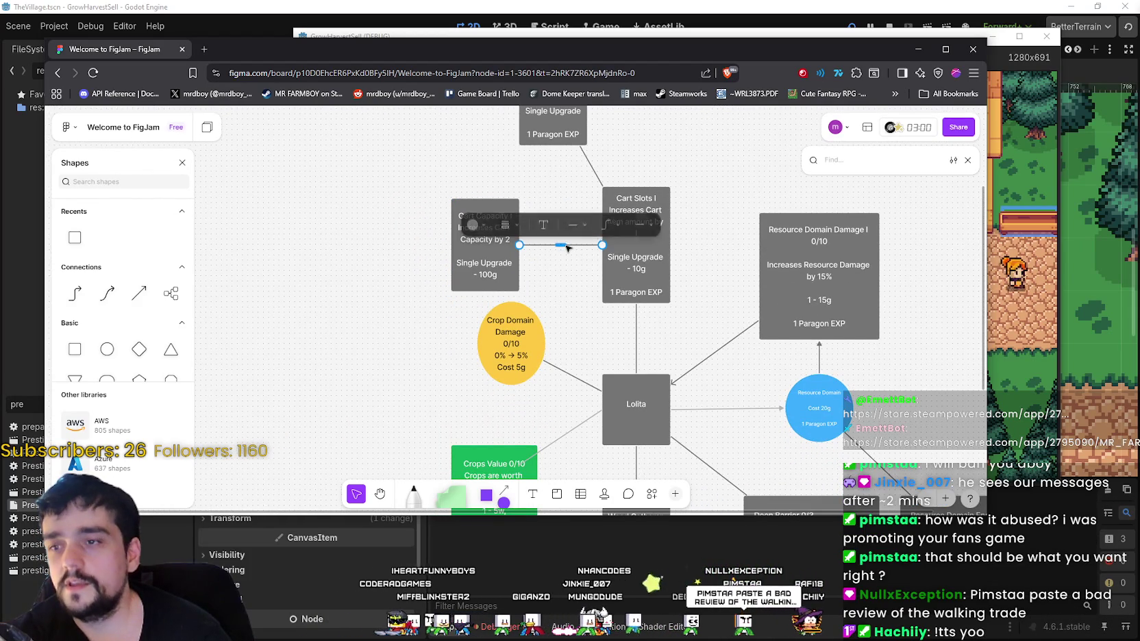
scroll(577, 273, "up", 1)
left_click(649, 235)
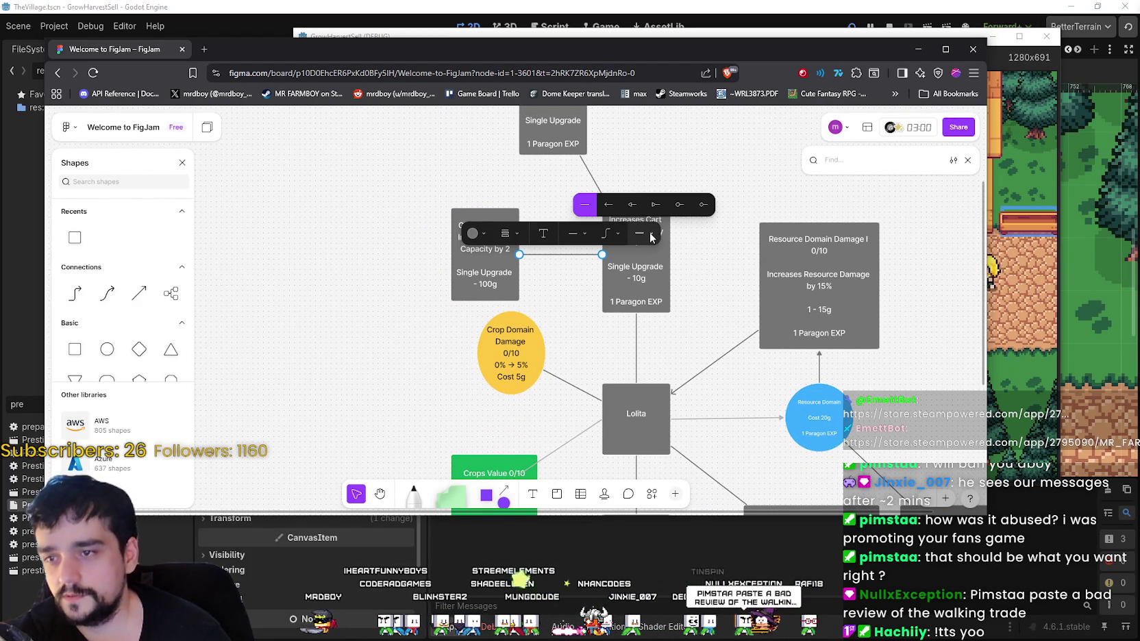
left_click(608, 204)
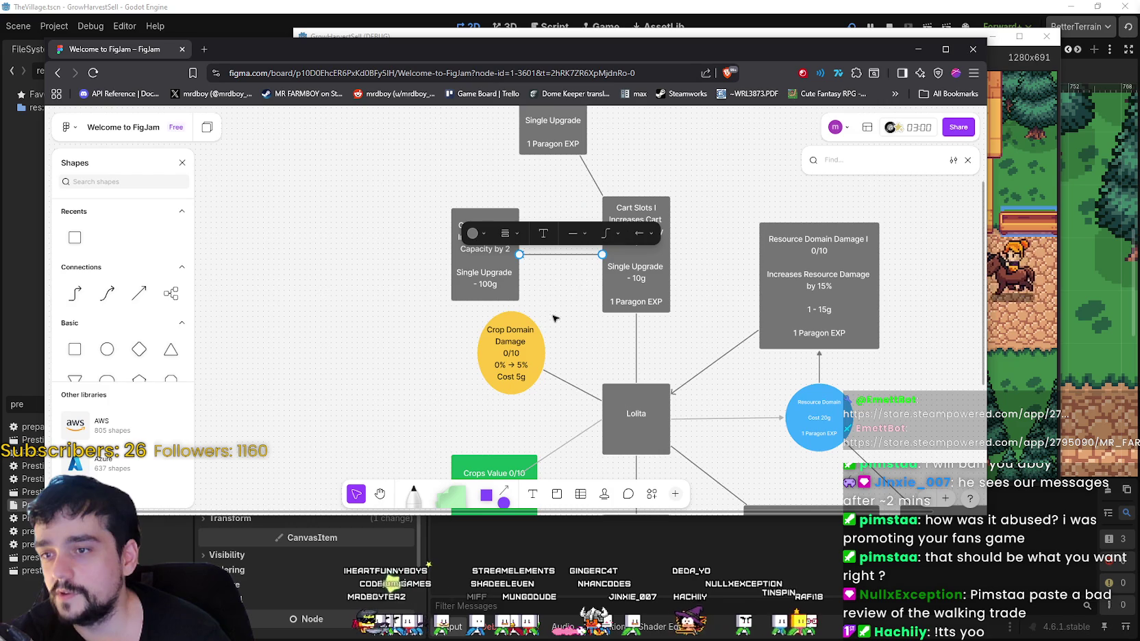
left_click(574, 292)
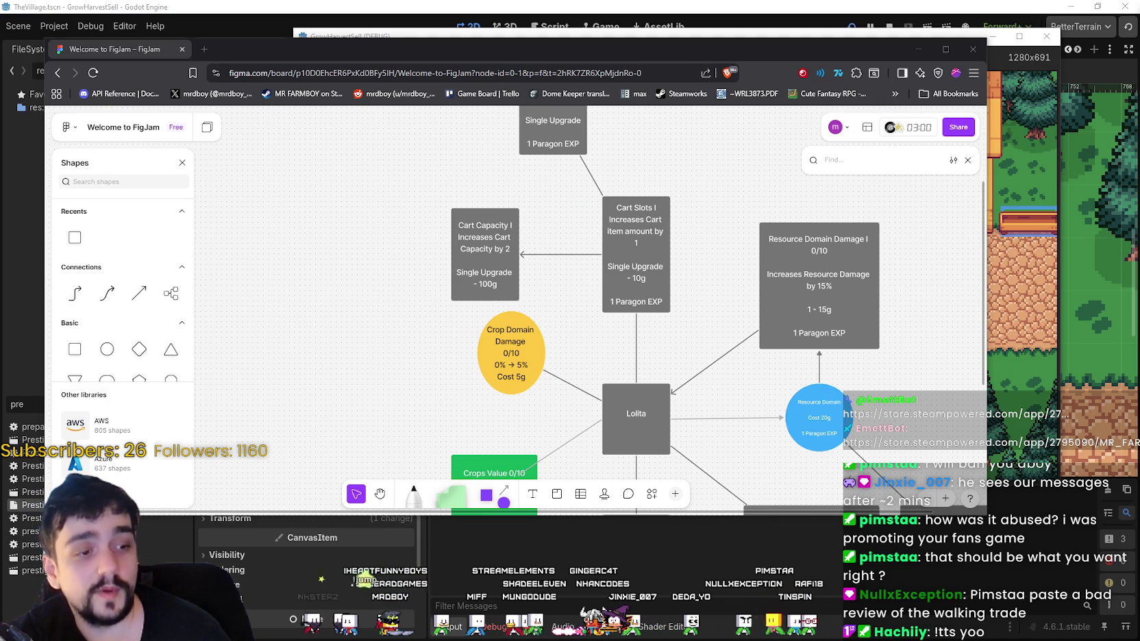
- Give the Lolita–Crop Domain connector an arrowhead at the Crop Domain end
scroll(603, 387, "down", 3)
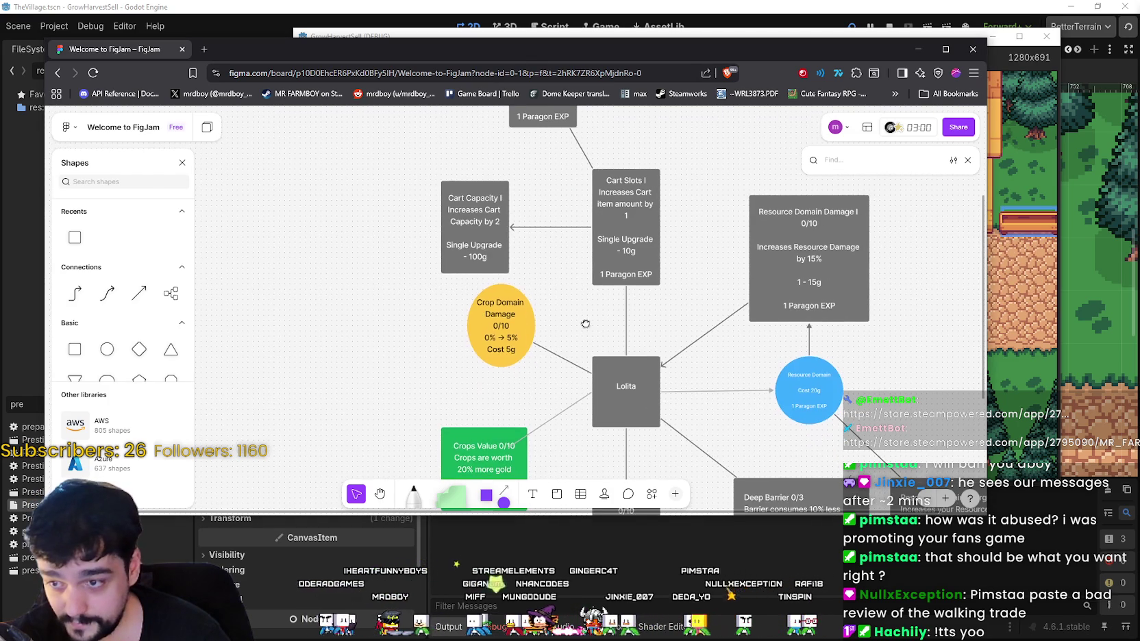
left_click(604, 399)
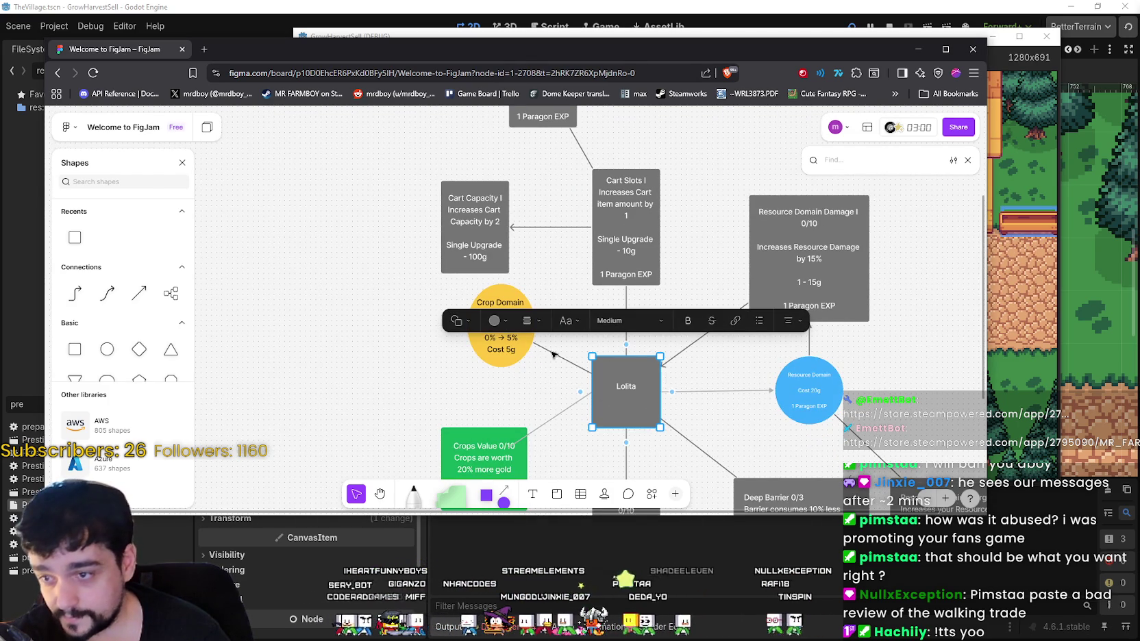
left_click(571, 362)
left_click(656, 305)
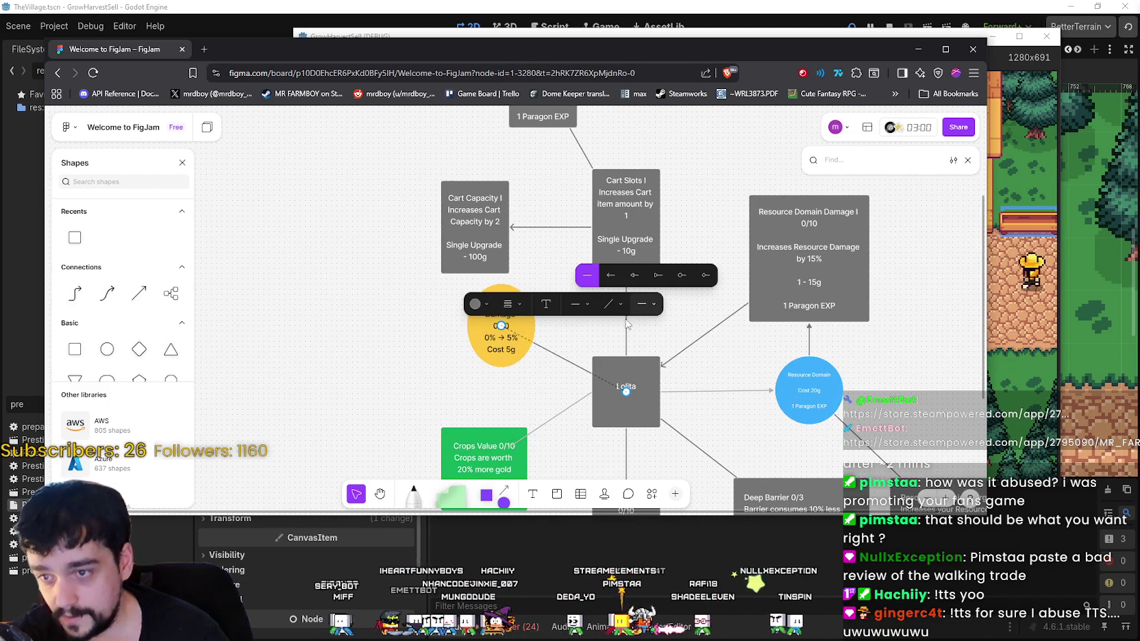
left_click(610, 275)
left_click(599, 384)
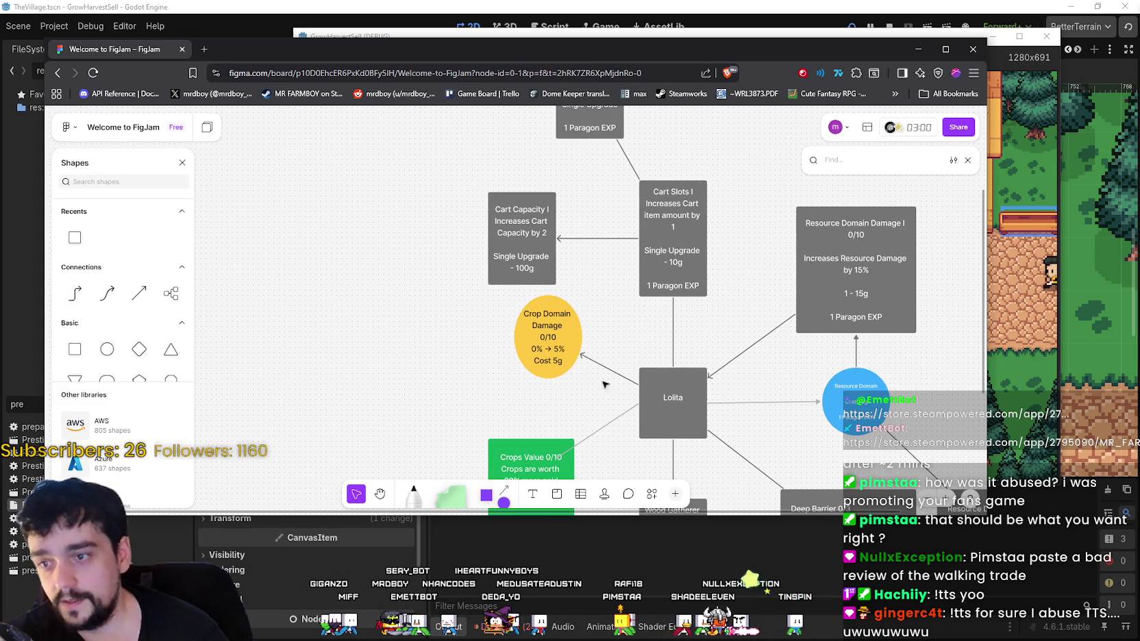
- Nudge the Crop Domain Damage ellipse slightly lower
scroll(584, 373, "down", 2)
left_click(506, 327)
left_click_drag(506, 328, 507, 338)
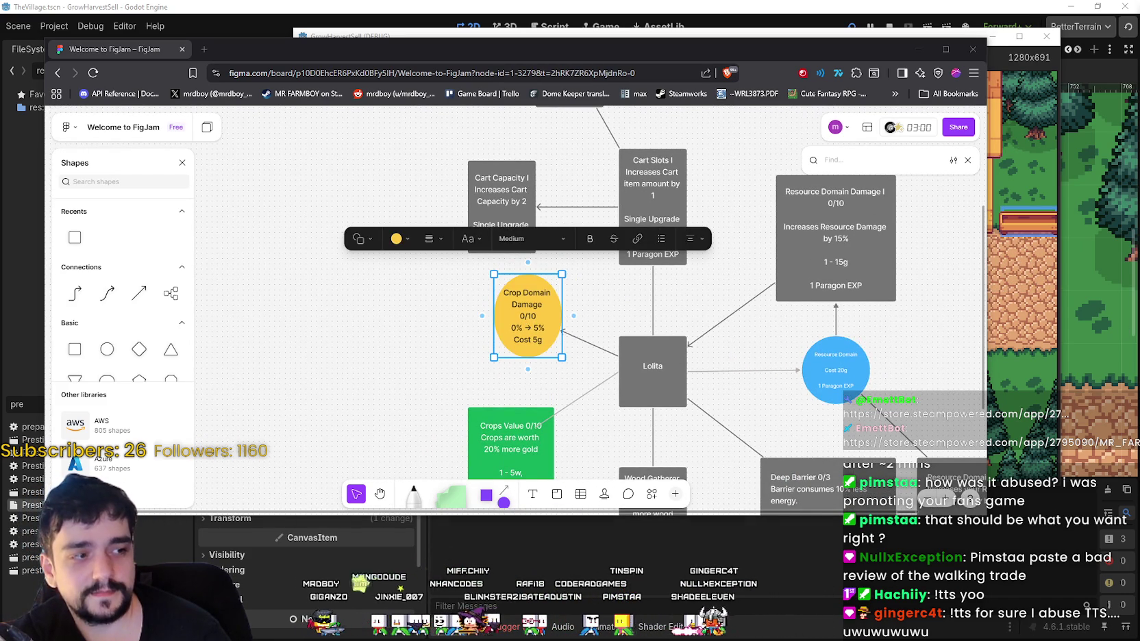
- Add an arrowhead at the Deep Barrier end of Lolita's connector
mouse_move(781, 411)
left_mouse_down()
mouse_move(701, 336)
mouse_move(653, 333)
left_mouse_up()
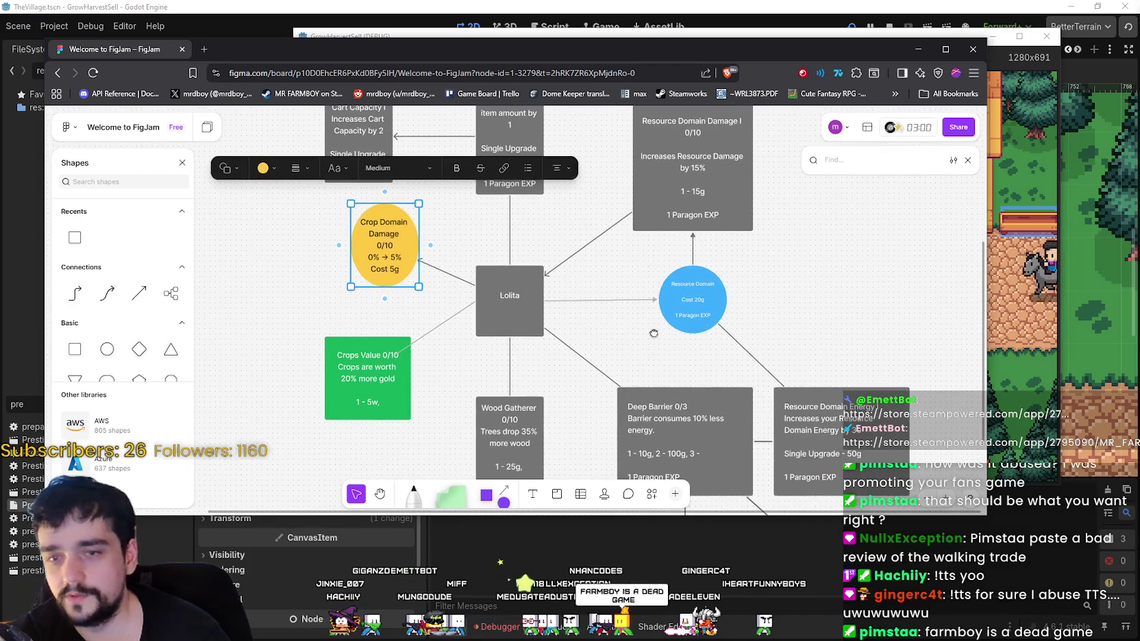
scroll(654, 334, "up", 1)
scroll(644, 343, "down", 3)
scroll(644, 342, "left", 2)
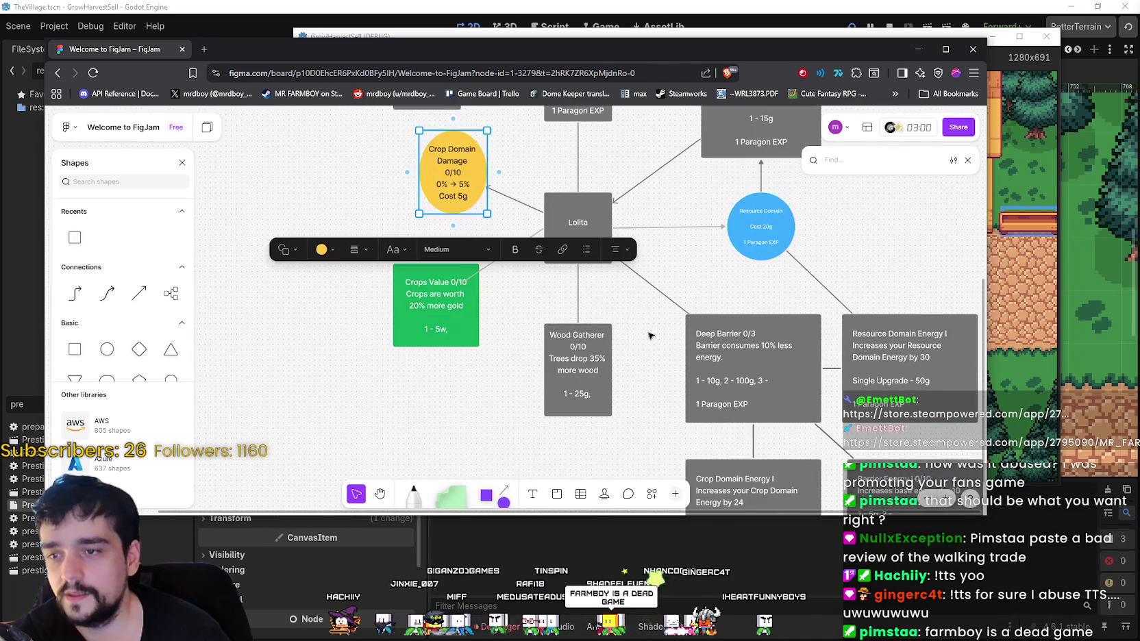
scroll(644, 327, "left", 2)
scroll(646, 361, "right", 2)
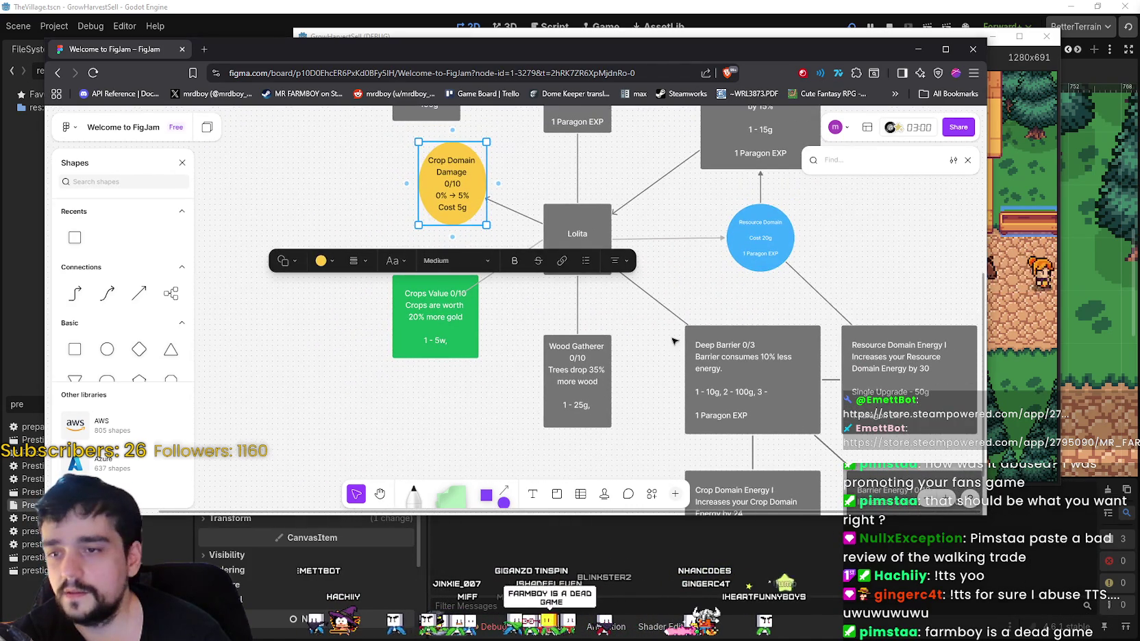
left_click(651, 295)
left_click(719, 218)
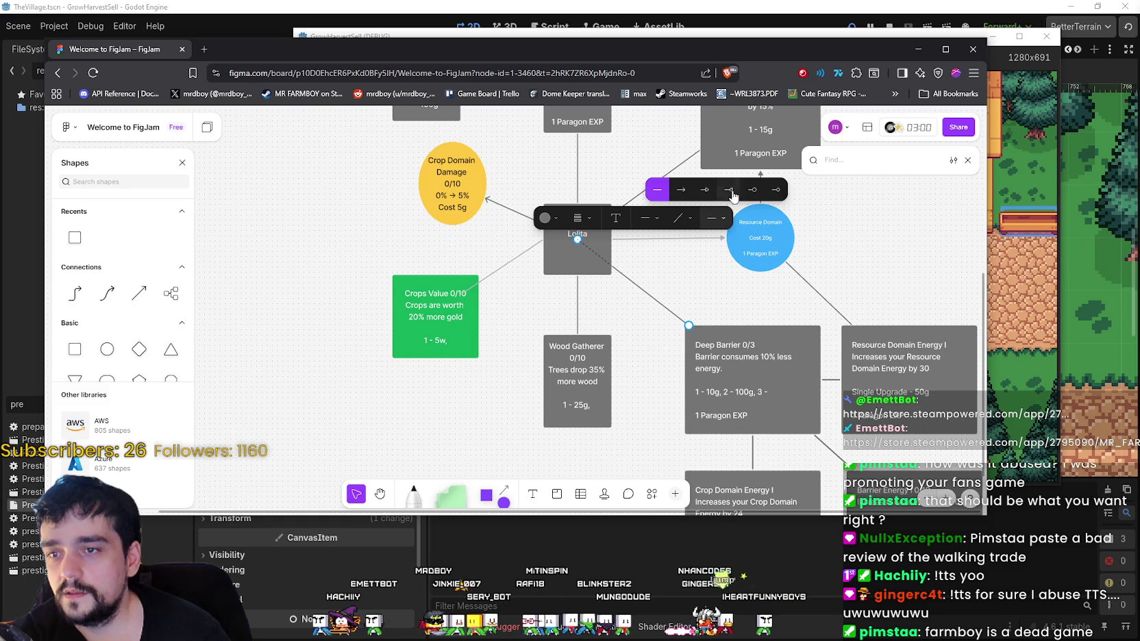
left_click(708, 191)
key("Escape")
- Try an arrowhead on the Deep Barrier–Resource Domain Energy connector's end, then revert it
scroll(772, 316, "right", 5)
scroll(772, 316, "down", 3)
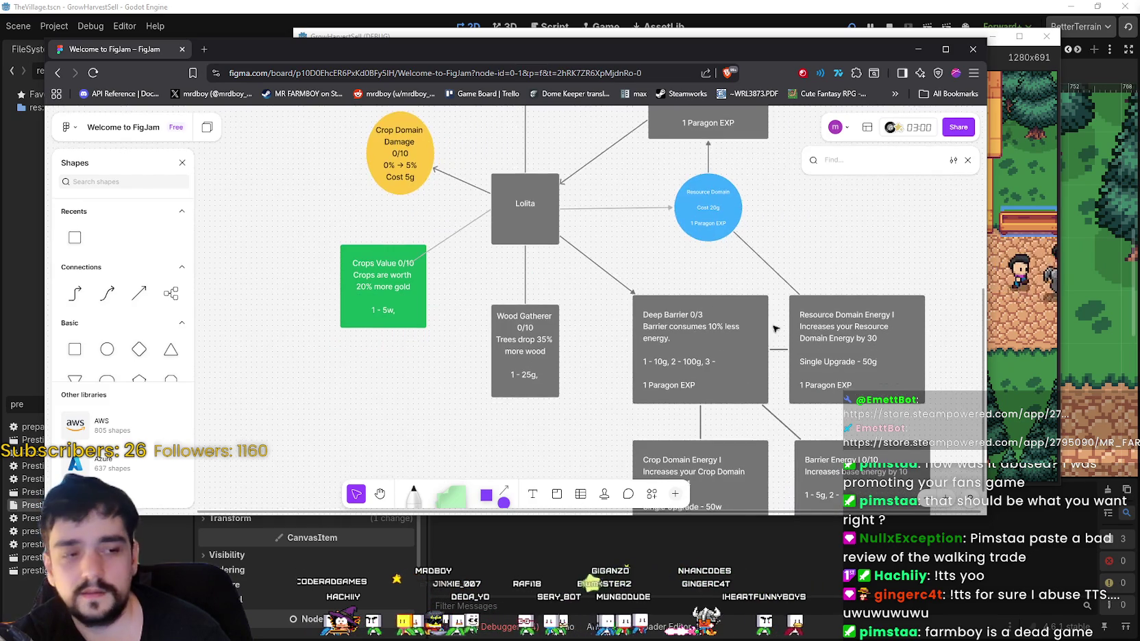
left_click(703, 320)
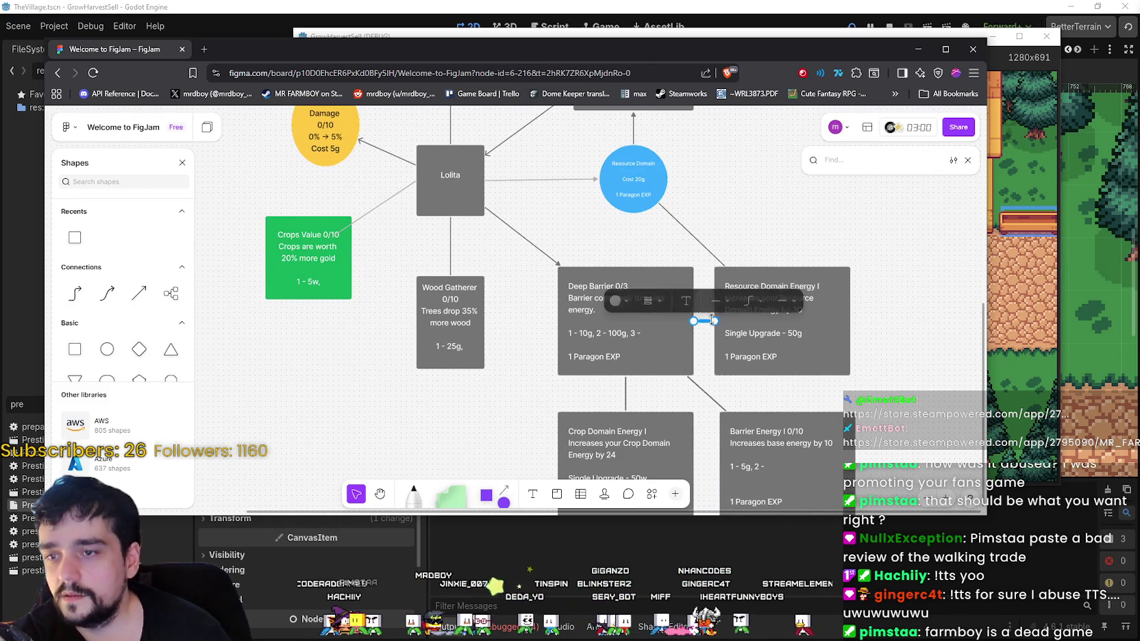
left_click(792, 306)
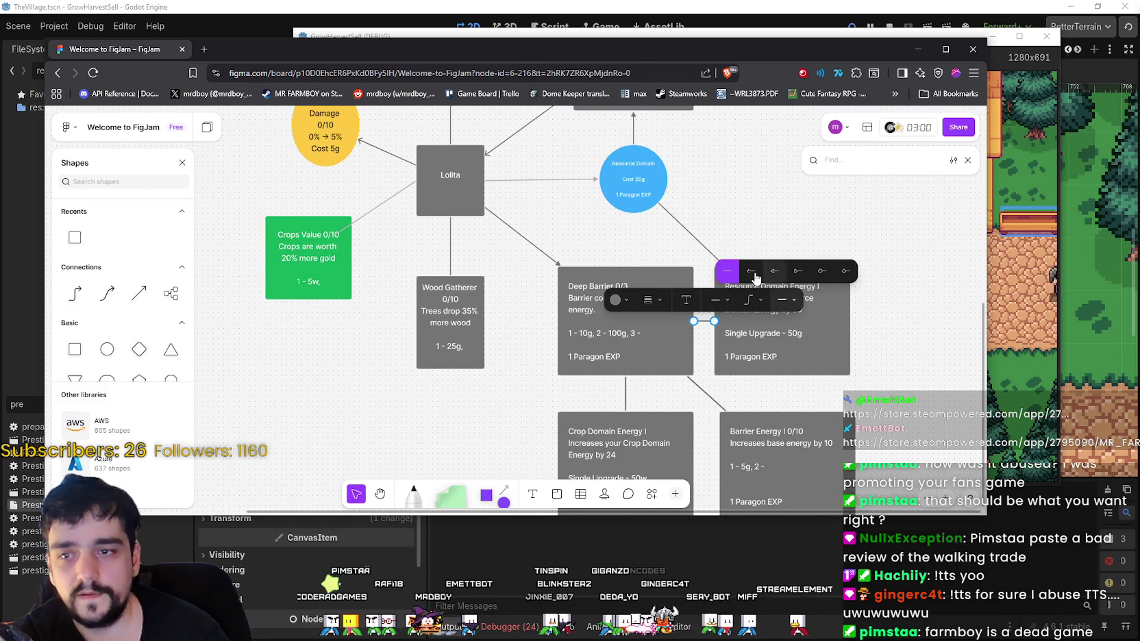
left_click(752, 273)
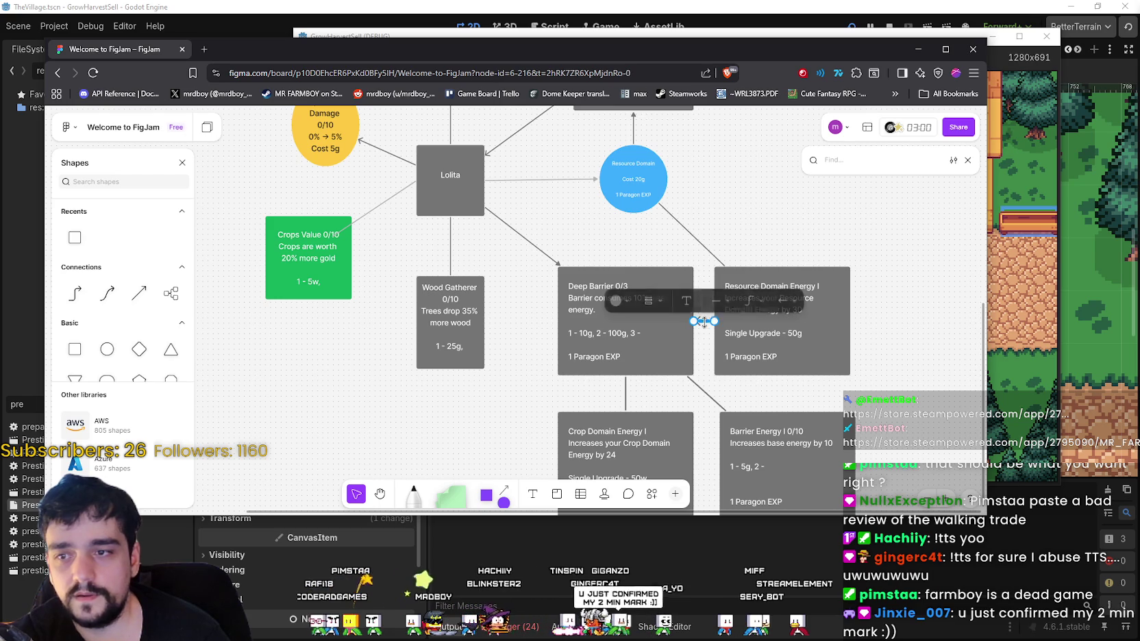
left_click(781, 302)
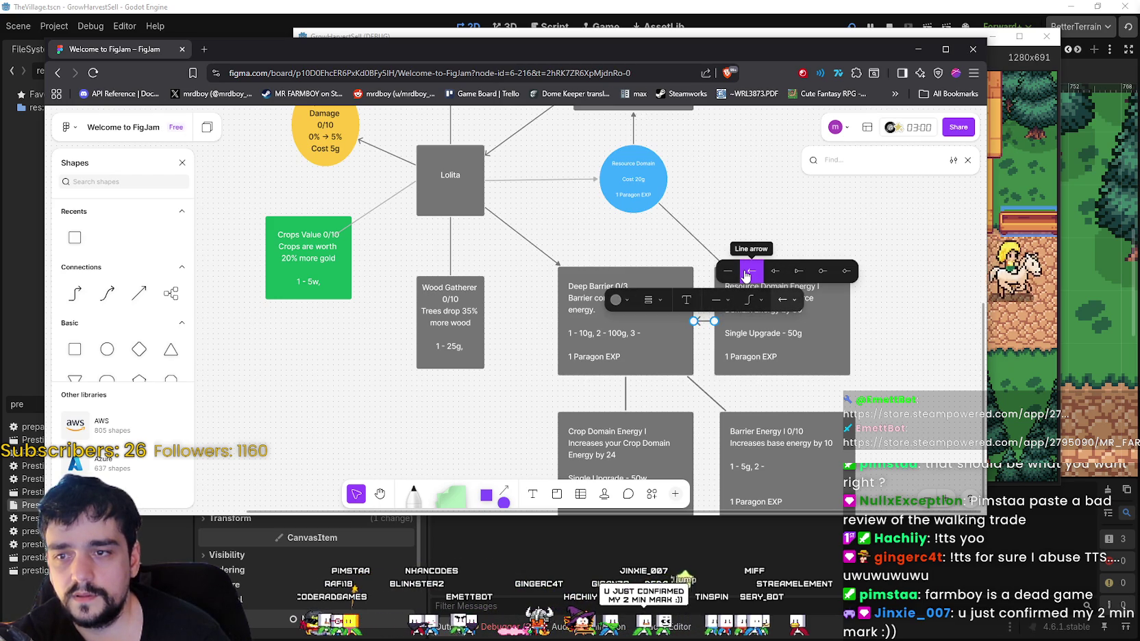
left_click(728, 272)
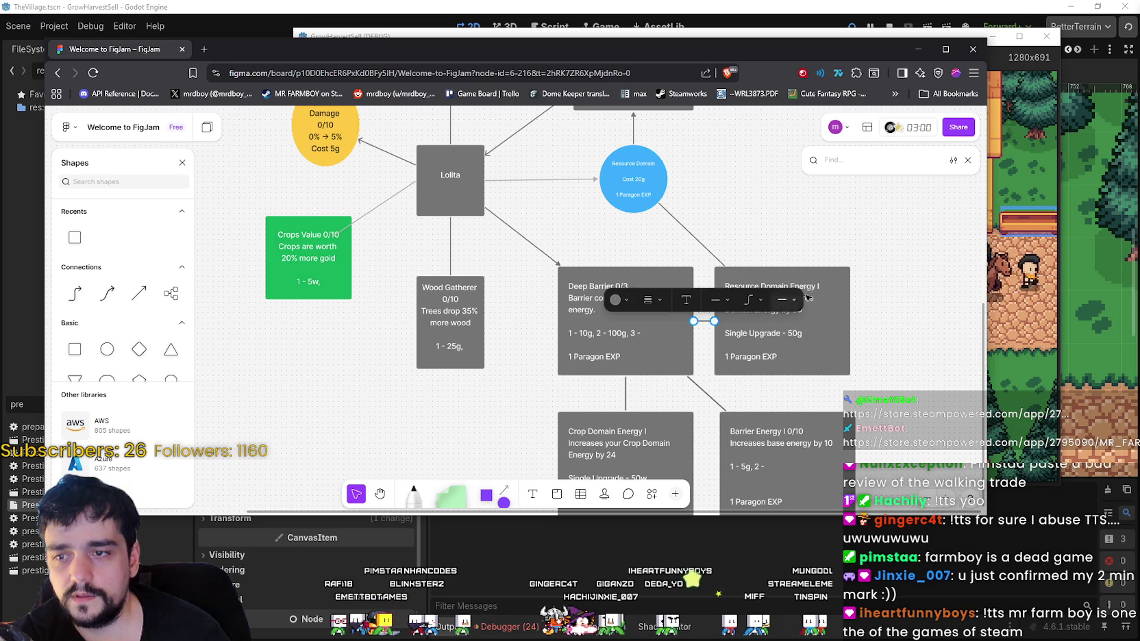
- Set that connector's start arrowhead so it points at Resource Domain Energy
left_click(793, 301)
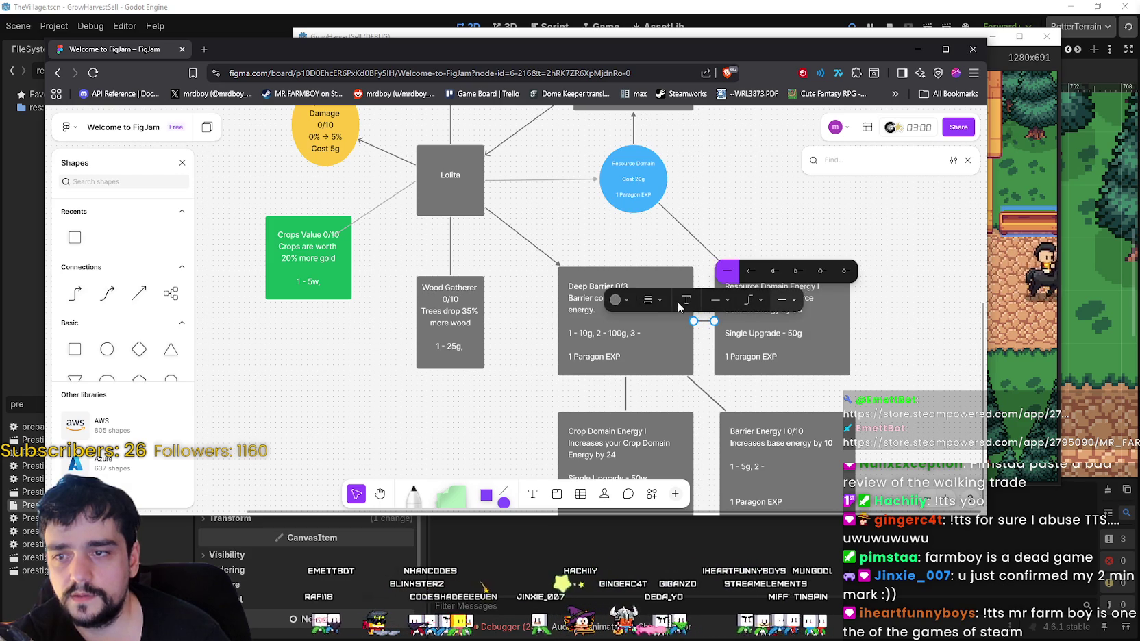
left_click(718, 300)
left_click(717, 300)
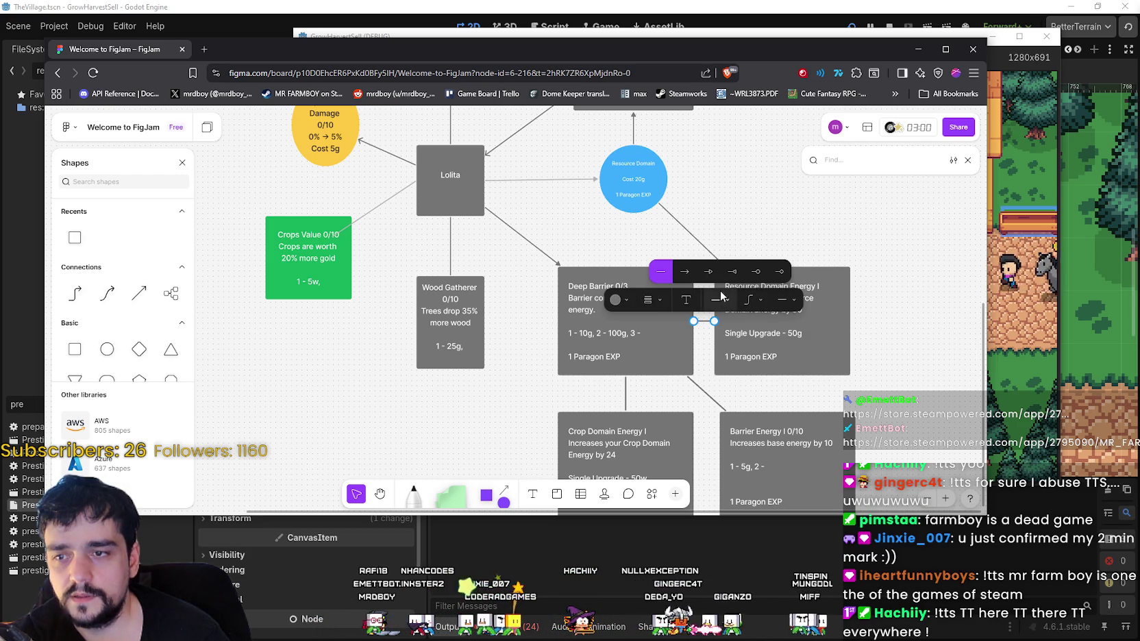
left_click(685, 272)
key("Escape")
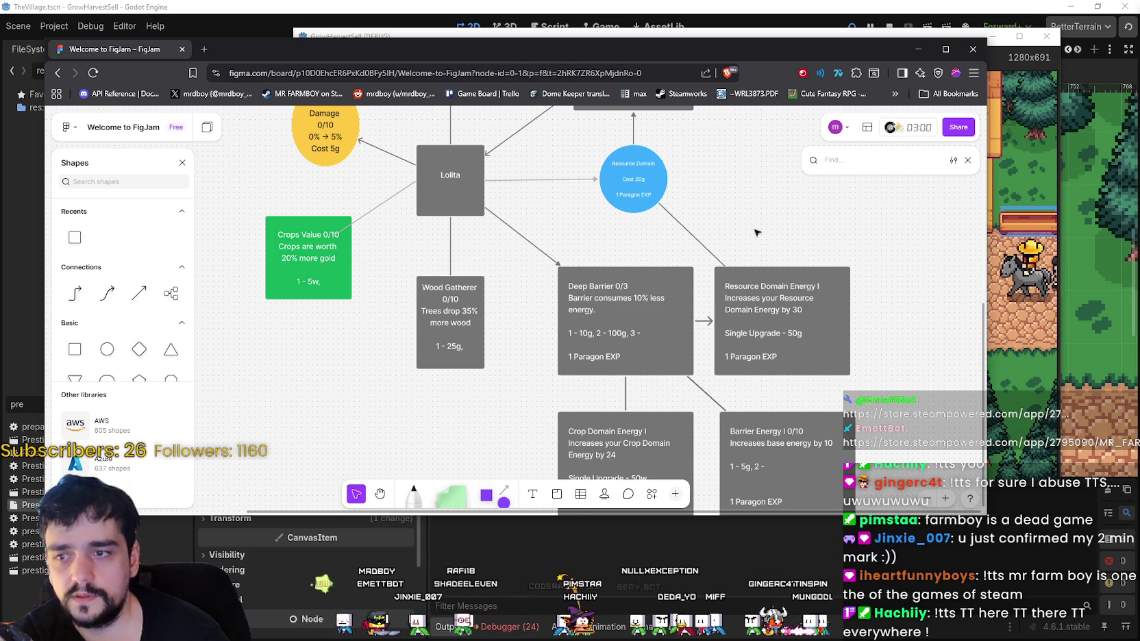
left_click(710, 320)
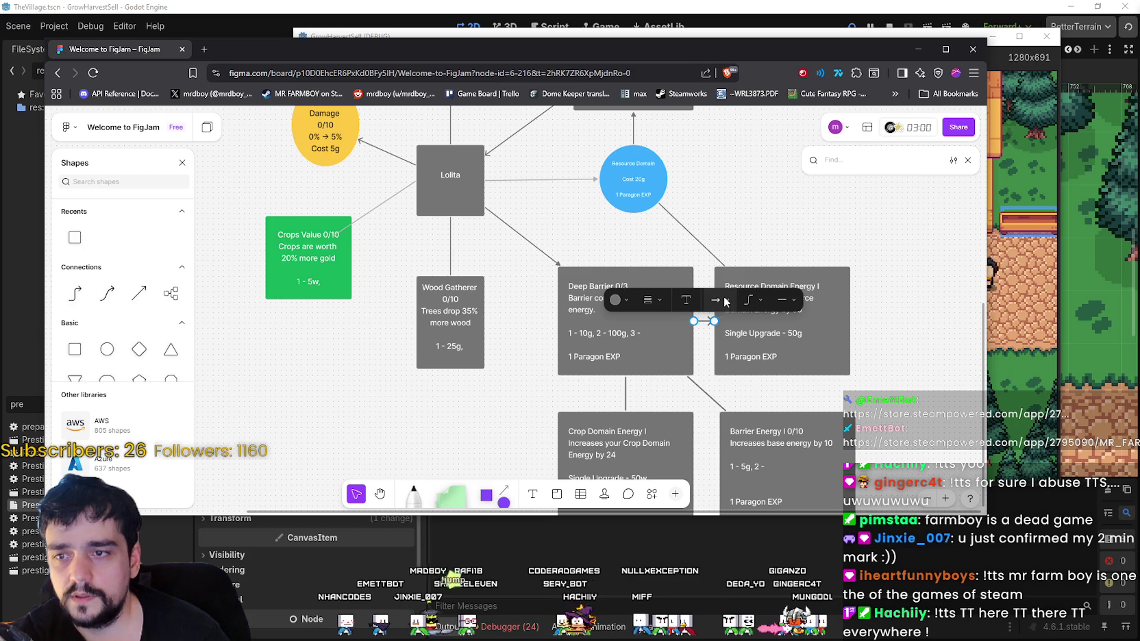
left_click(718, 300)
left_click(804, 302)
scroll(767, 295, "up", 1)
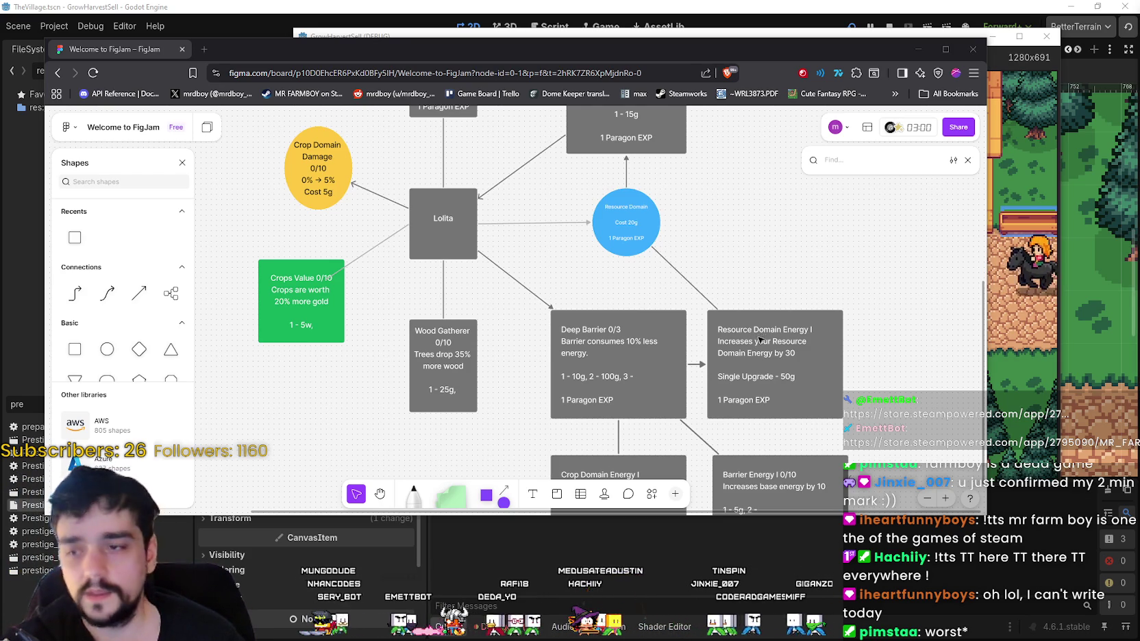
- Add an arrowhead at the Barrier Energy end of the Deep Barrier connector
scroll(554, 308, "down", 3)
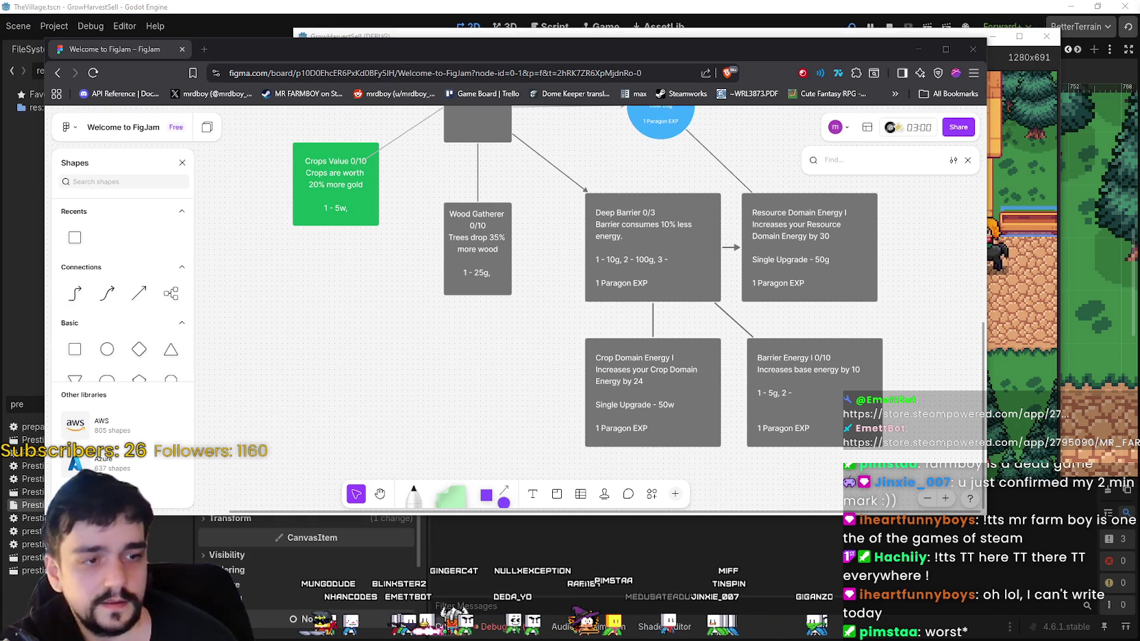
scroll(682, 281, "up", 1)
scroll(720, 340, "down", 1)
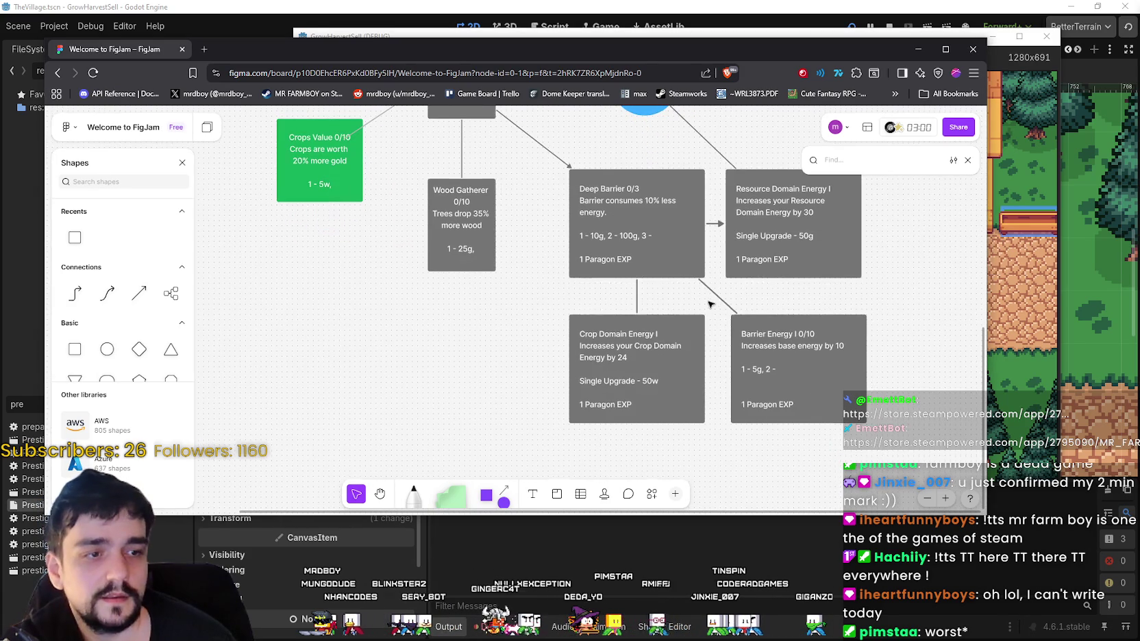
left_click(719, 298)
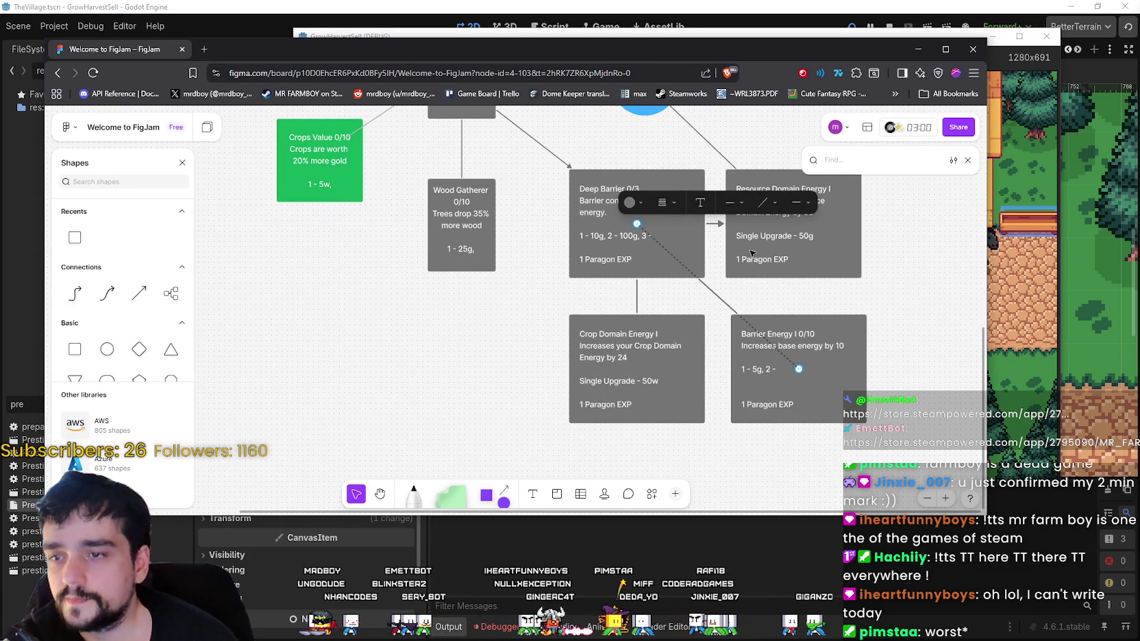
left_click(798, 203)
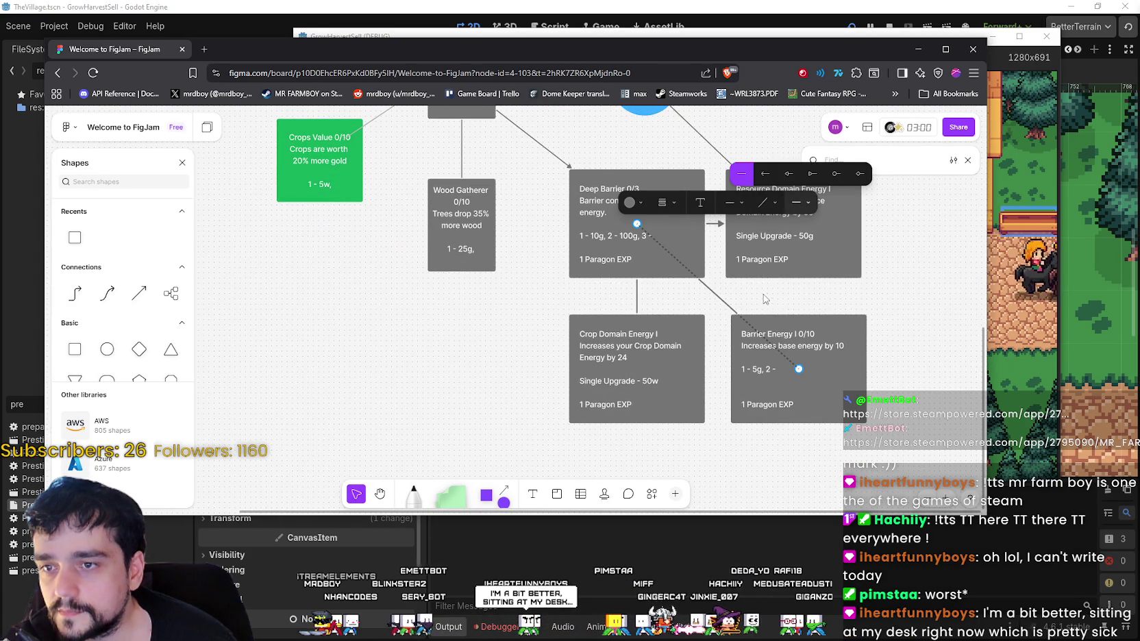
left_click(734, 202)
left_click(721, 173)
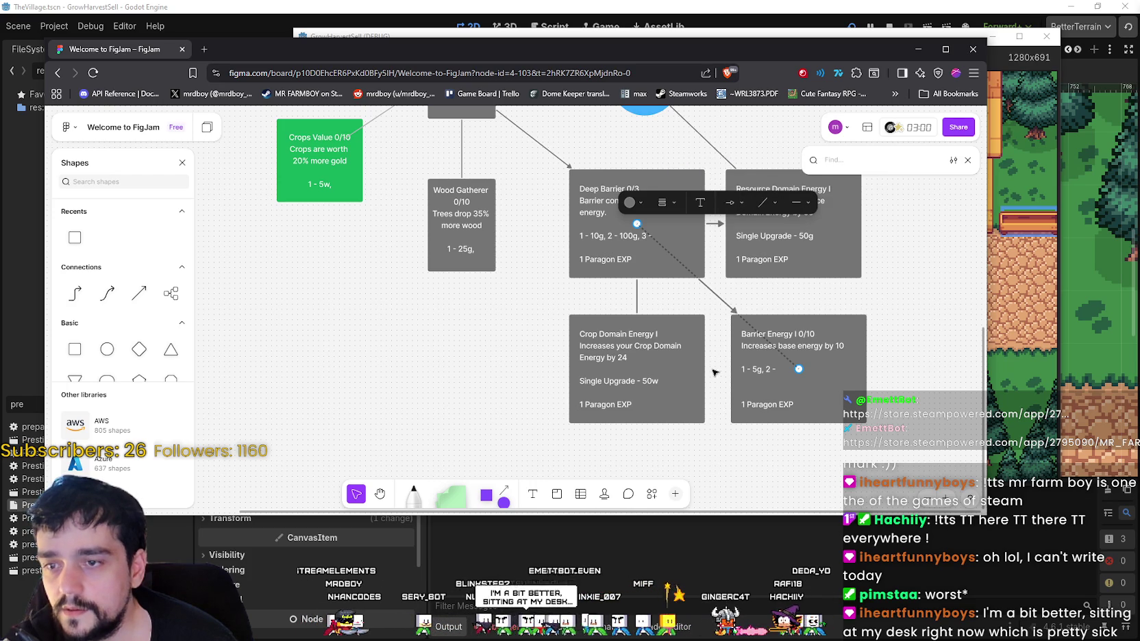
scroll(712, 375, "left", 5)
key("Escape")
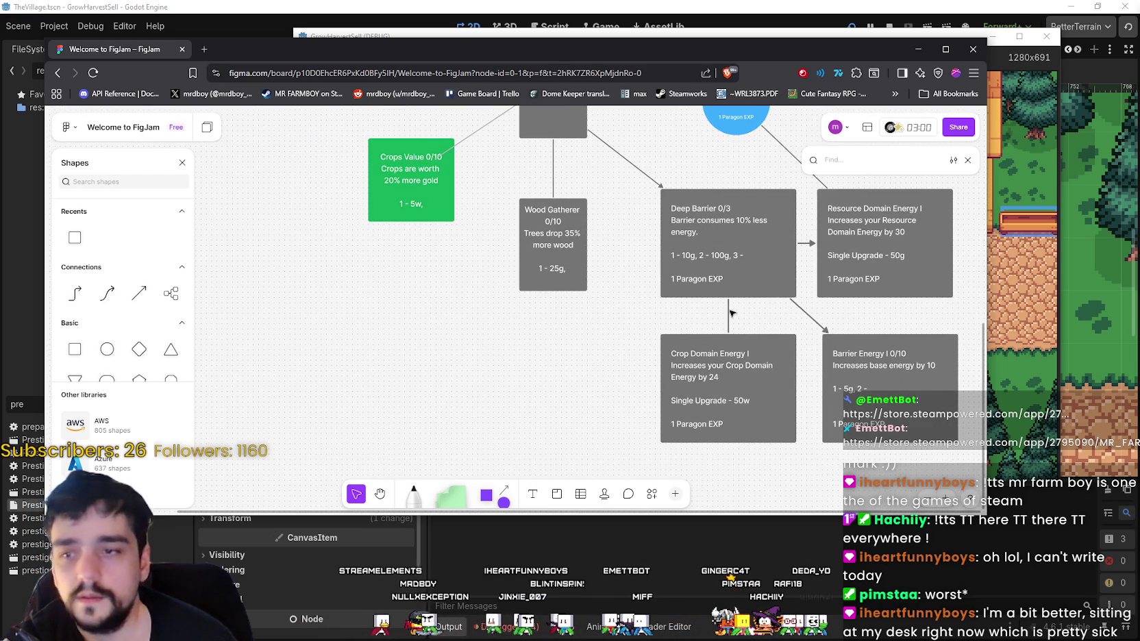
- Add an arrowhead pointing at Crop Domain Energy on the Deep Barrier connector
left_click(728, 311)
left_click(746, 278)
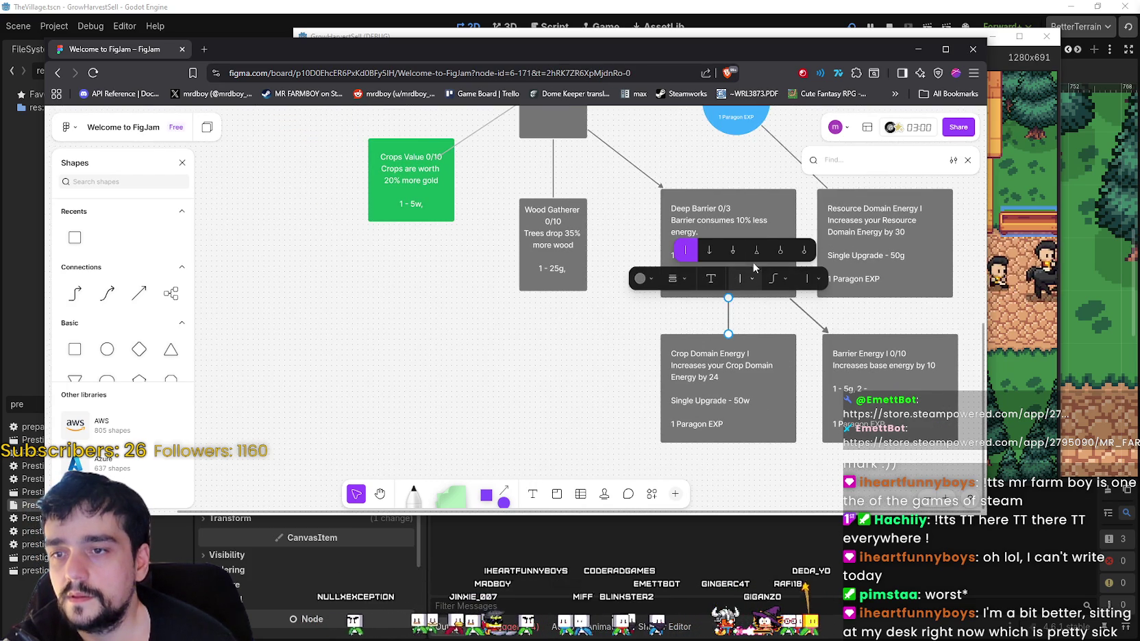
left_click(732, 250)
key("Escape")
scroll(616, 335, "up", 3)
scroll(617, 335, "left", 2)
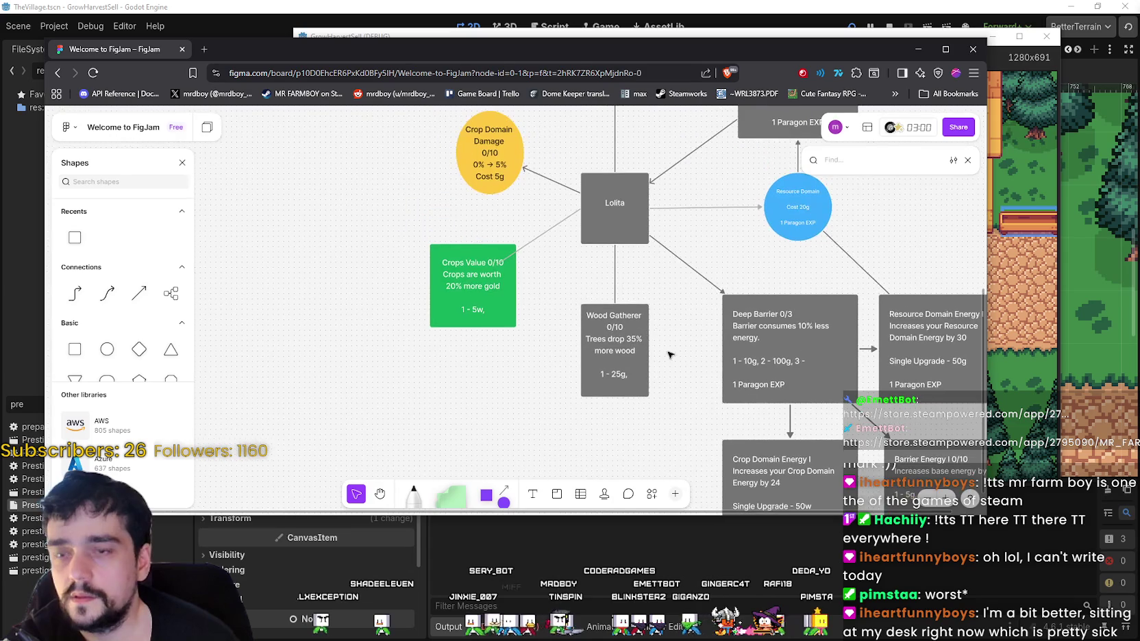
- Give the Lolita to Wood Gatherer connector an arrowhead at the Wood Gatherer end
left_click(645, 339)
scroll(646, 296, "up", 2)
left_click(655, 333)
left_click(621, 313)
left_click(637, 270)
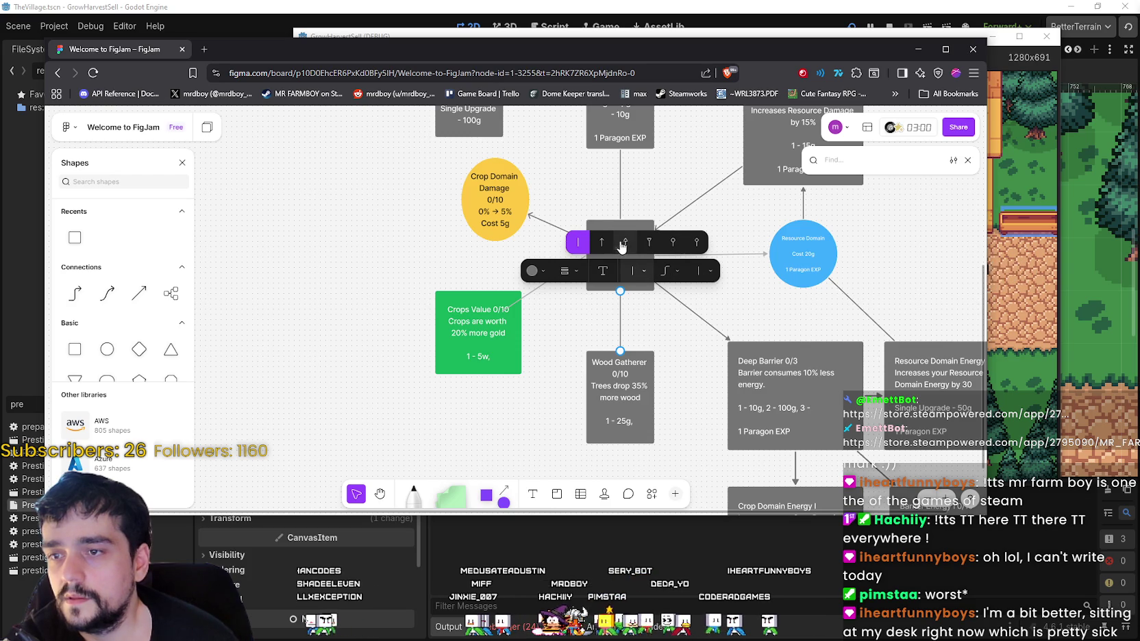
left_click(696, 275)
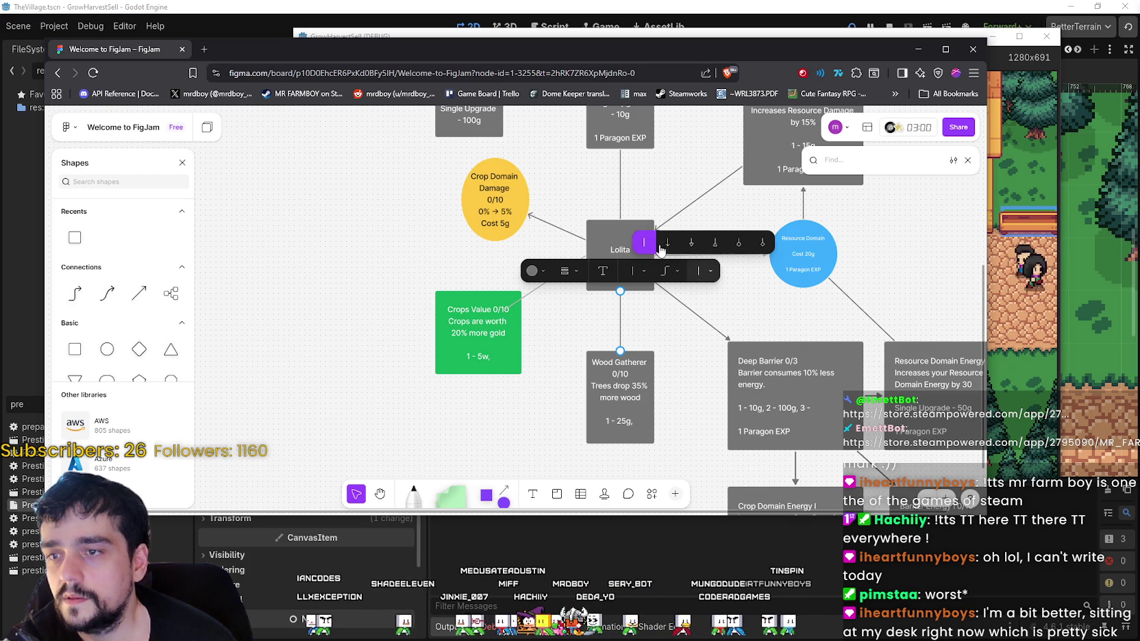
left_click(669, 249)
scroll(658, 287, "left", 2)
scroll(658, 288, "up", 1)
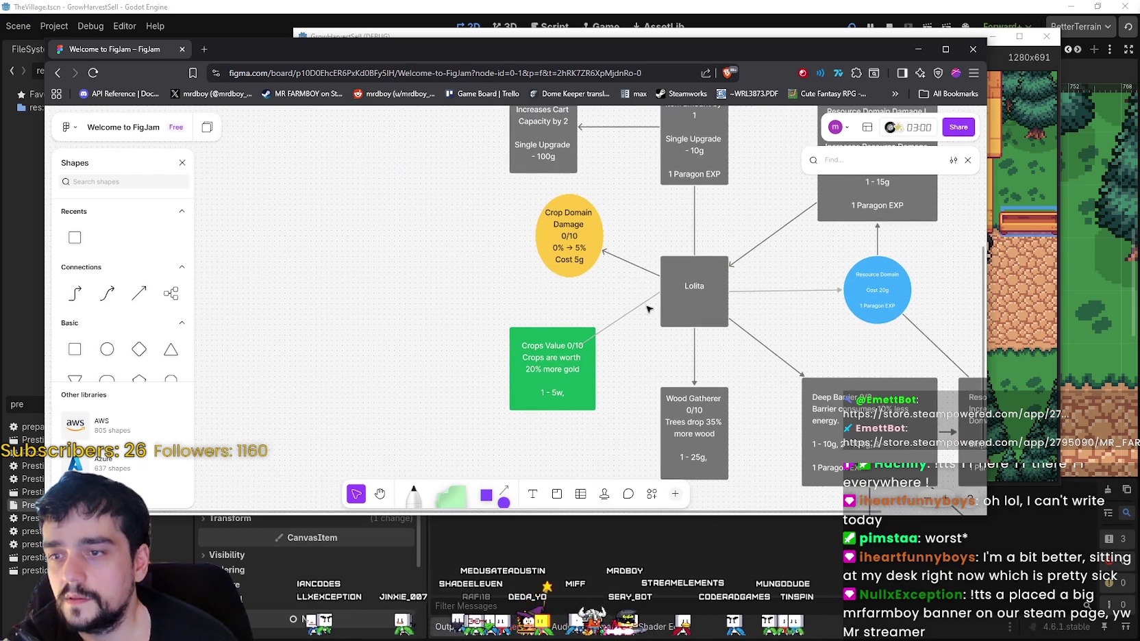
- Inspect the Crops Value to Lolita connector's arrowhead options, leaving it unchanged
left_click(649, 303)
left_click(693, 276)
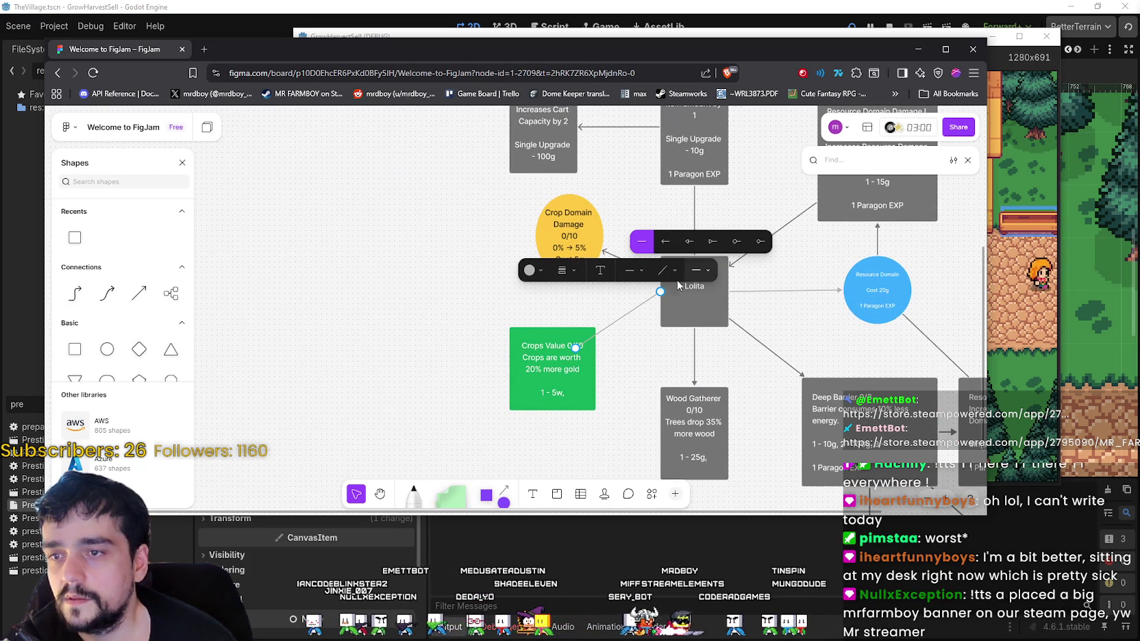
left_click(688, 247)
key("Escape")
scroll(677, 382, "left", 2)
scroll(677, 382, "up", 2)
left_click(622, 381)
key("Escape")
scroll(622, 385, "up", 2)
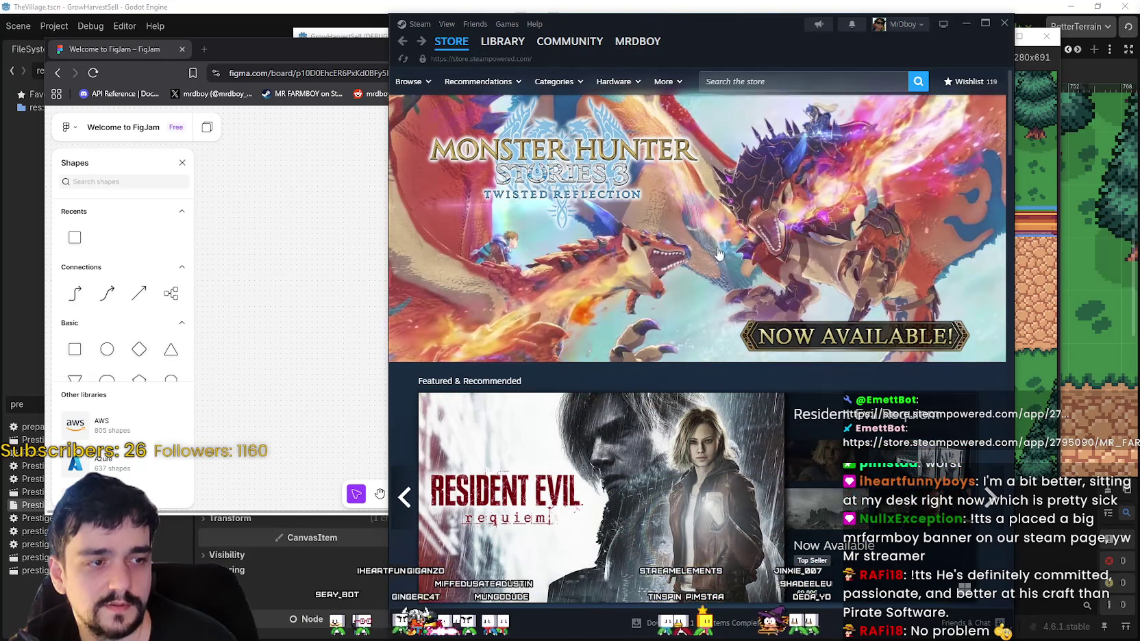
- Search the store for 'The walking' and open The Walking Trade page, collapsing the broadcast player
left_click(807, 76)
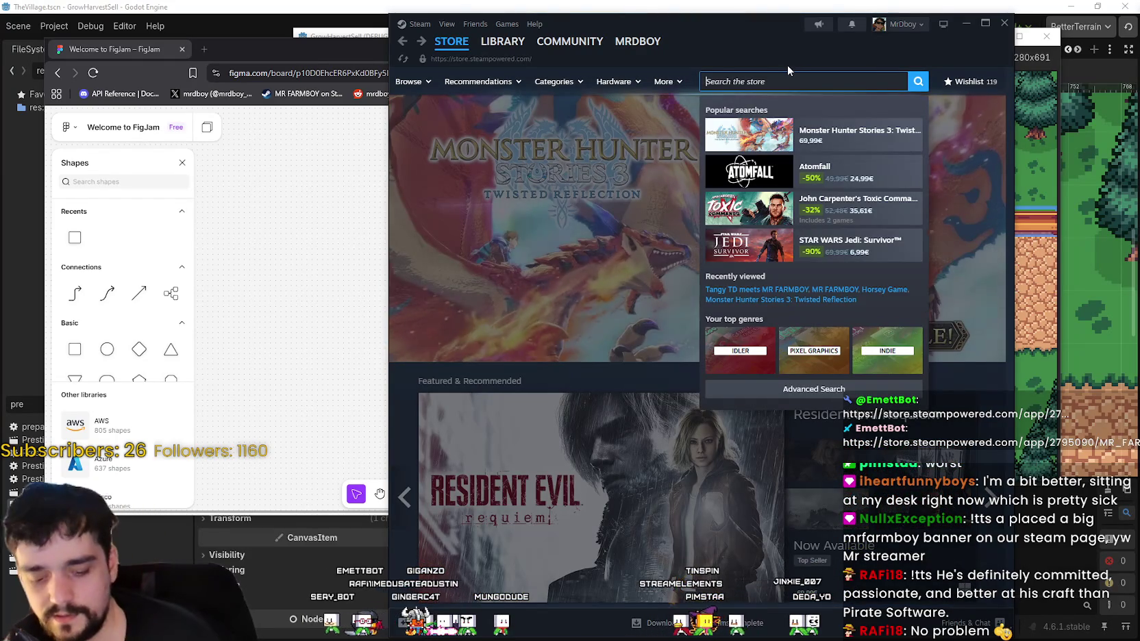
type("T")
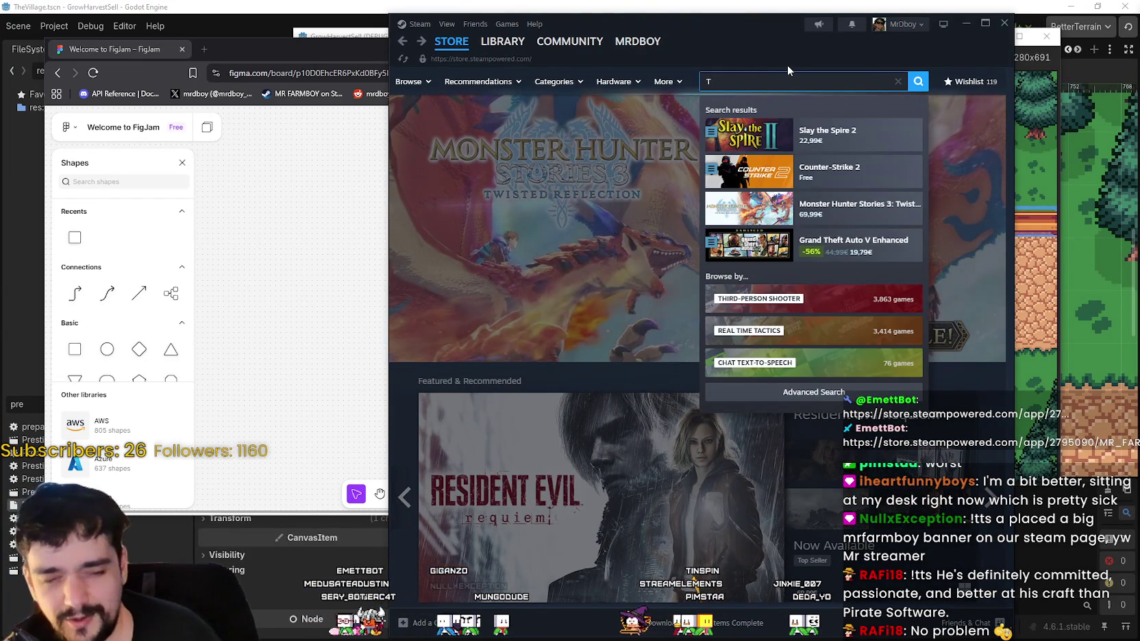
type("he walking")
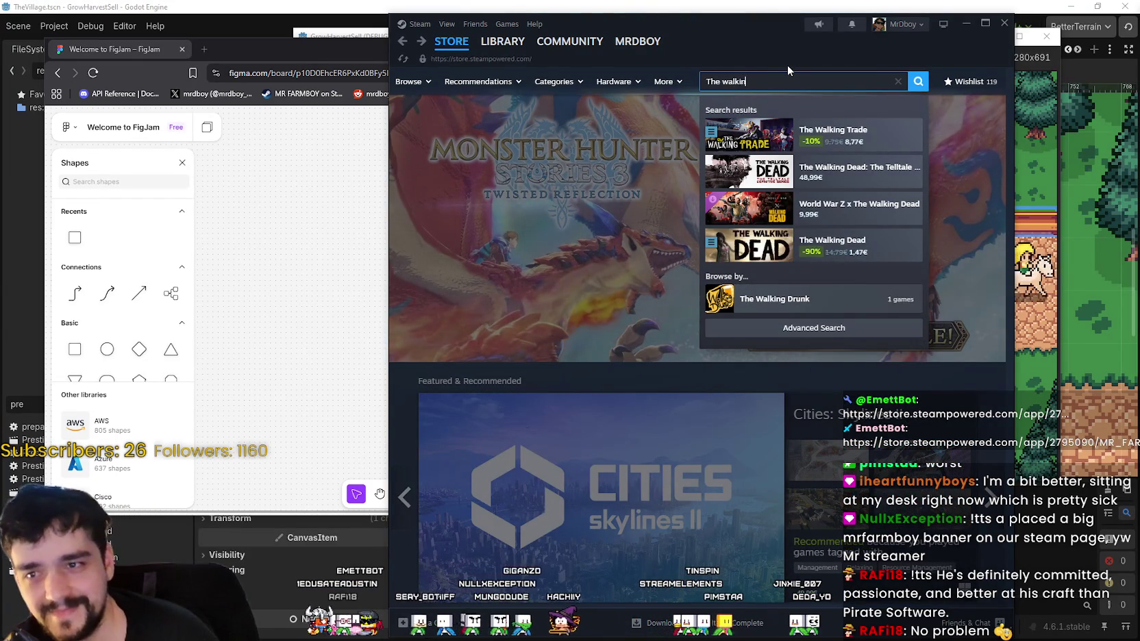
left_click(842, 134)
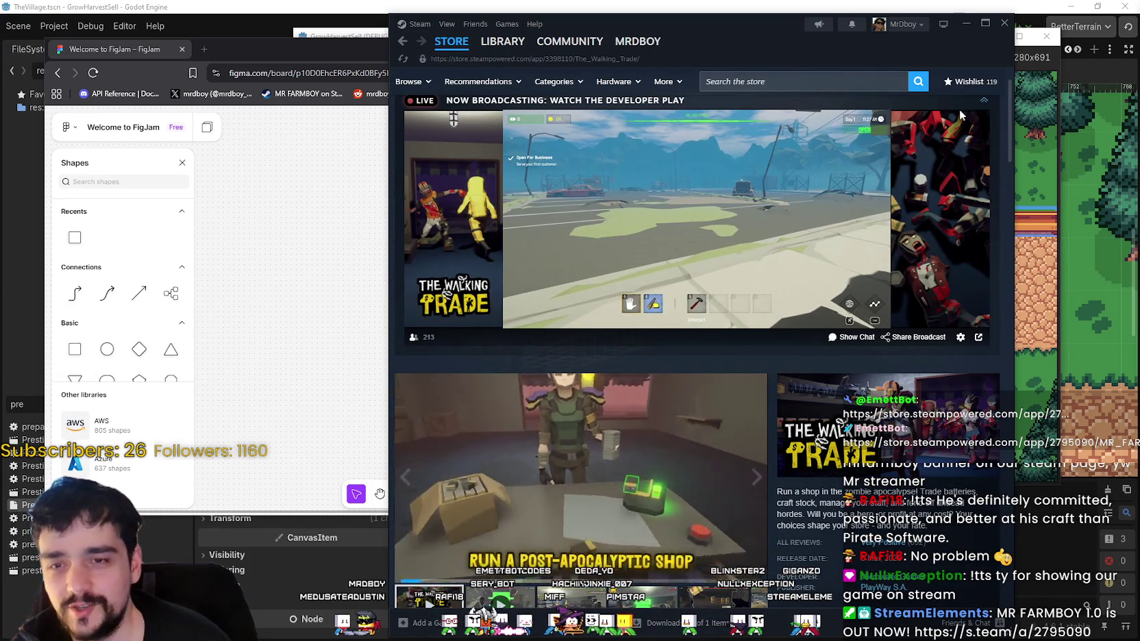
scroll(1006, 98, "up", 1)
left_click(983, 157)
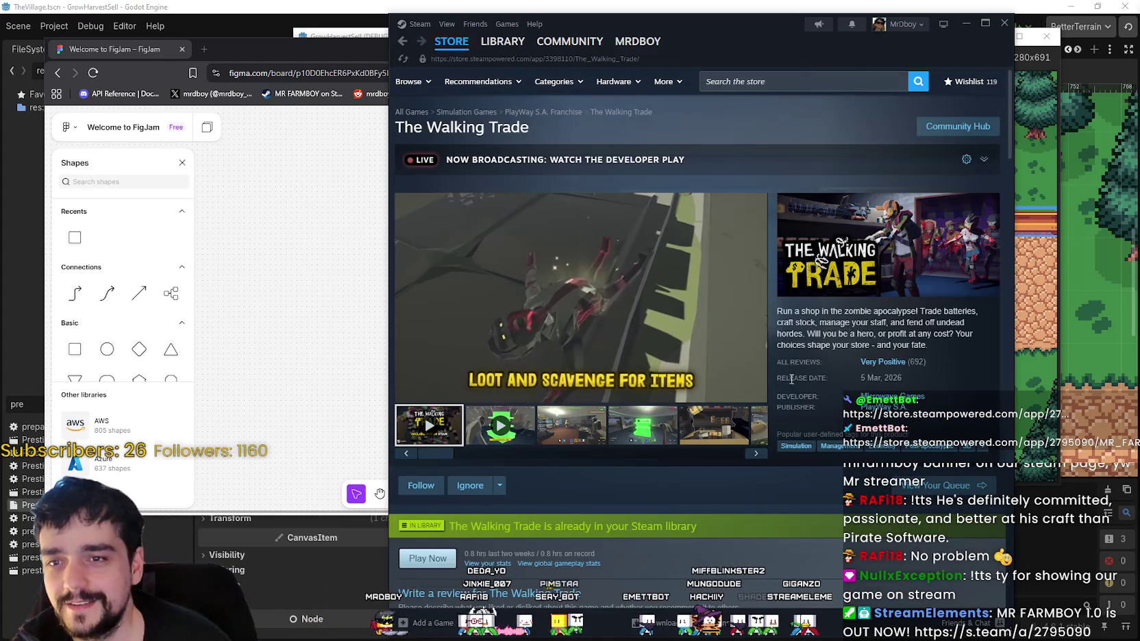
- Draft 'ng.' in The Walking Trade's review box, then erase it
scroll(791, 388, "down", 1)
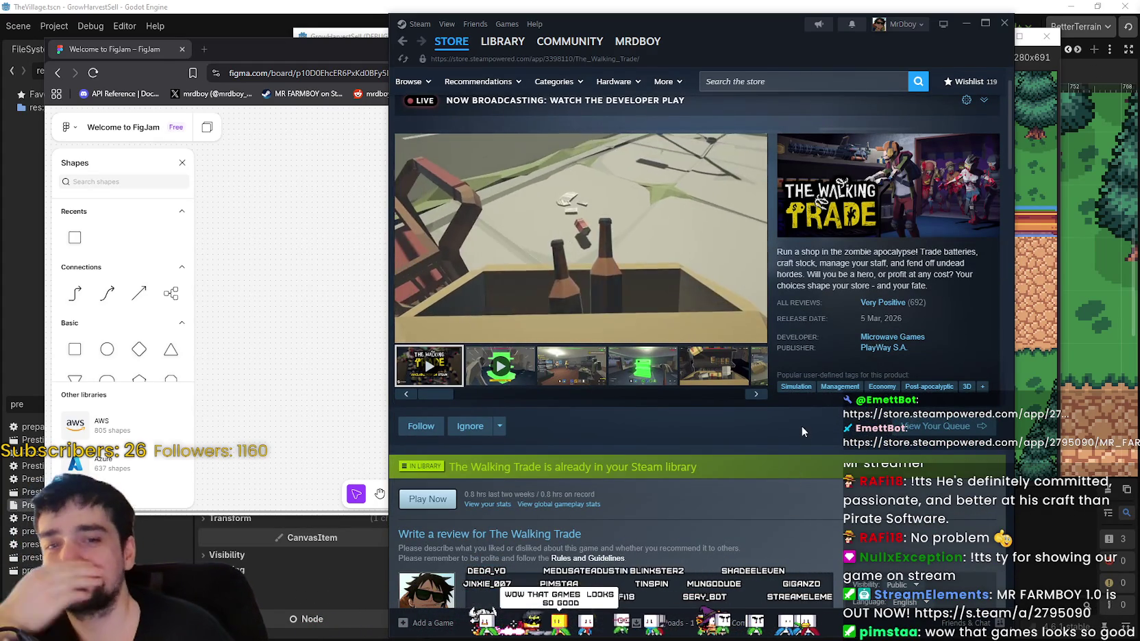
scroll(800, 418, "down", 8)
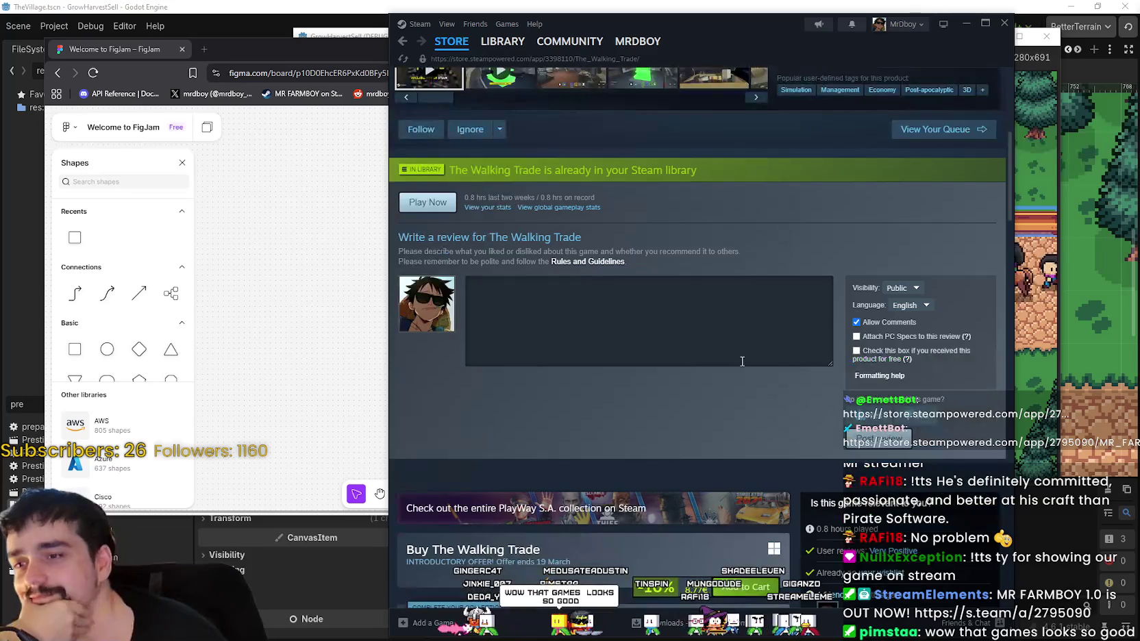
scroll(723, 397, "up", 4)
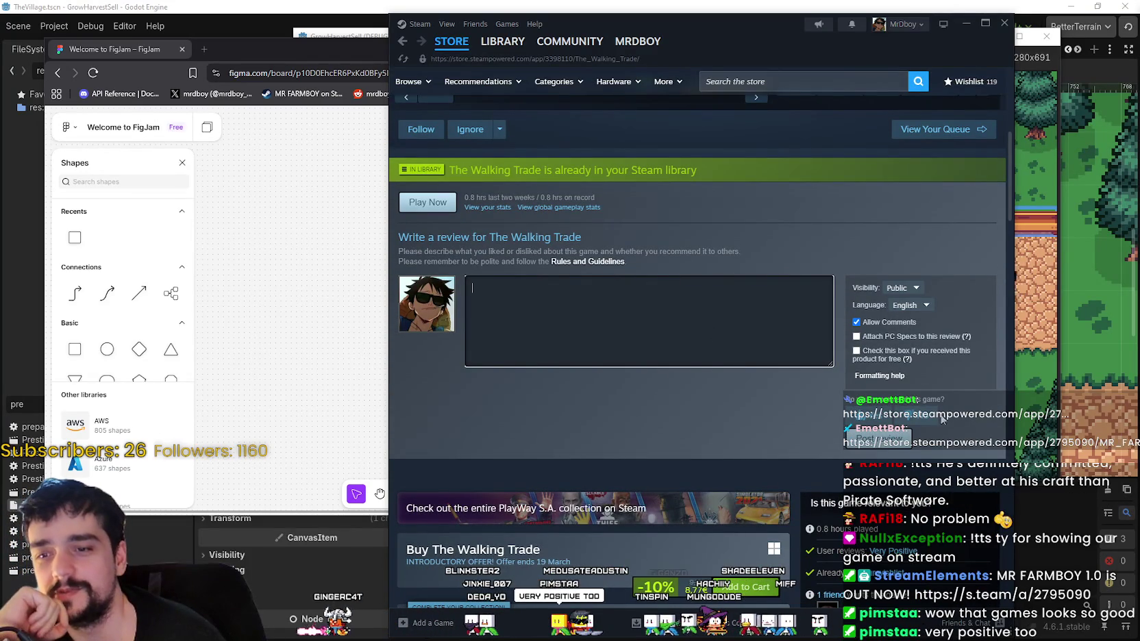
left_click(727, 317)
type("It's the worst thi")
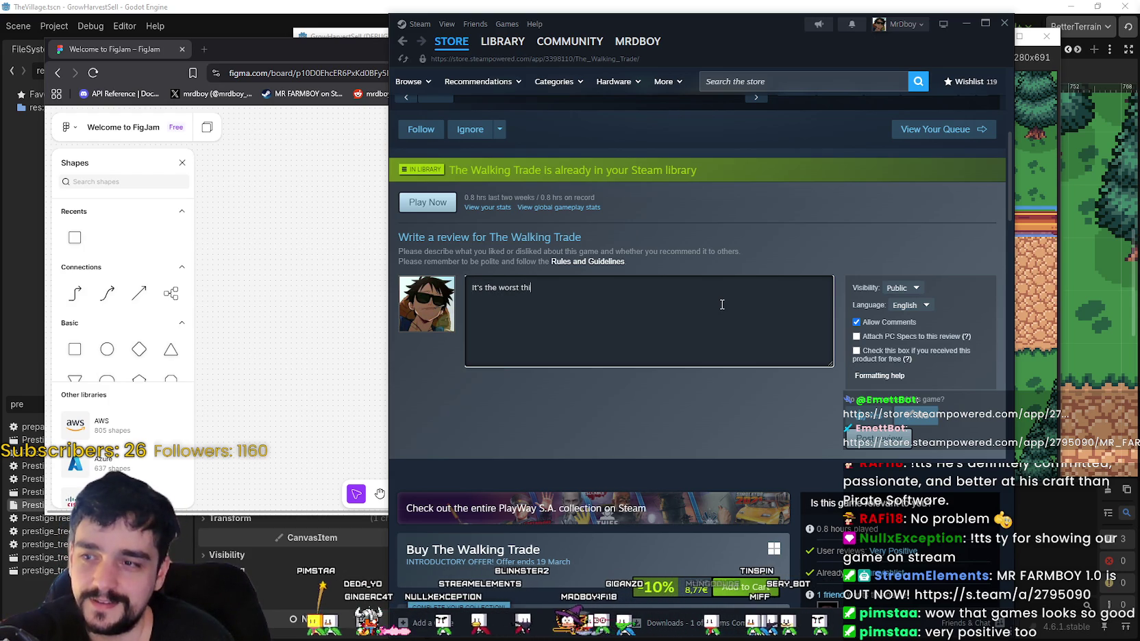
type("ng.")
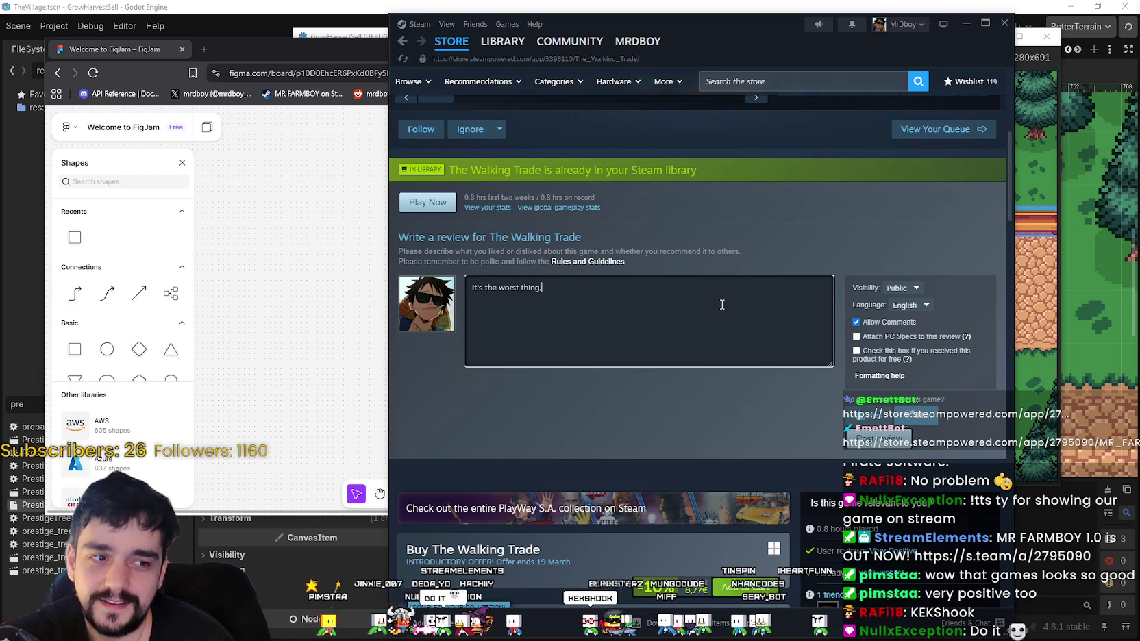
key("BackSpace")
key("BackSpace")
key("BackSpace")
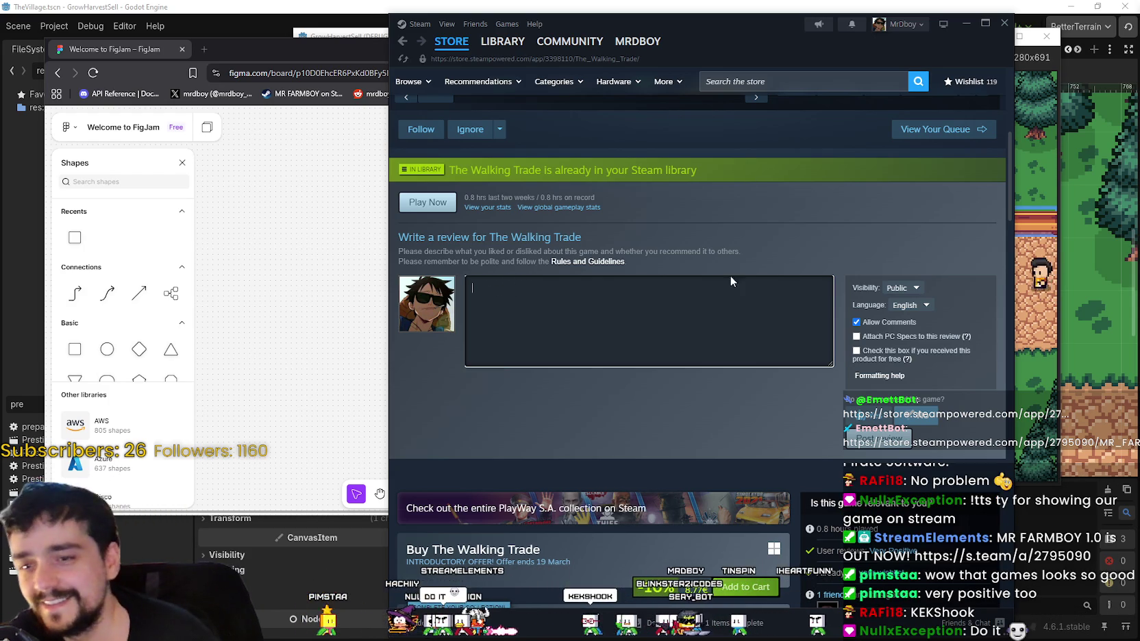
scroll(647, 406, "down", 2)
scroll(659, 403, "down", 10)
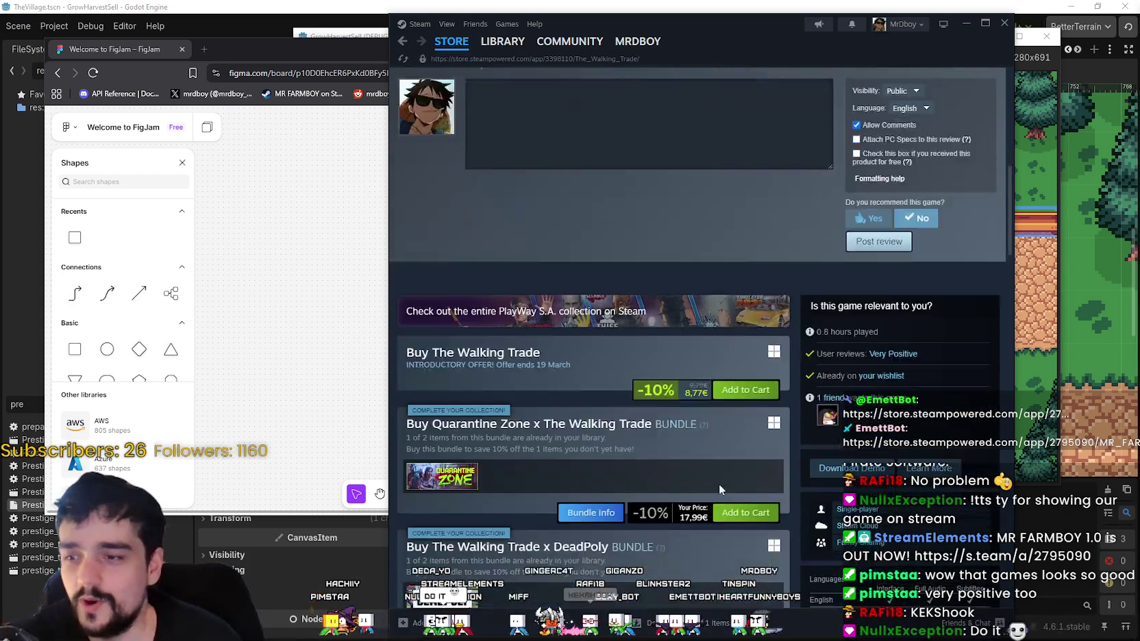
- Scroll The Walking Trade bundle list down to the footer and back to the top
scroll(668, 439, "up", 5)
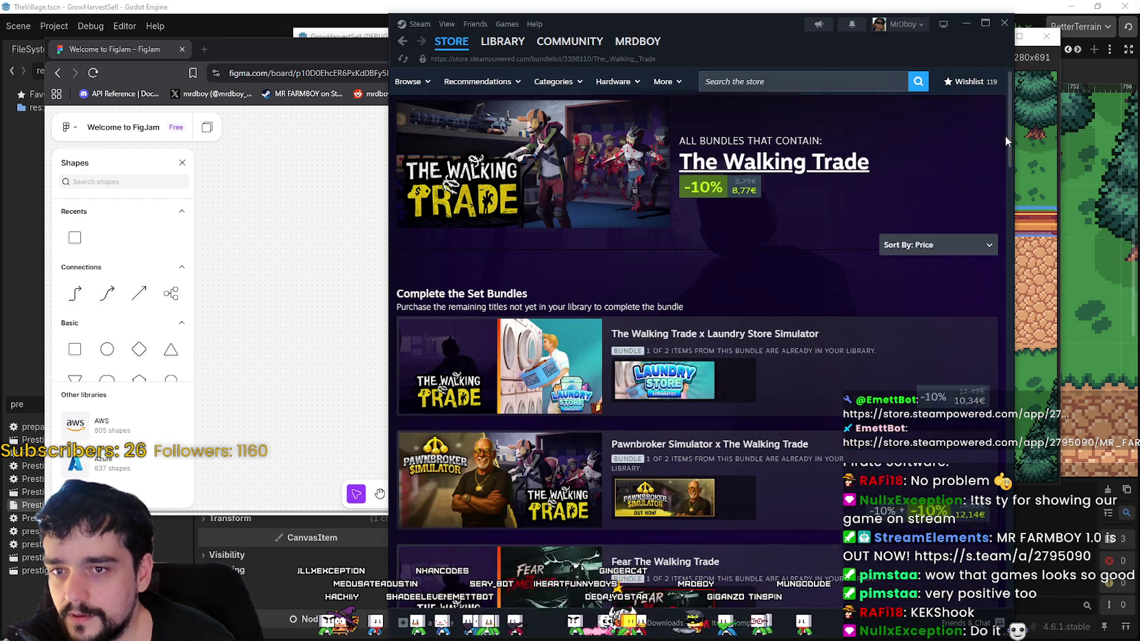
left_click_drag(1005, 137, 979, 310)
scroll(979, 316, "down", 6)
scroll(979, 389, "down", 6)
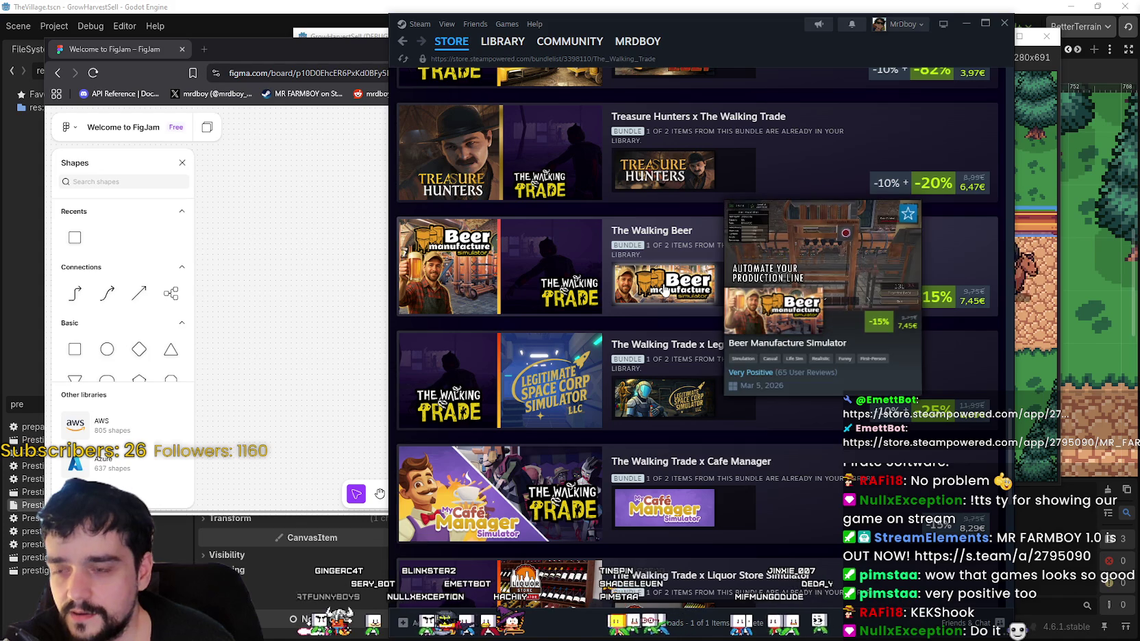
scroll(1005, 391, "down", 4)
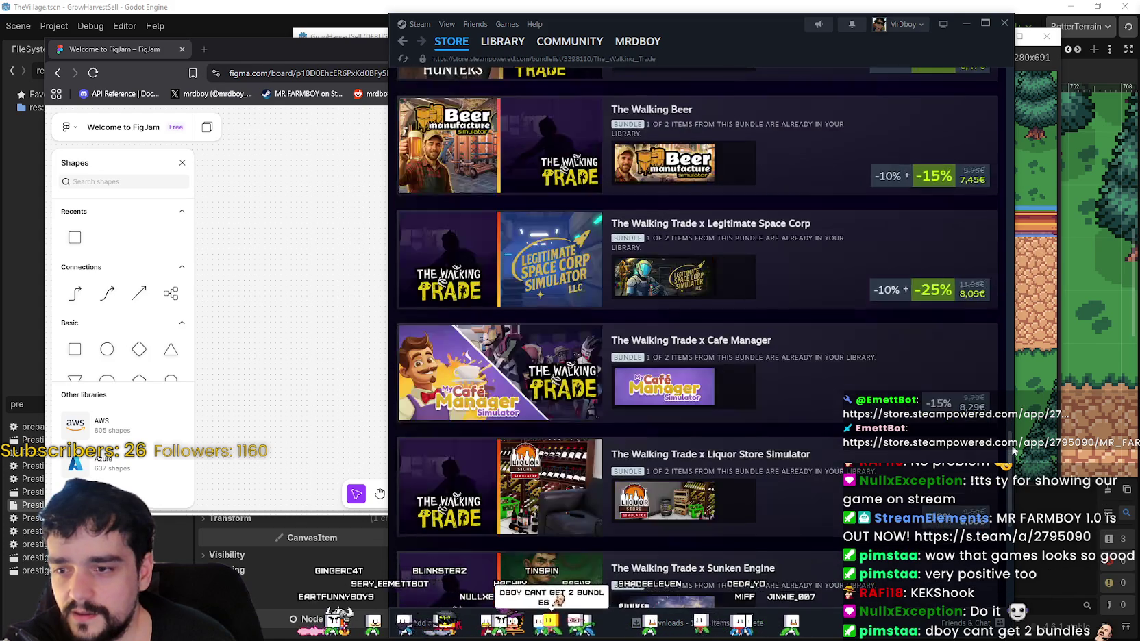
scroll(1012, 478, "down", 4)
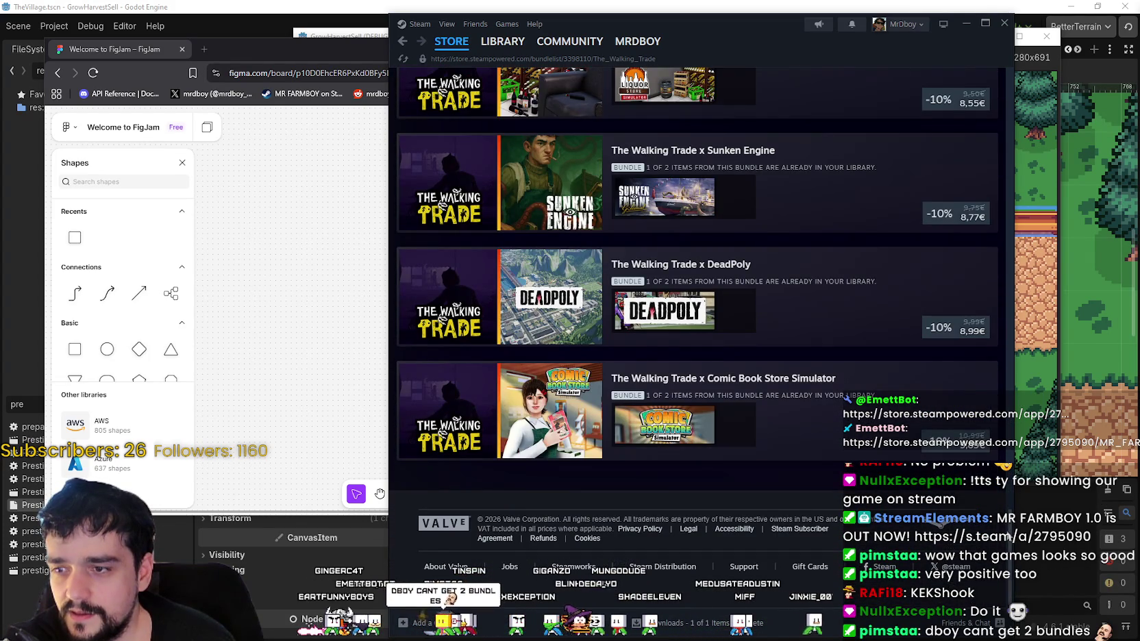
mouse_move(1008, 527)
left_mouse_down()
mouse_move(1017, 160)
mouse_move(982, 55)
left_mouse_up()
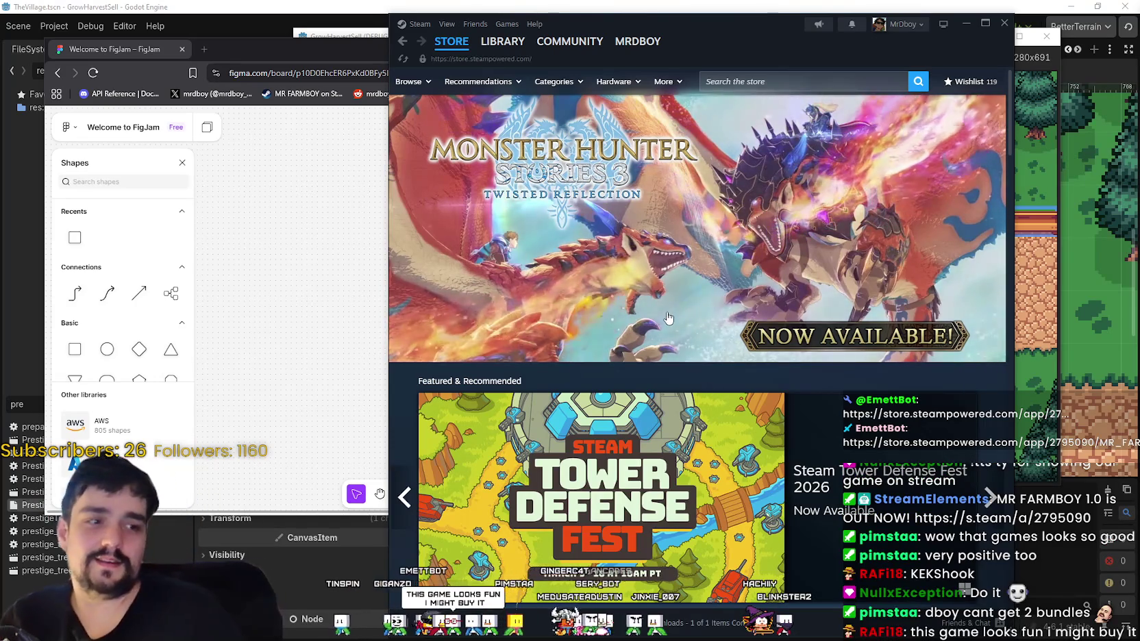
- Search the Steam store for 'MR FARMBOY' and open the first result's store page
left_click(764, 79)
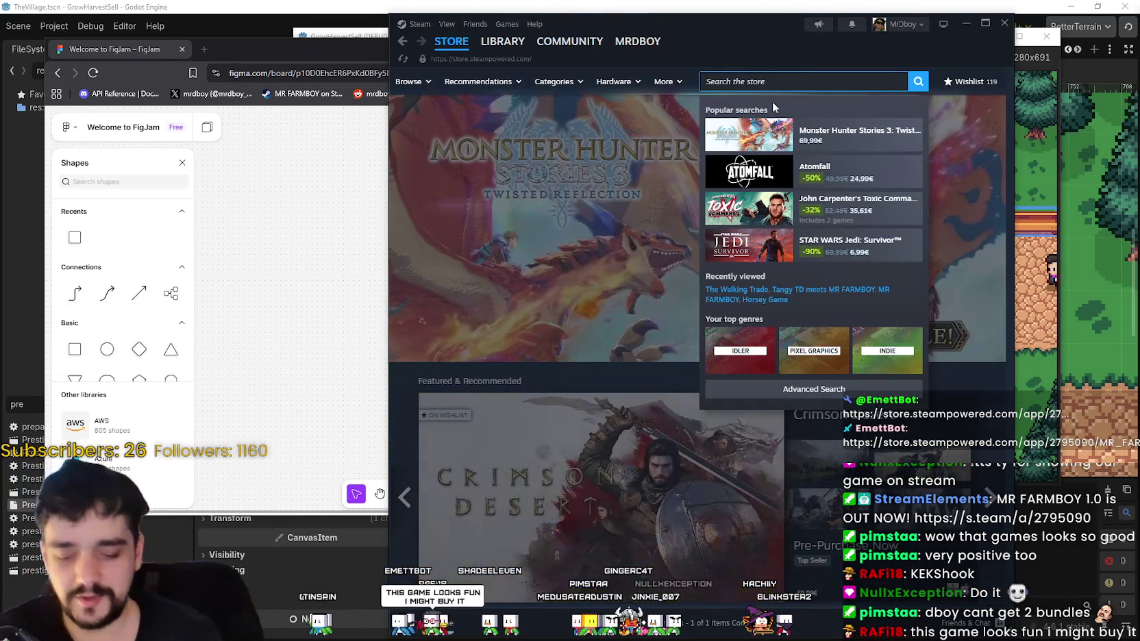
type("MR FARMBOY")
key("Return")
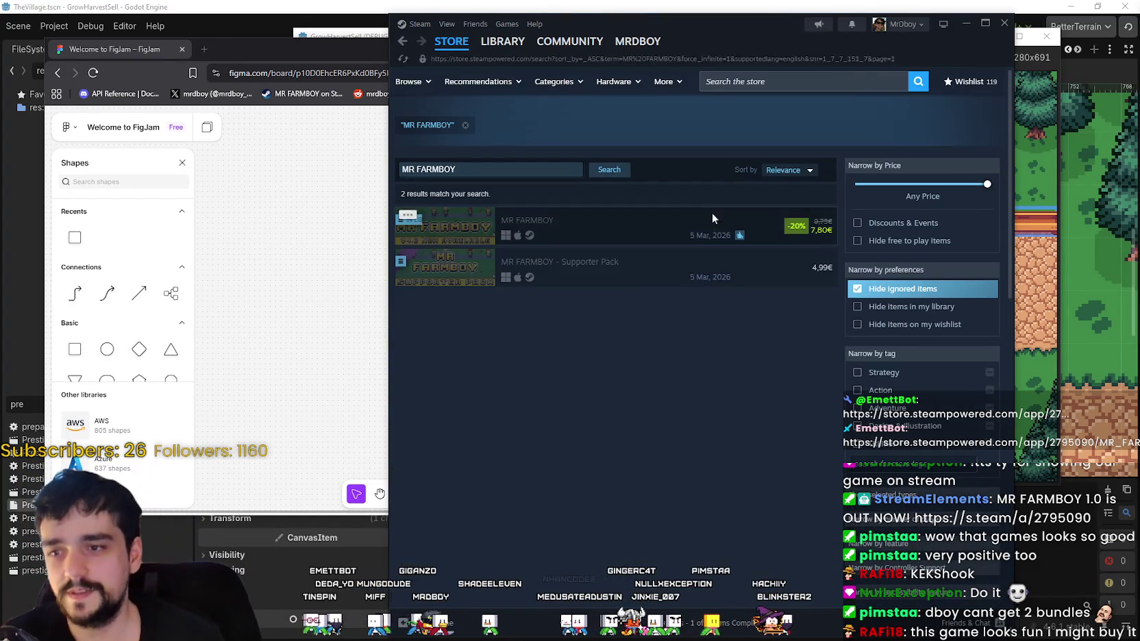
left_click(712, 214)
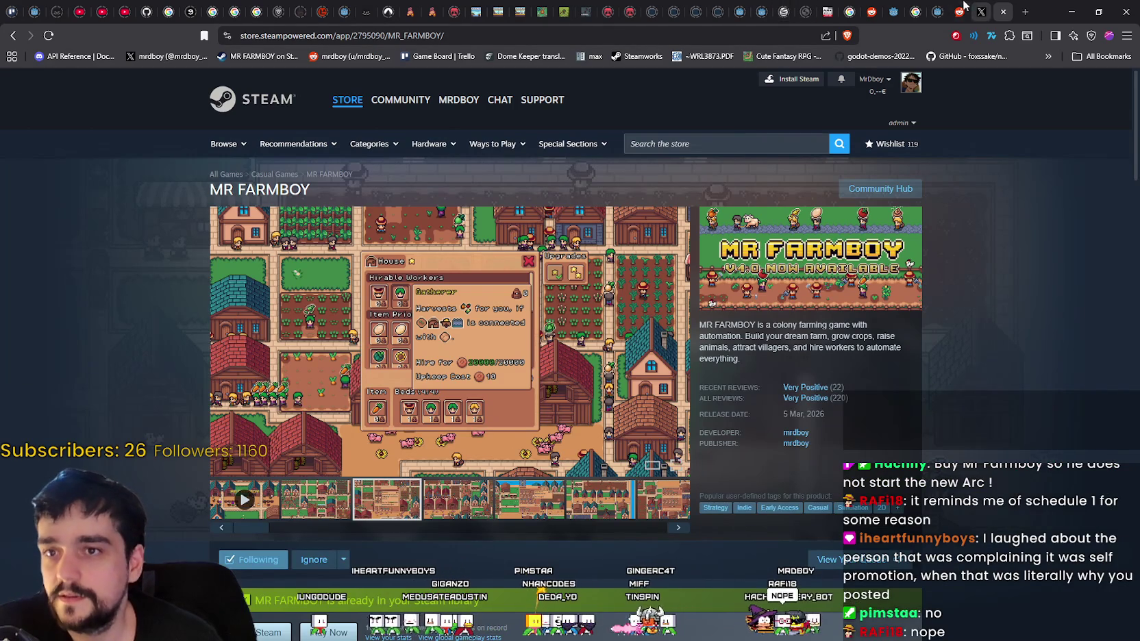
- Switch to the r/godot post tab and reload the page
left_click(959, 12)
right_click(277, 361)
left_click(295, 408)
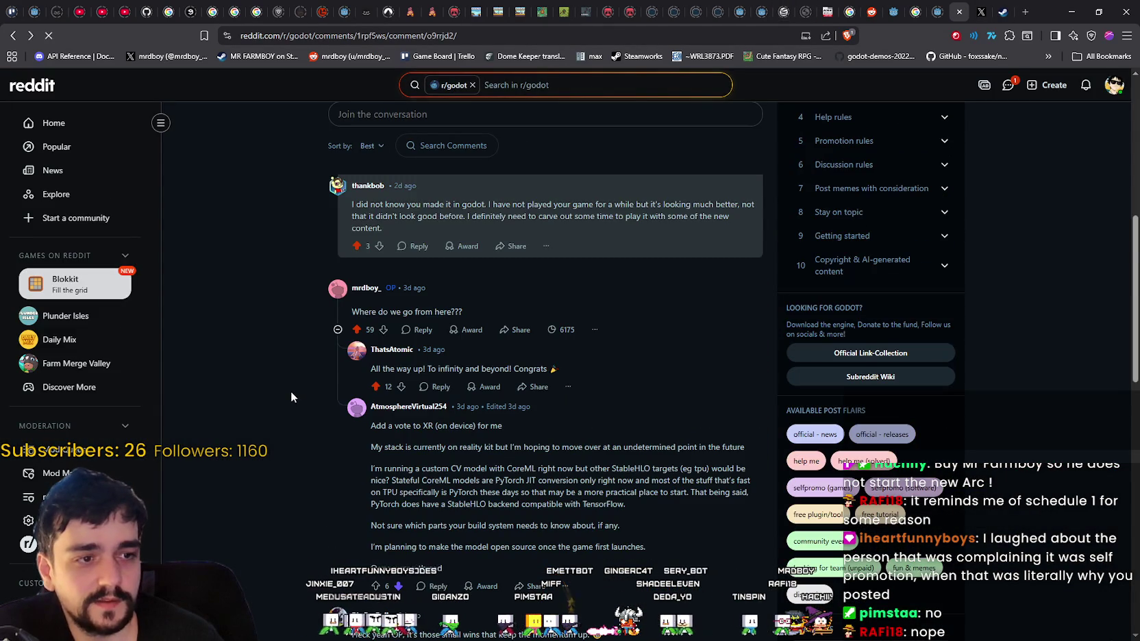
scroll(291, 389, "down", 5)
scroll(287, 384, "down", 5)
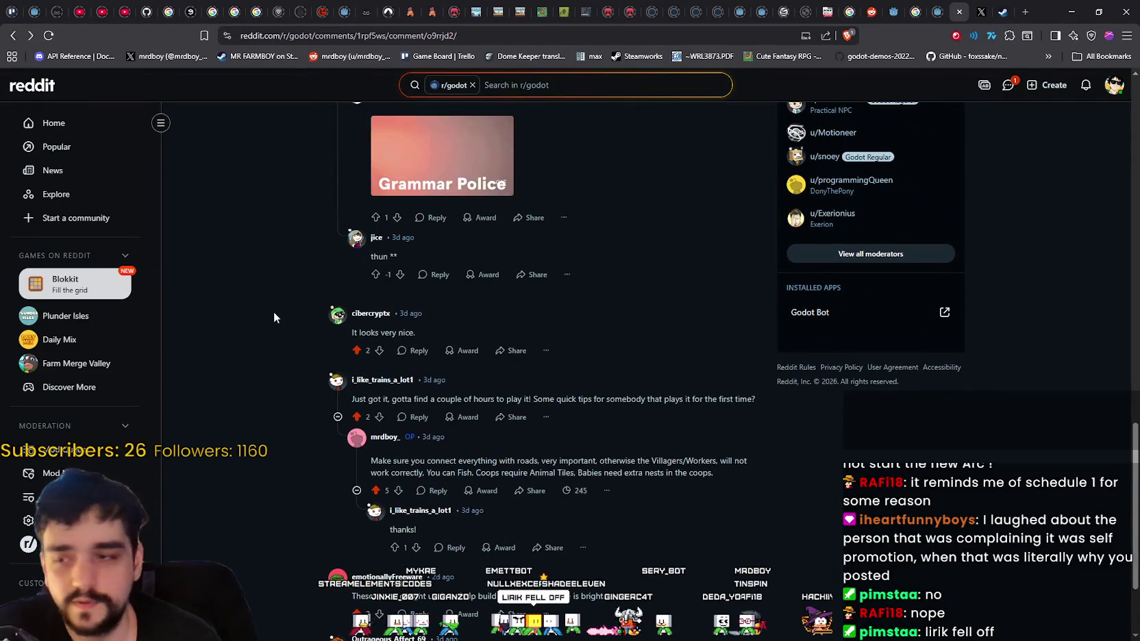
scroll(277, 315, "down", 2)
scroll(341, 599, "up", 6)
scroll(340, 593, "up", 15)
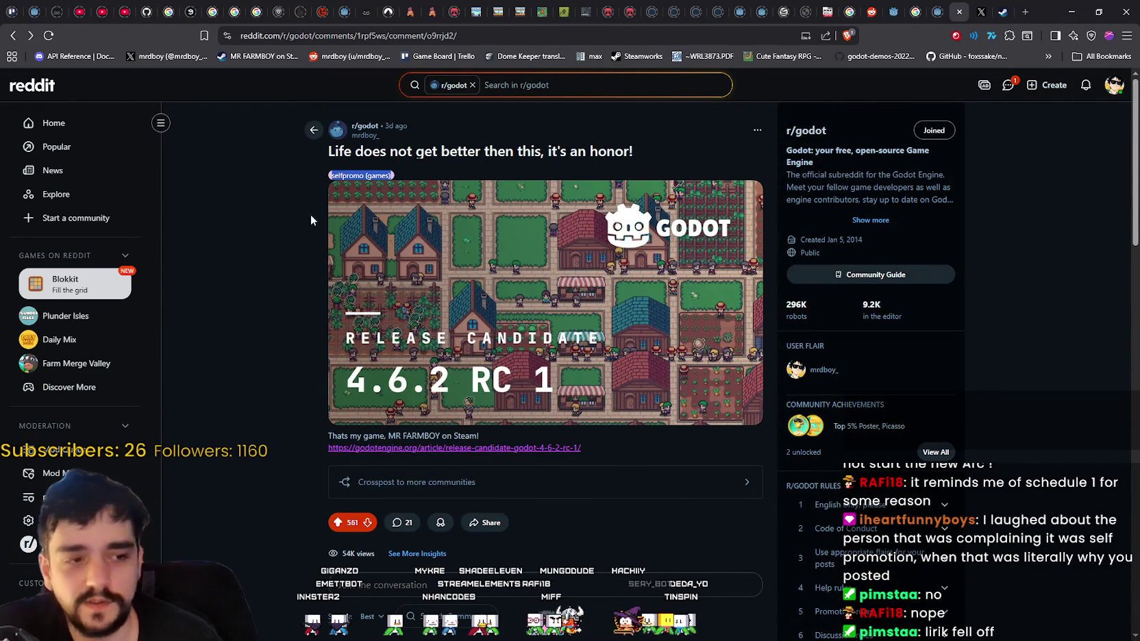
- Read through the post's comment thread, clearing the selfpromo (games) flair selection
left_click(305, 196)
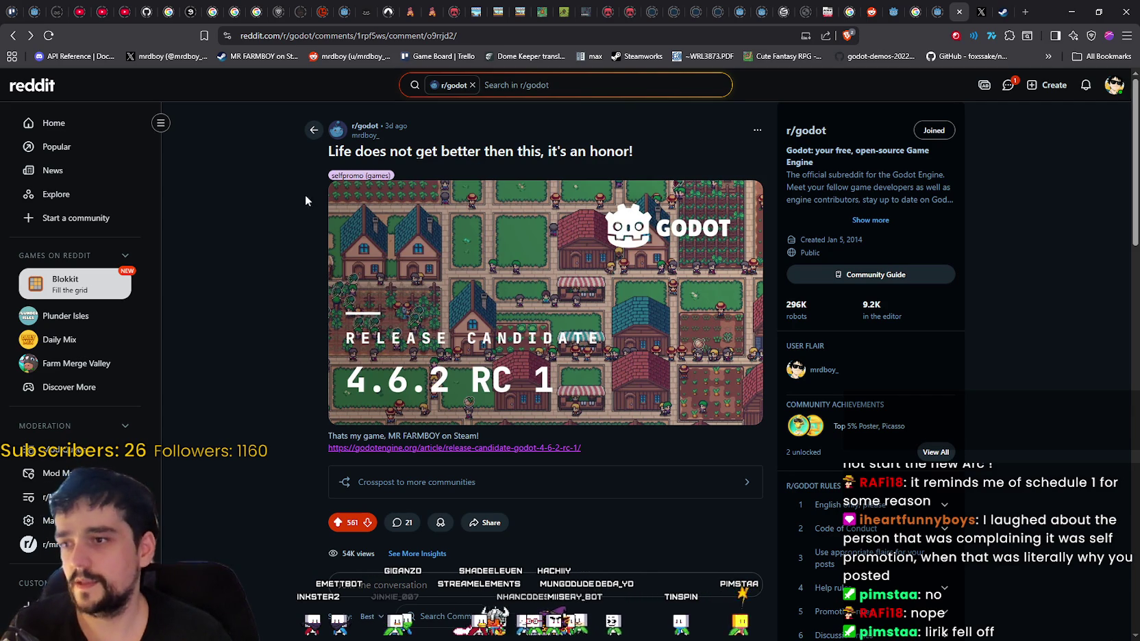
scroll(271, 397, "down", 3)
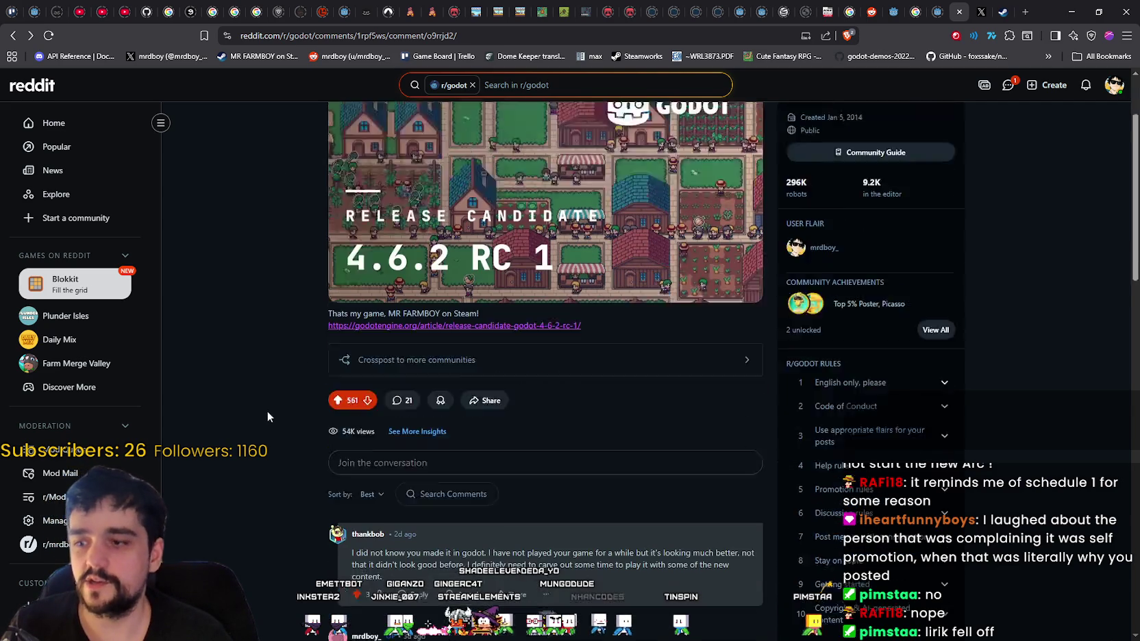
scroll(270, 390, "up", 3)
scroll(480, 356, "down", 1)
scroll(650, 315, "up", 1)
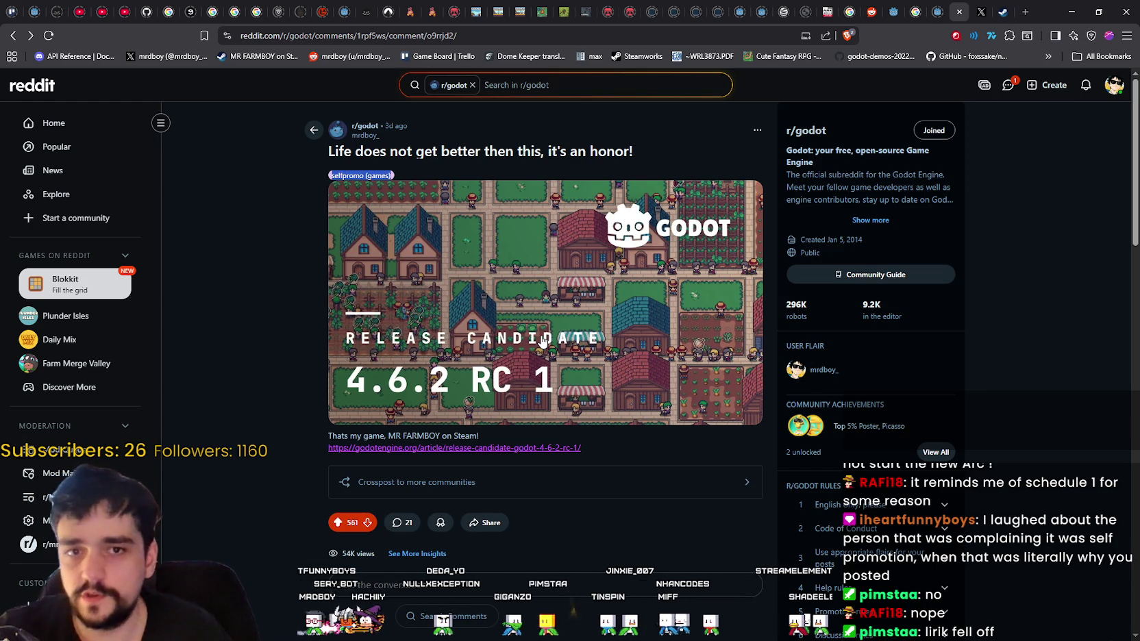
scroll(382, 373, "down", 8)
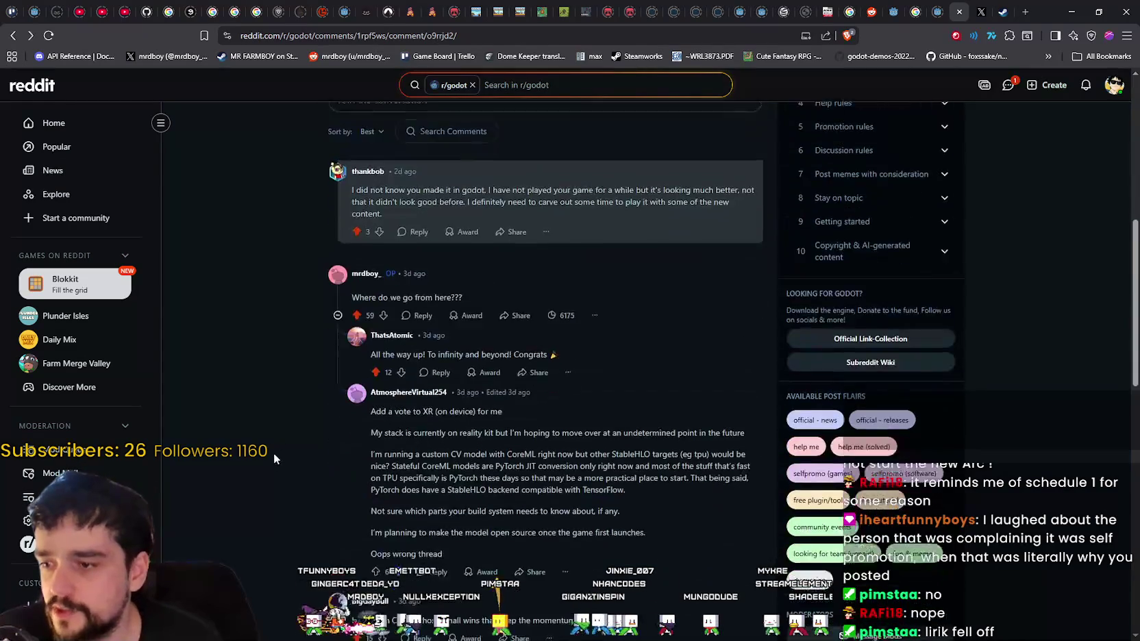
scroll(295, 431, "up", 8)
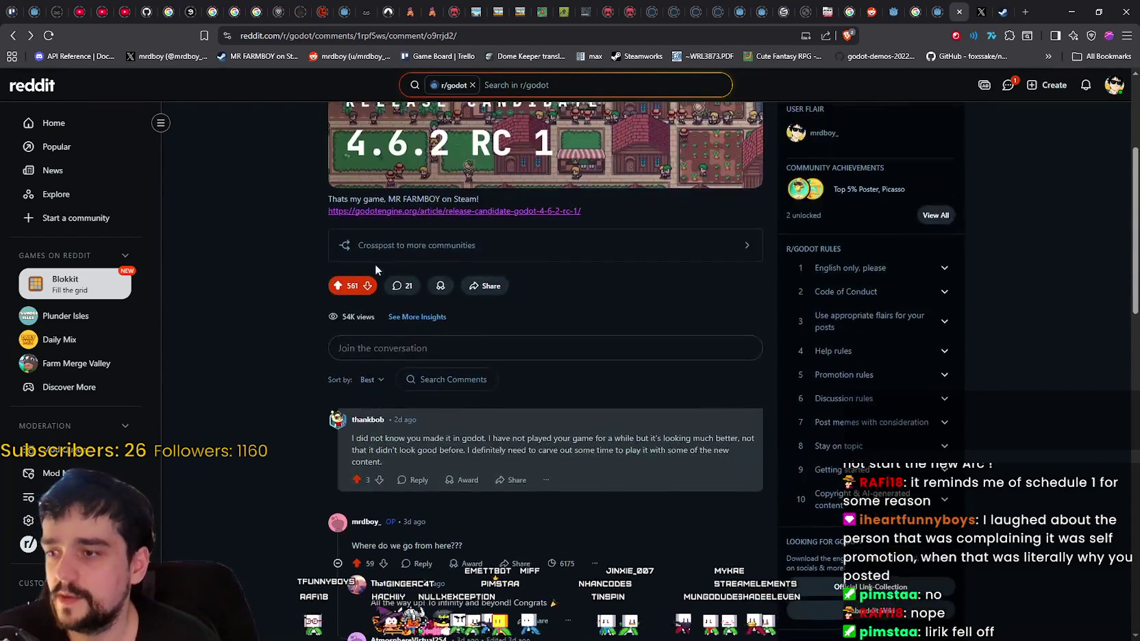
double_click(317, 171)
left_click(317, 172)
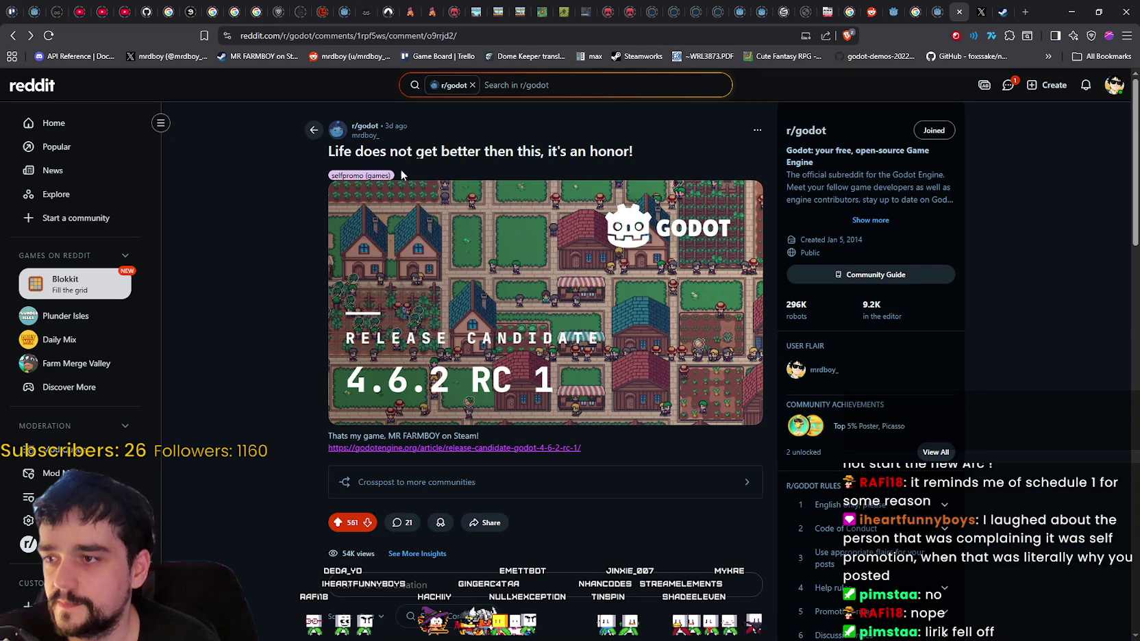
scroll(238, 318, "down", 8)
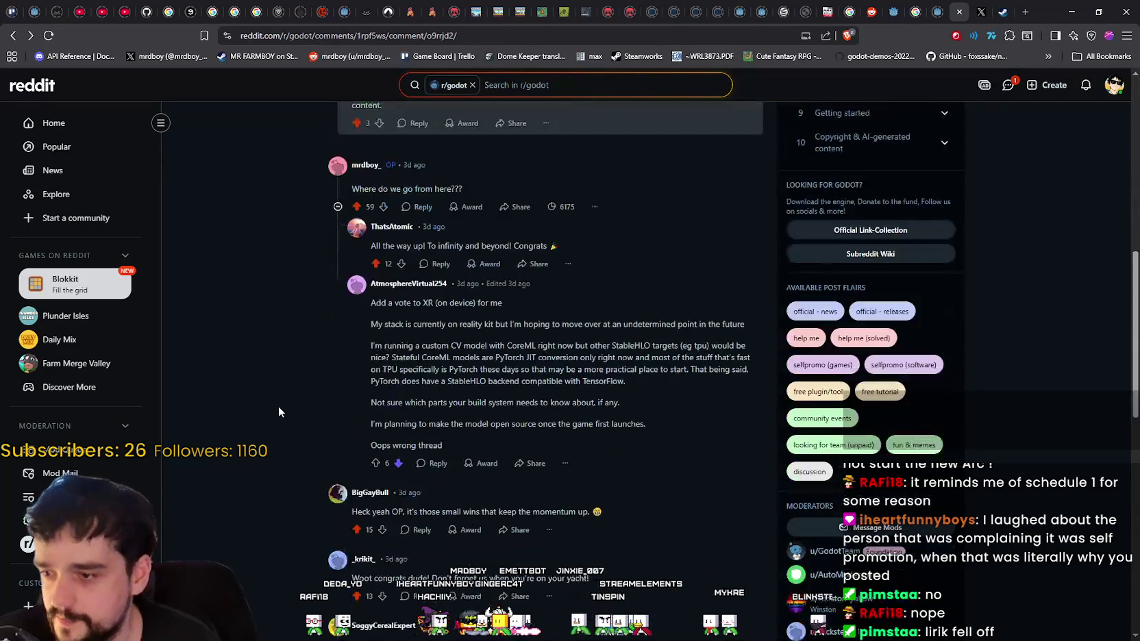
scroll(279, 397, "down", 2)
scroll(278, 407, "up", 1)
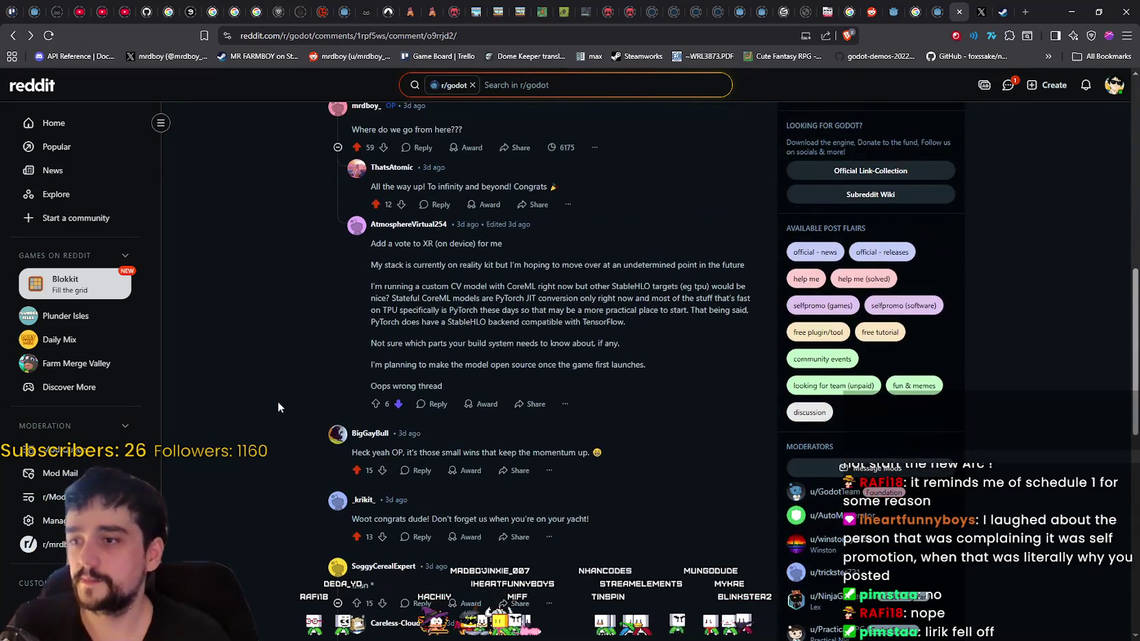
scroll(278, 401, "down", 4)
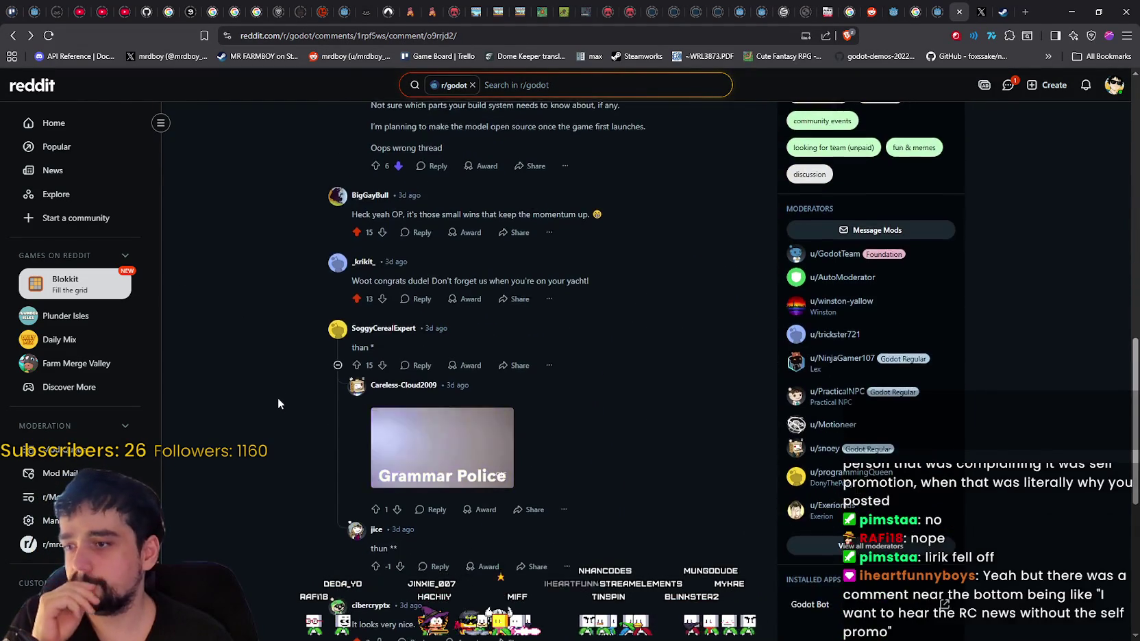
scroll(275, 400, "down", 5)
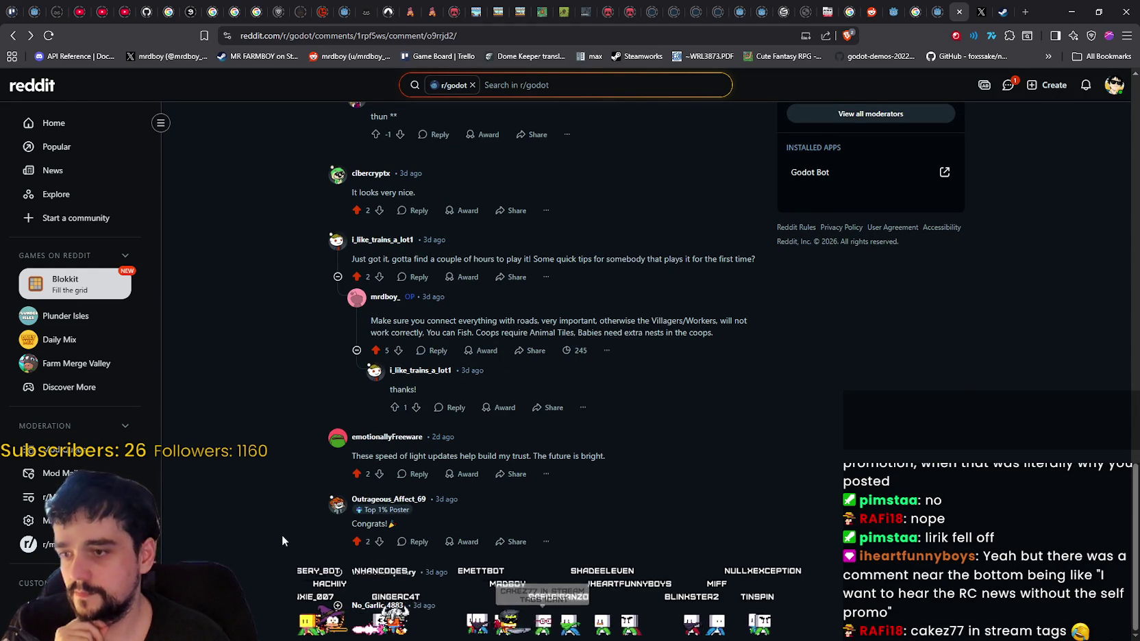
scroll(272, 529, "up", 15)
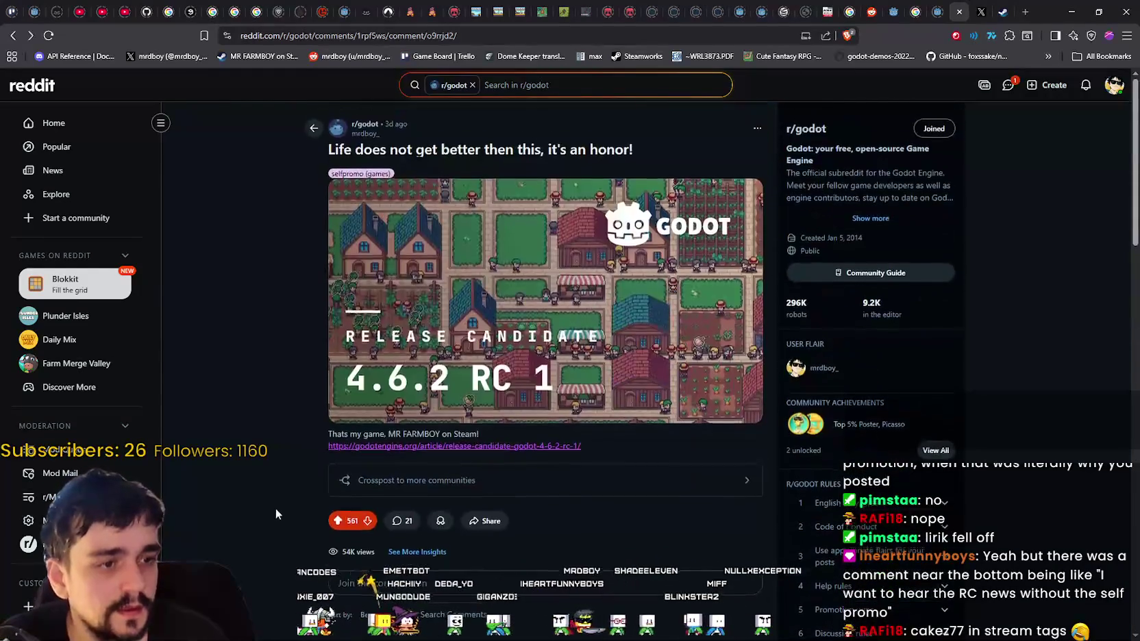
left_click(971, 14)
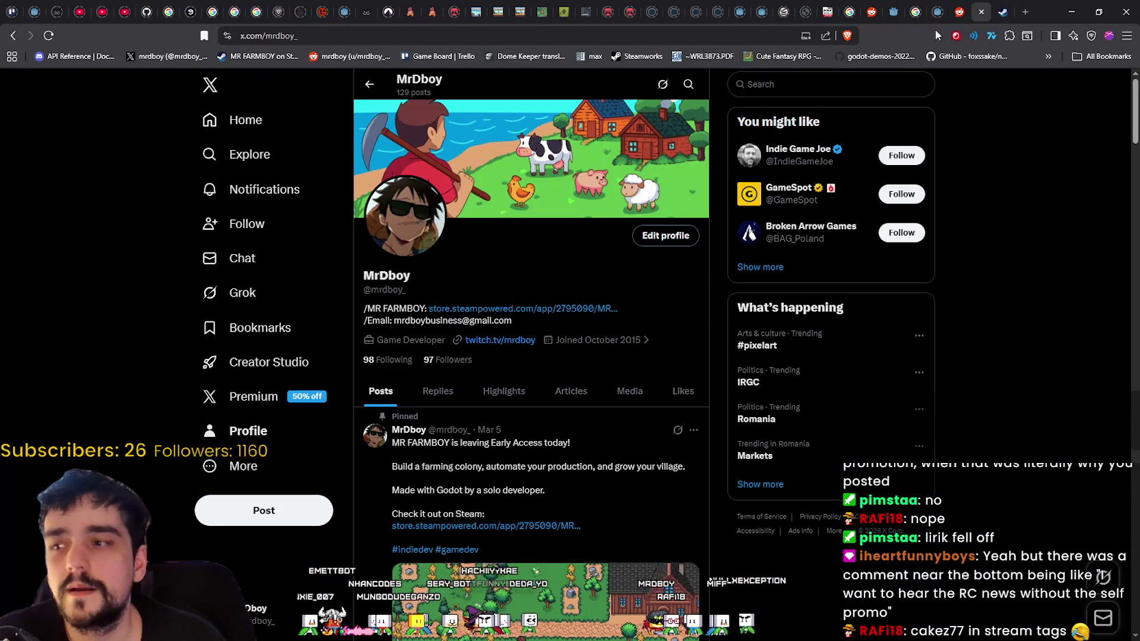
scroll(609, 527, "down", 10)
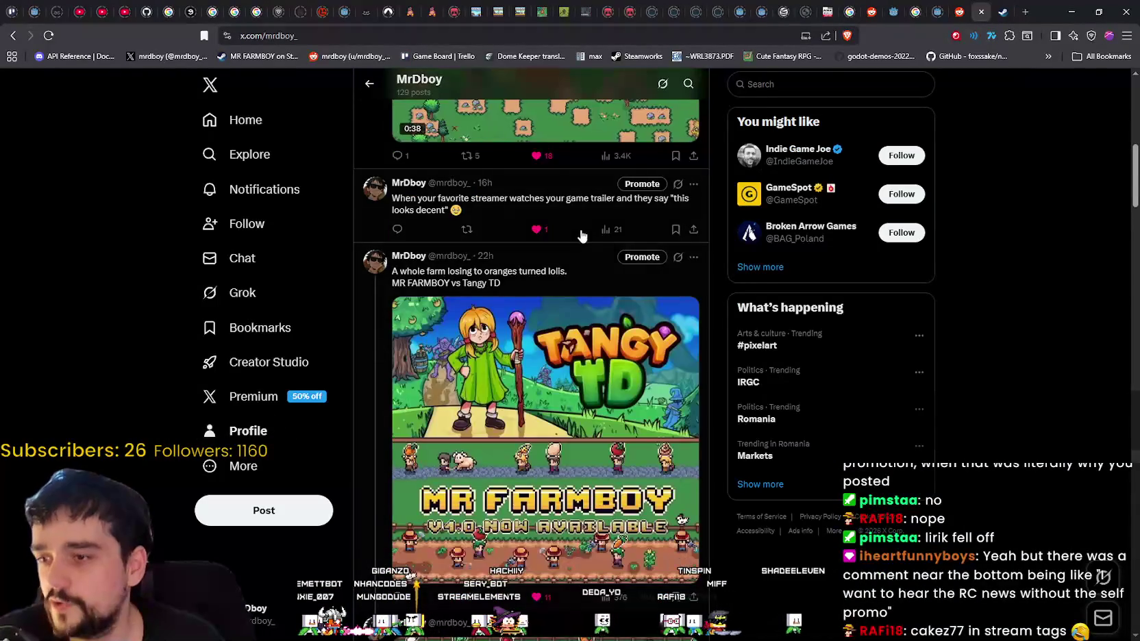
scroll(574, 289, "down", 2)
left_click(479, 208)
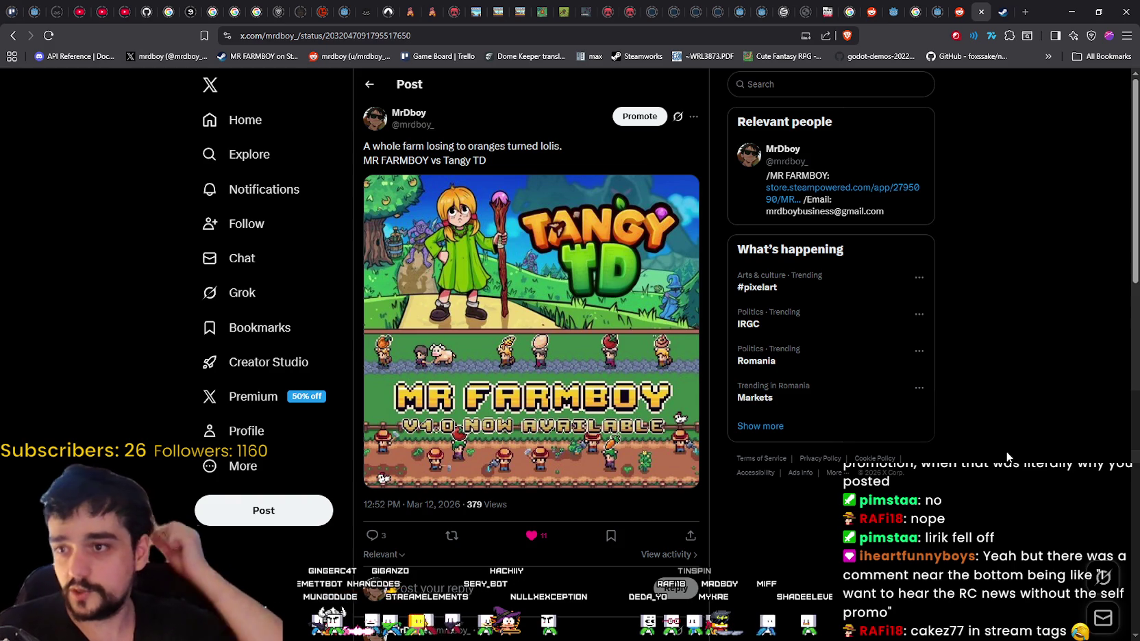
left_click(419, 37)
key("alt+Tab")
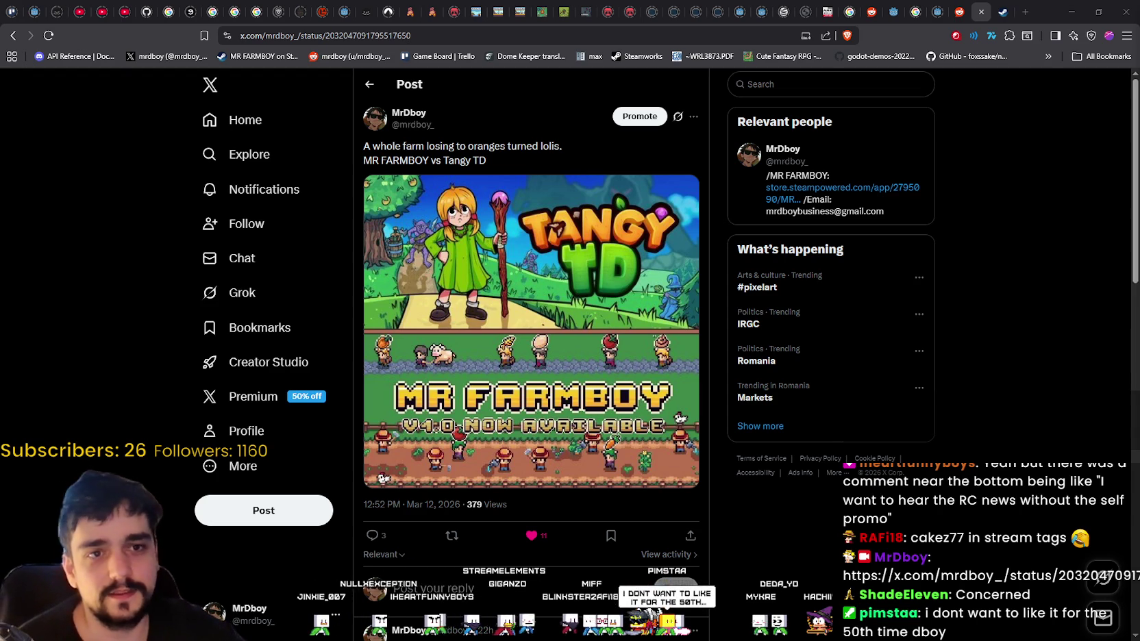
scroll(619, 394, "down", 4)
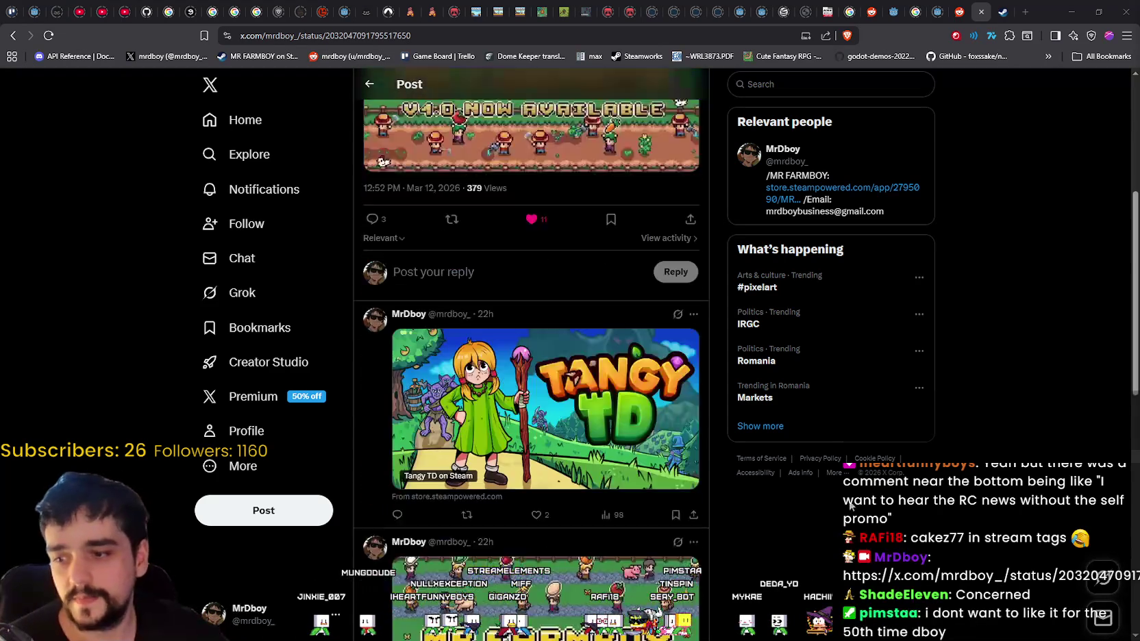
scroll(822, 519, "up", 3)
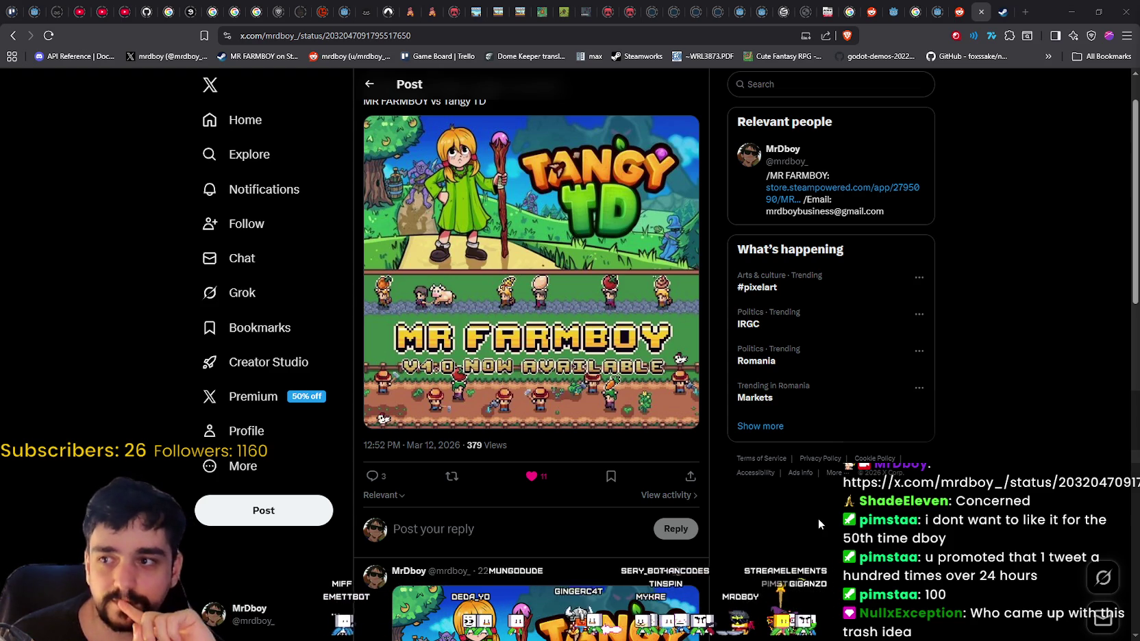
scroll(913, 387, "up", 2)
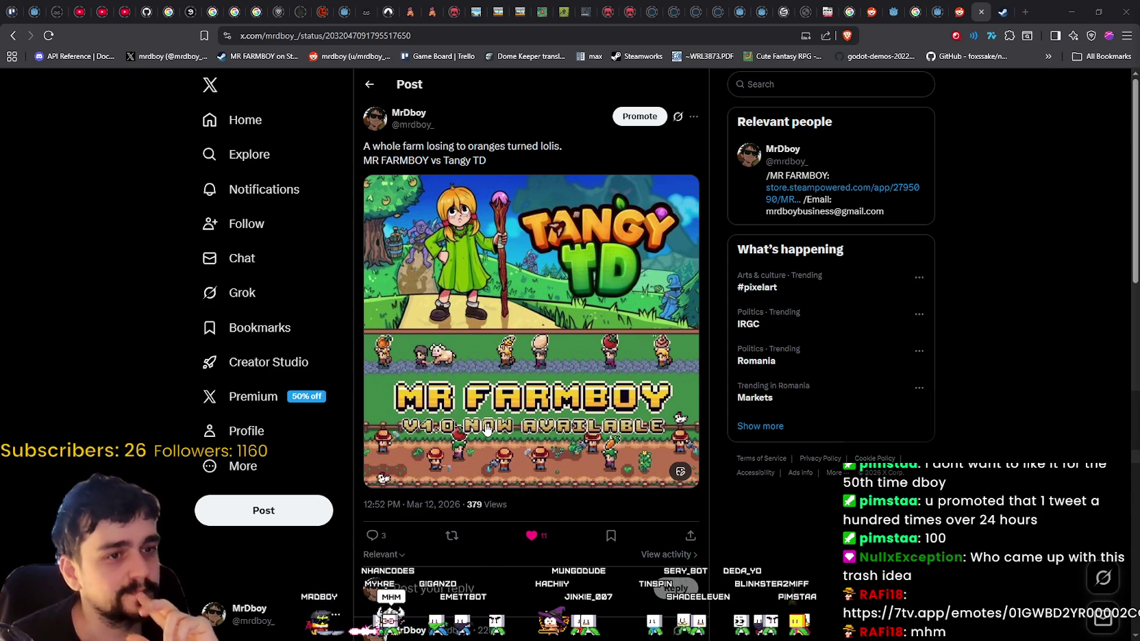
scroll(213, 248, "down", 8)
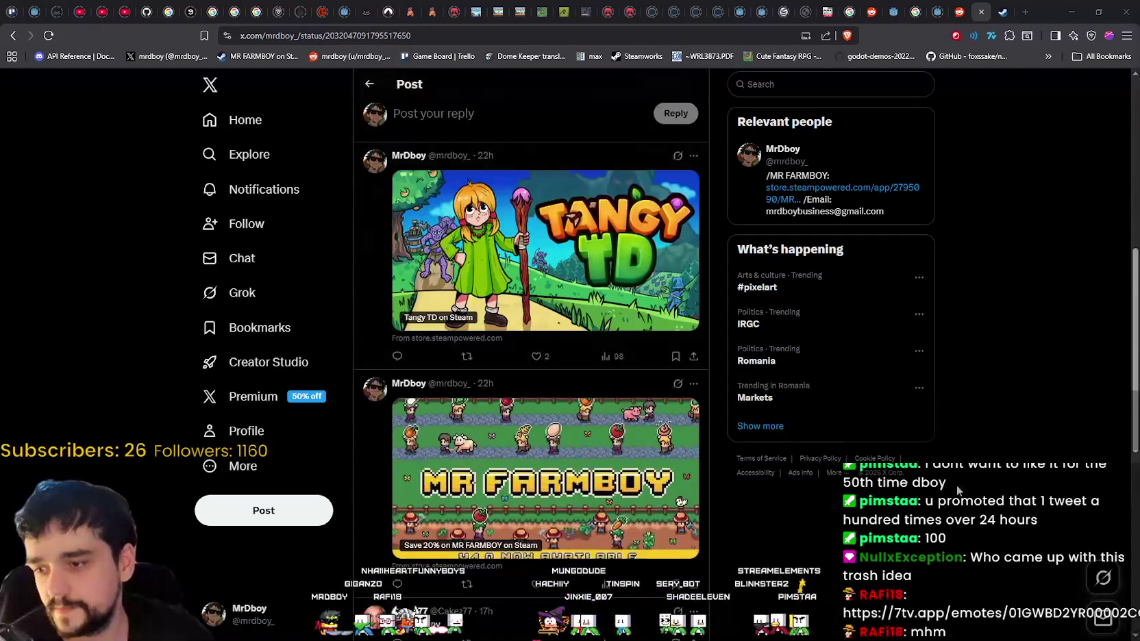
scroll(933, 508, "down", 3)
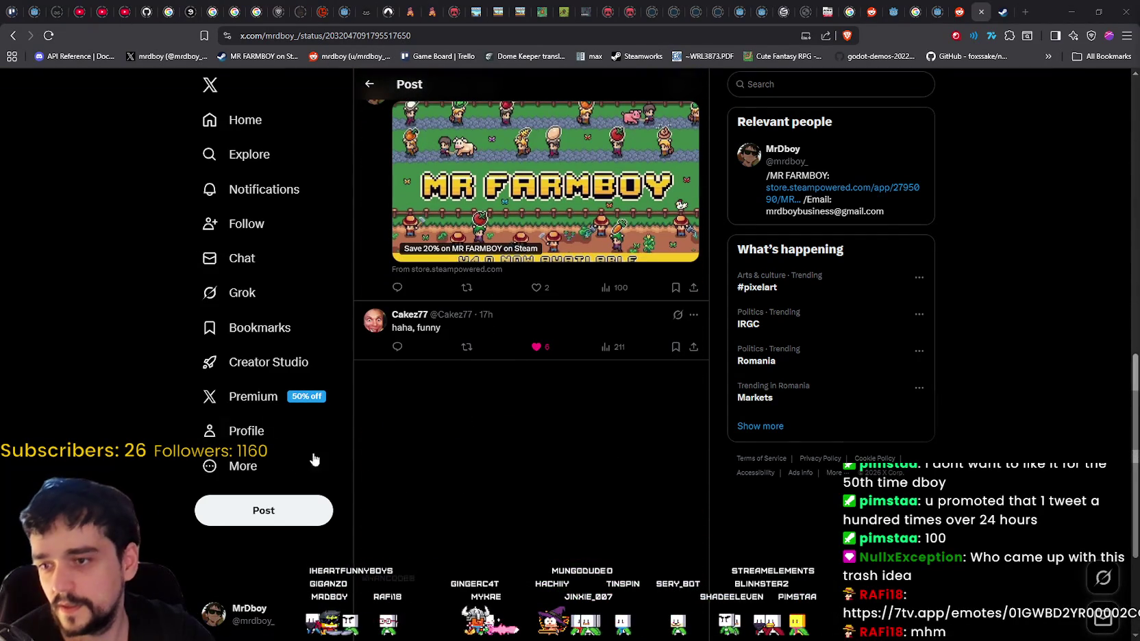
left_click(273, 436)
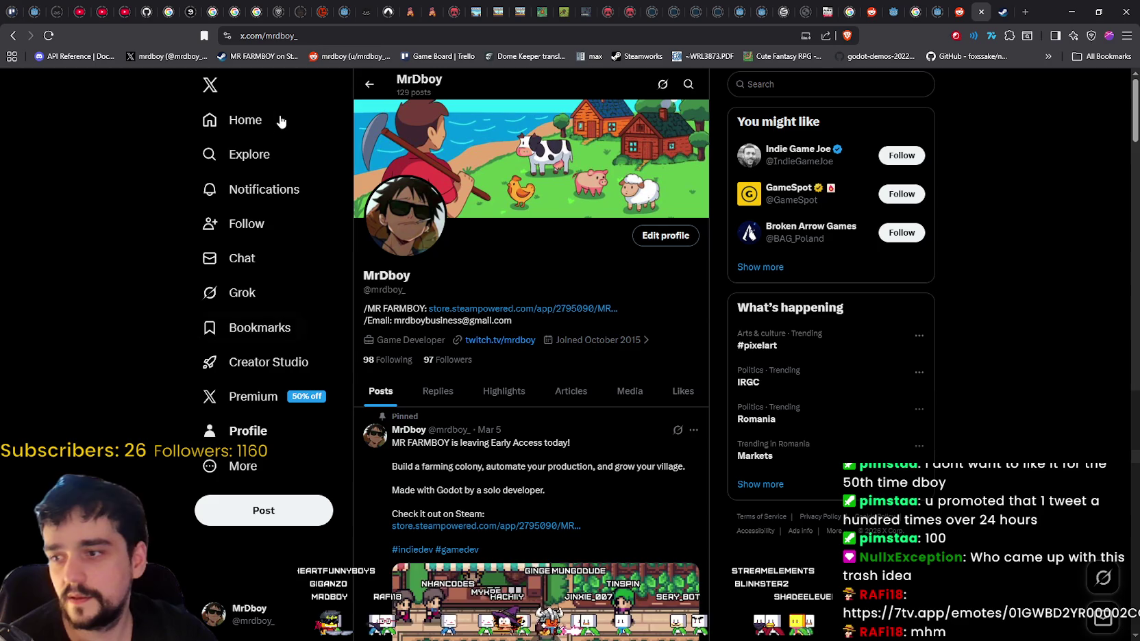
- Minimize the X browser window to bring Steam's MR FARMBOY page to the front
scroll(1023, 427, "down", 4)
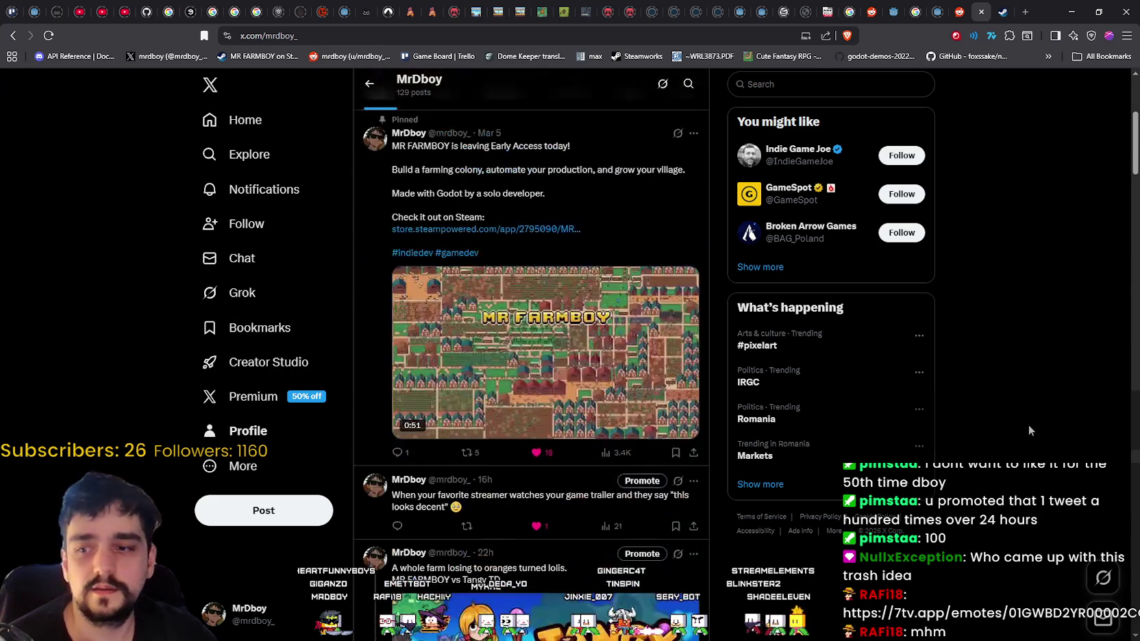
scroll(1029, 423, "up", 2)
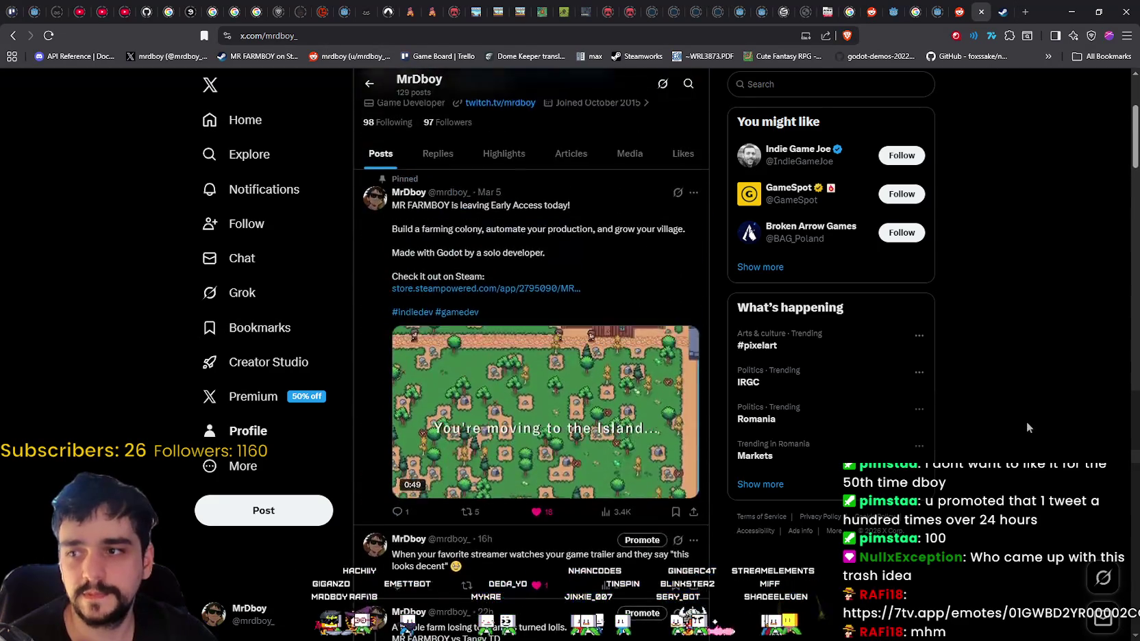
scroll(1026, 427, "up", 1)
scroll(1026, 427, "down", 3)
scroll(1024, 424, "up", 2)
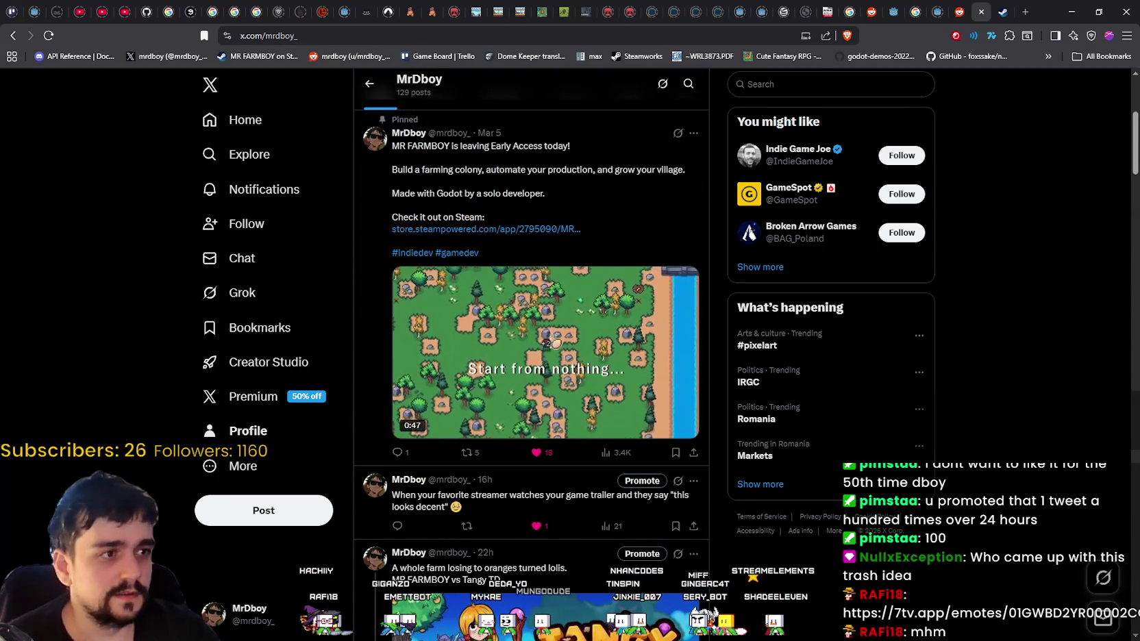
left_click(1078, 9)
left_click(451, 41)
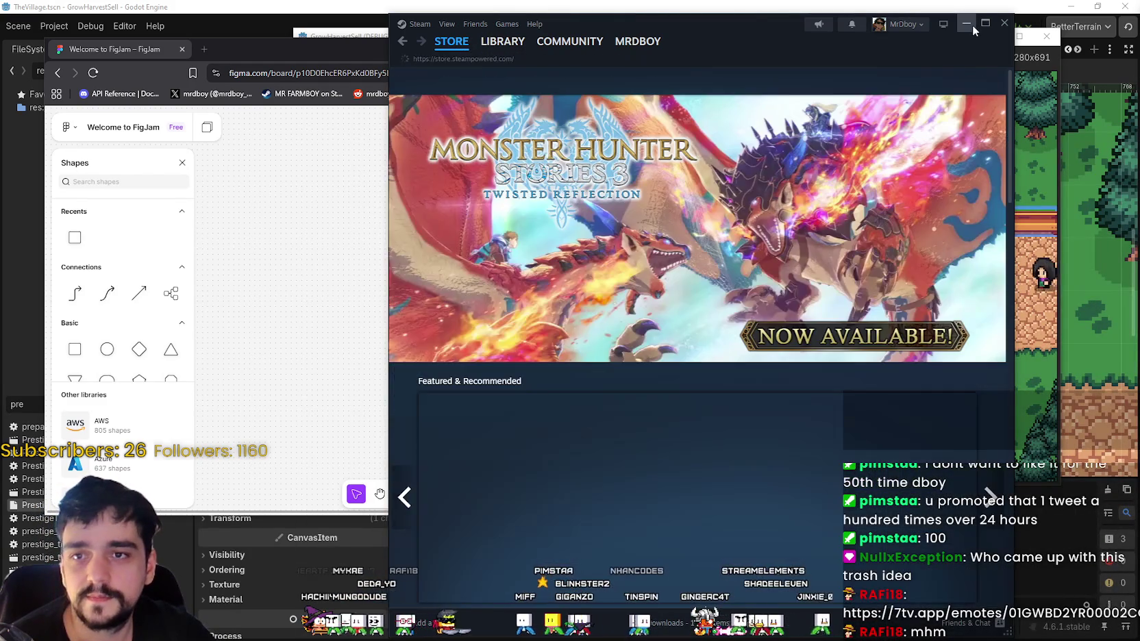
- Return to the FigJam board and check the Resource Domain connector's endings, leaving them unchanged
left_click(973, 25)
scroll(941, 109, "right", 5)
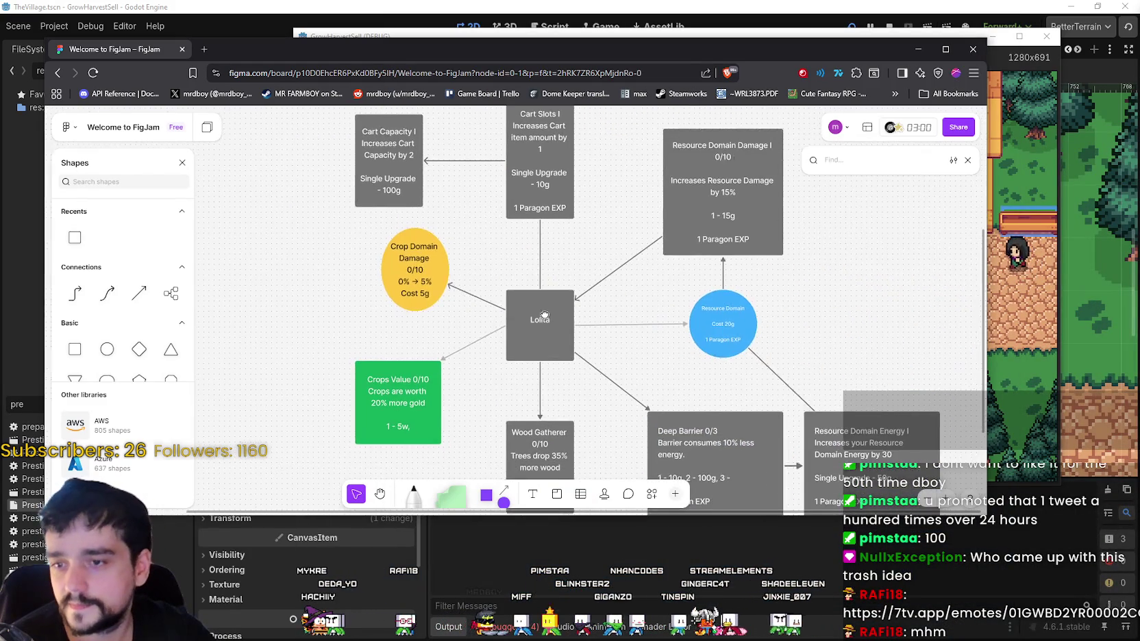
scroll(674, 306, "down", 3)
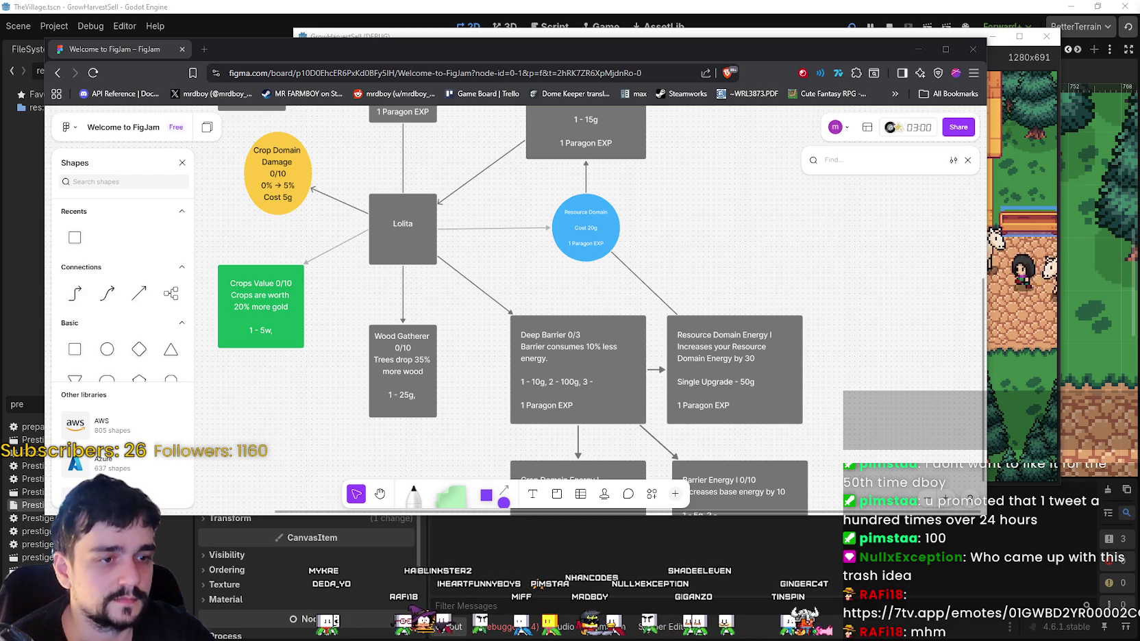
scroll(637, 236, "down", 3)
scroll(793, 348, "up", 5)
scroll(792, 348, "left", 5)
scroll(629, 293, "up", 3)
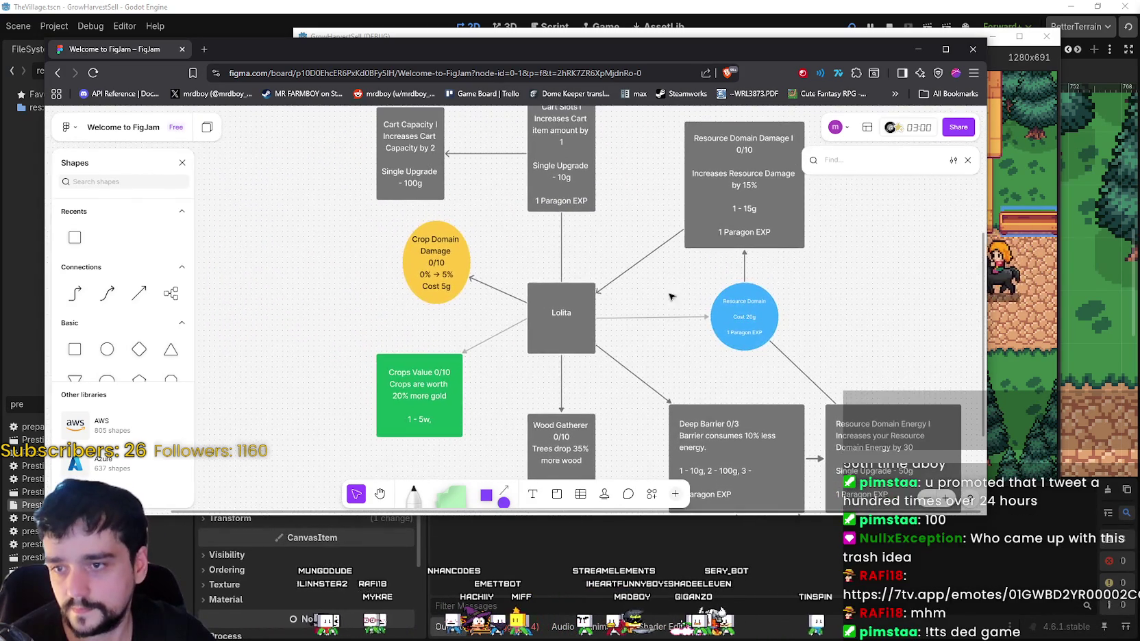
scroll(669, 318, "right", 5)
scroll(669, 318, "down", 3)
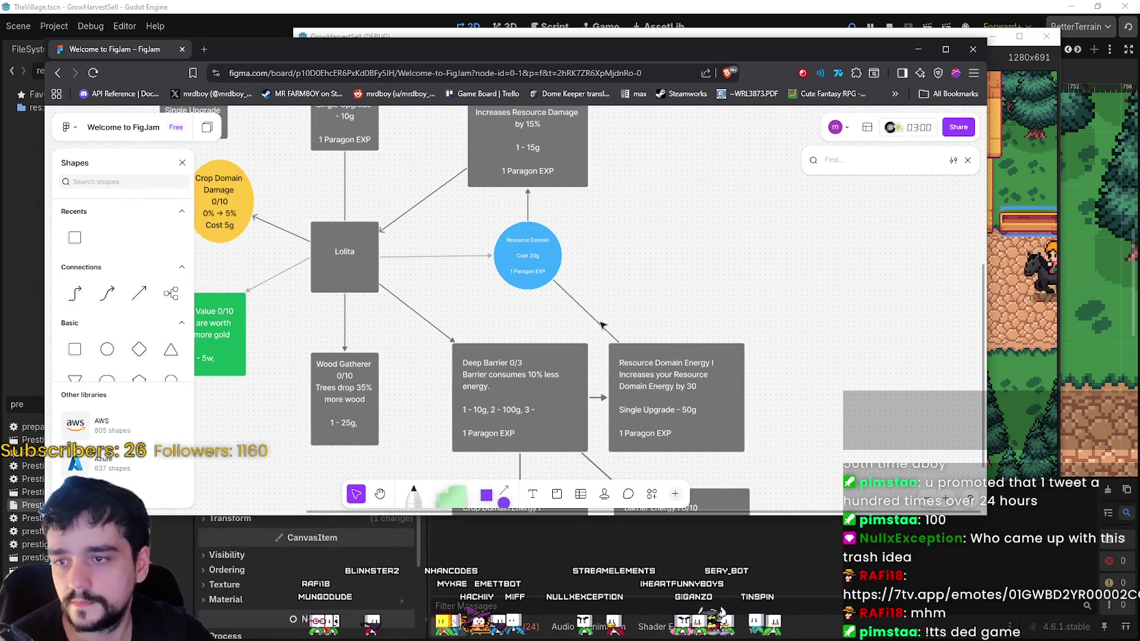
left_click(601, 324)
left_click(682, 235)
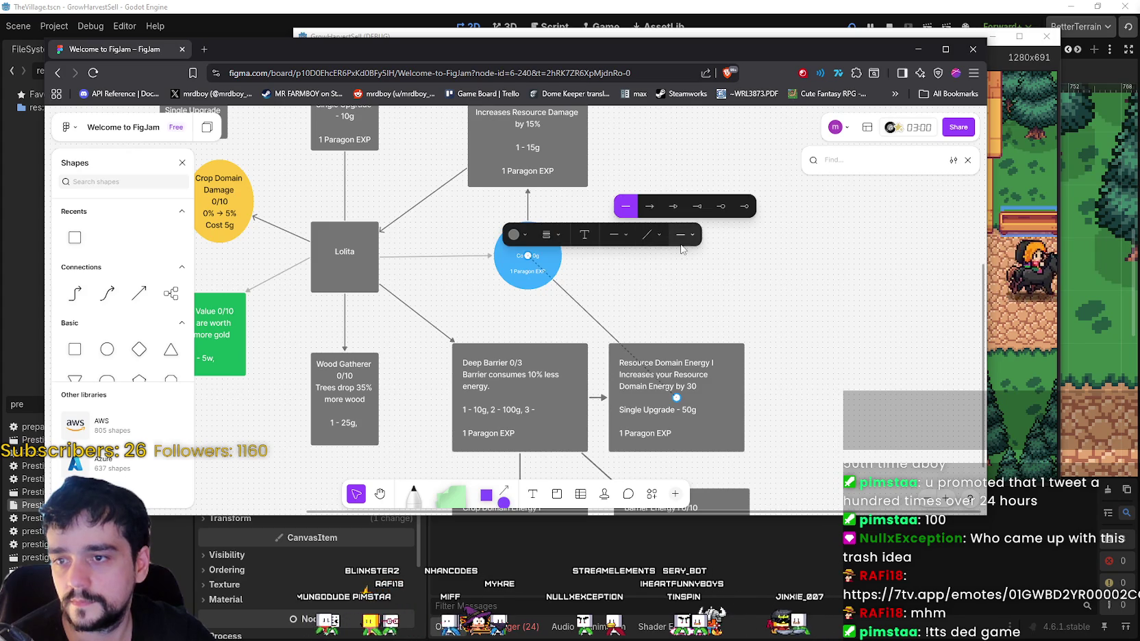
key("Escape")
key("Escape")
- Check the Lolita to Cart Slots I connector's ending options without changing them
scroll(857, 326, "left", 5)
scroll(857, 326, "up", 2)
scroll(856, 326, "up", 3)
scroll(856, 326, "left", 2)
scroll(721, 359, "down", 2)
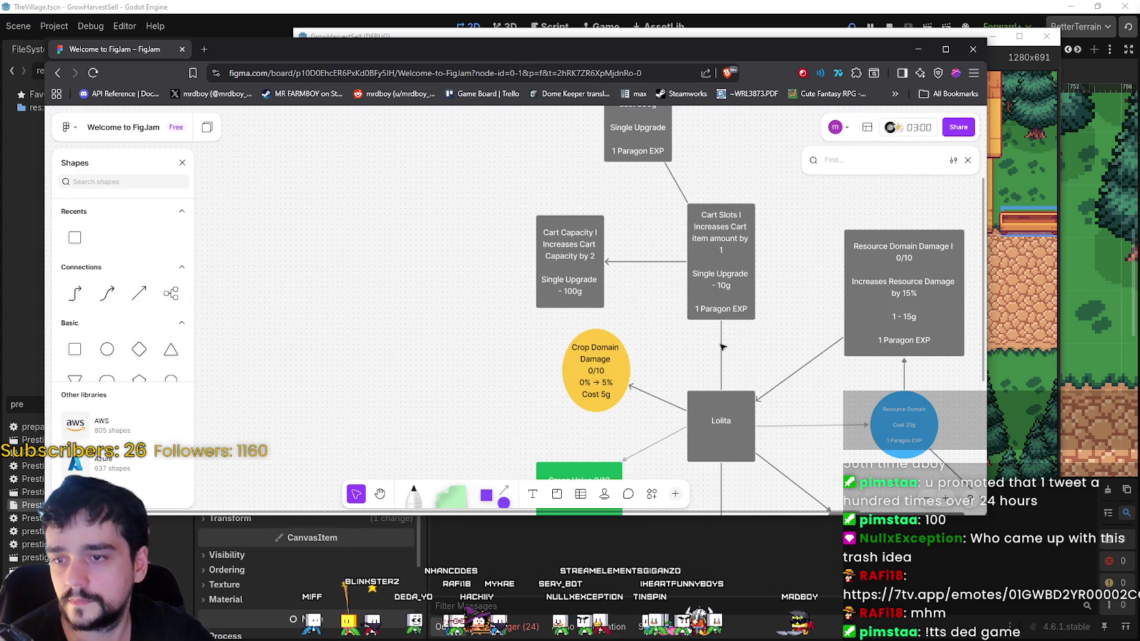
left_click(721, 348)
left_click(803, 300)
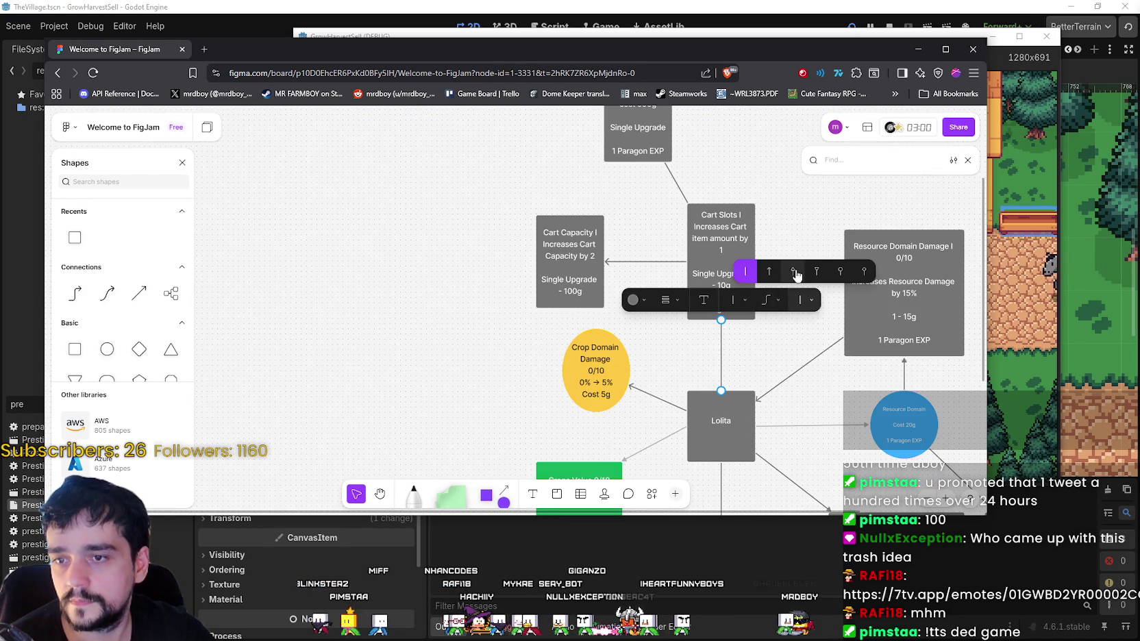
key("Escape")
key("Escape")
- Give the Cart Slots I to Cart Slots II connector an arrowhead at Cart Slots II
scroll(788, 298, "up", 2)
scroll(788, 298, "right", 1)
scroll(756, 301, "up", 2)
scroll(756, 301, "right", 2)
left_click(580, 308)
left_click(660, 210)
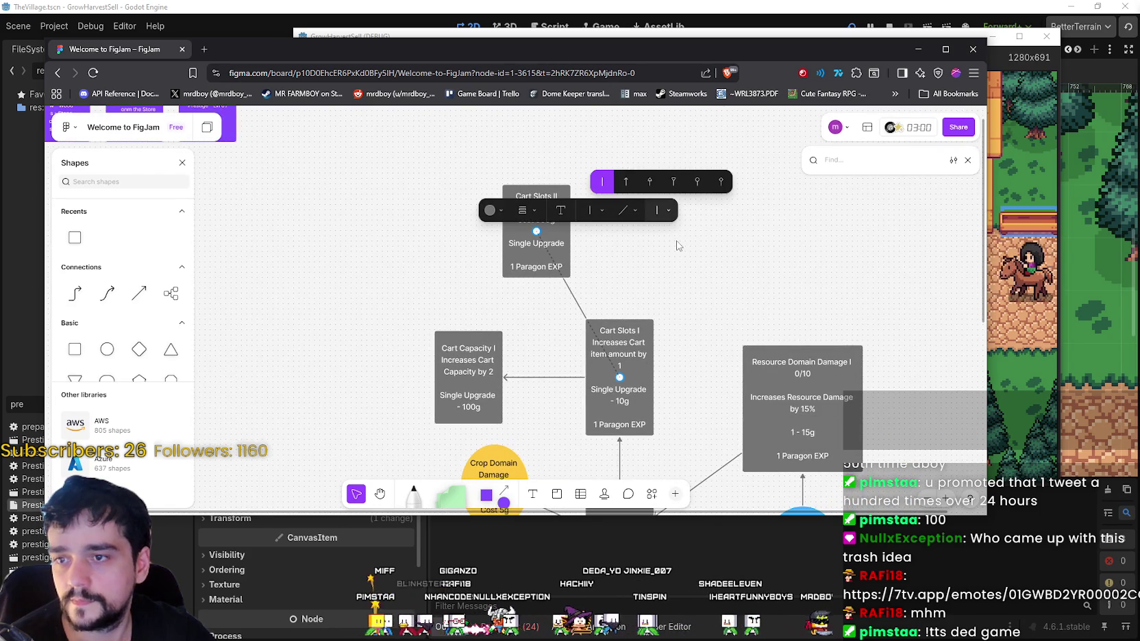
left_click(626, 181)
left_click(706, 321)
scroll(707, 320, "down", 2)
scroll(707, 320, "right", 2)
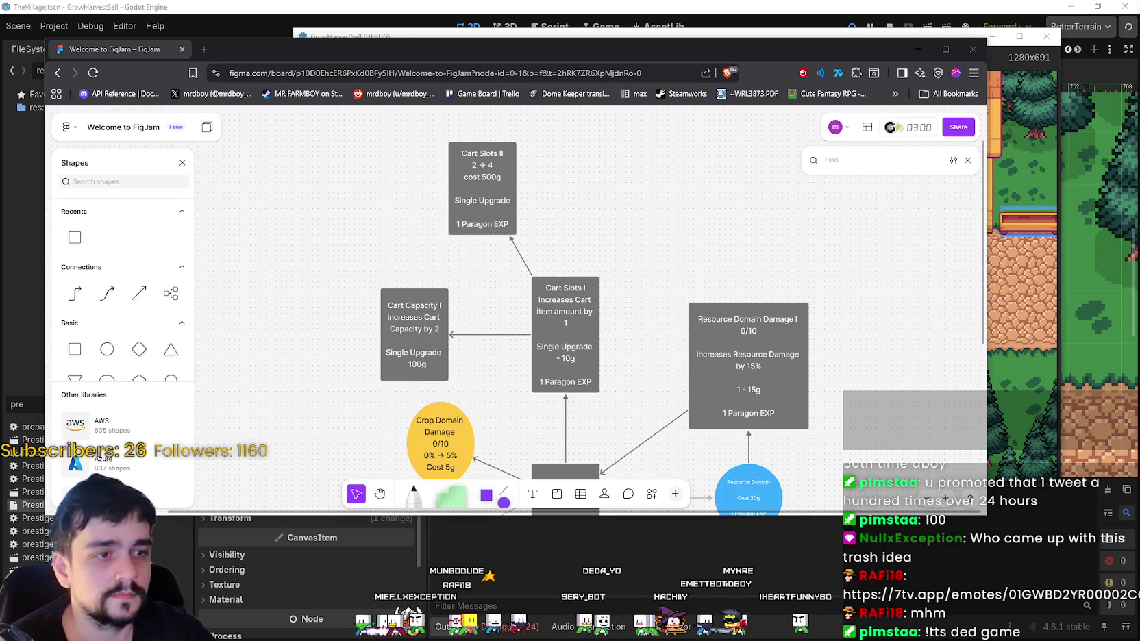
scroll(839, 397, "down", 5)
scroll(839, 397, "right", 2)
scroll(839, 398, "up", 2)
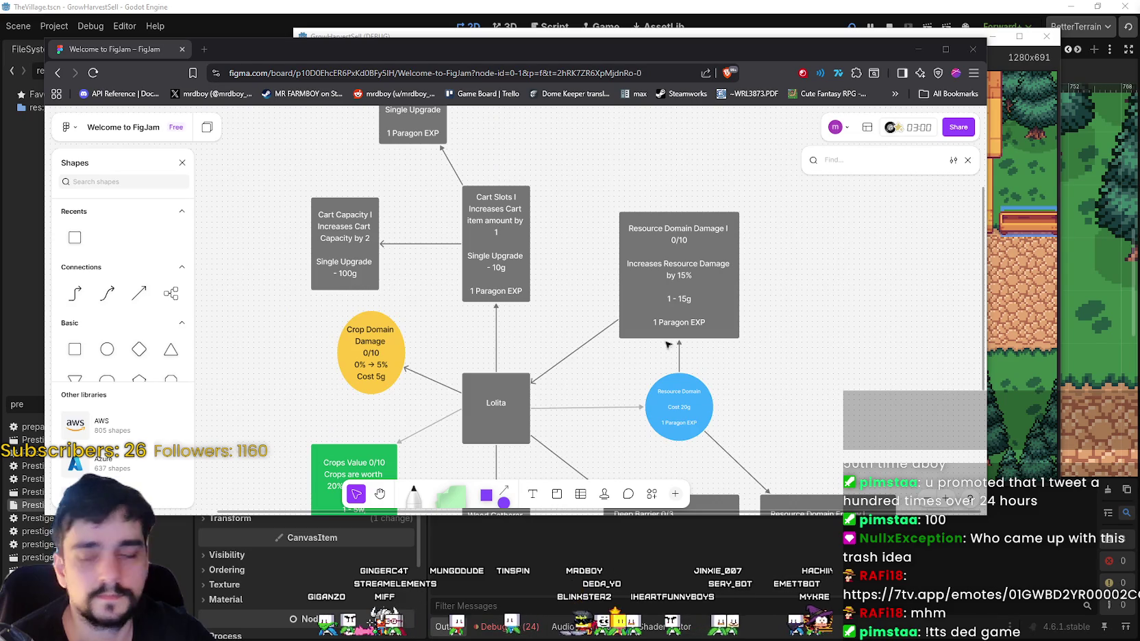
scroll(783, 305, "up", 3)
scroll(669, 242, "left", 3)
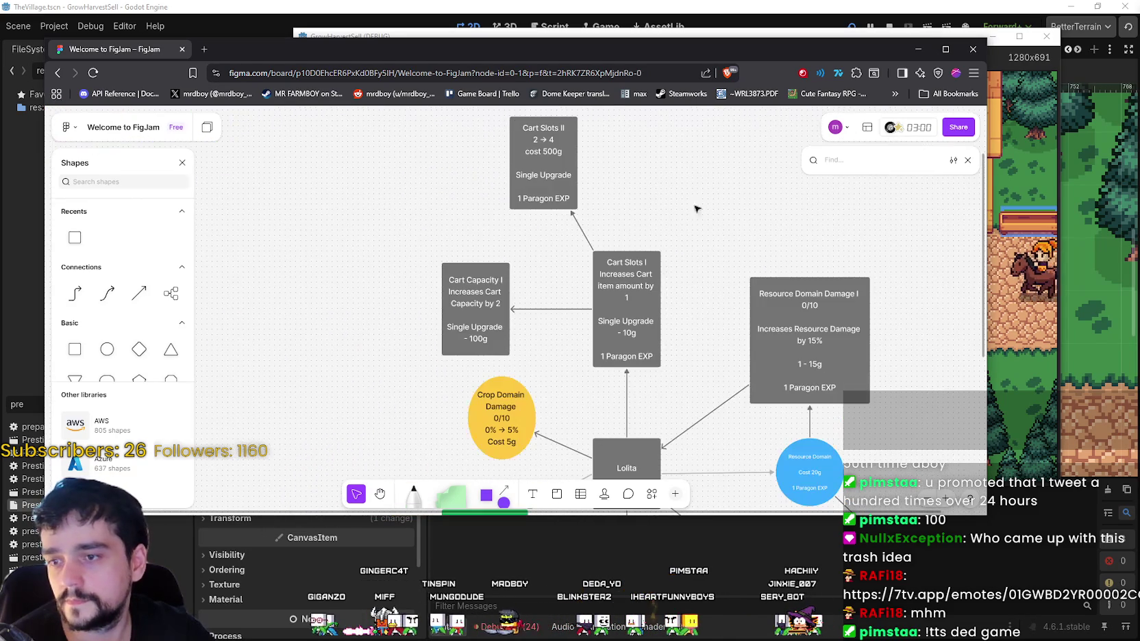
left_click_drag(679, 202, 687, 263)
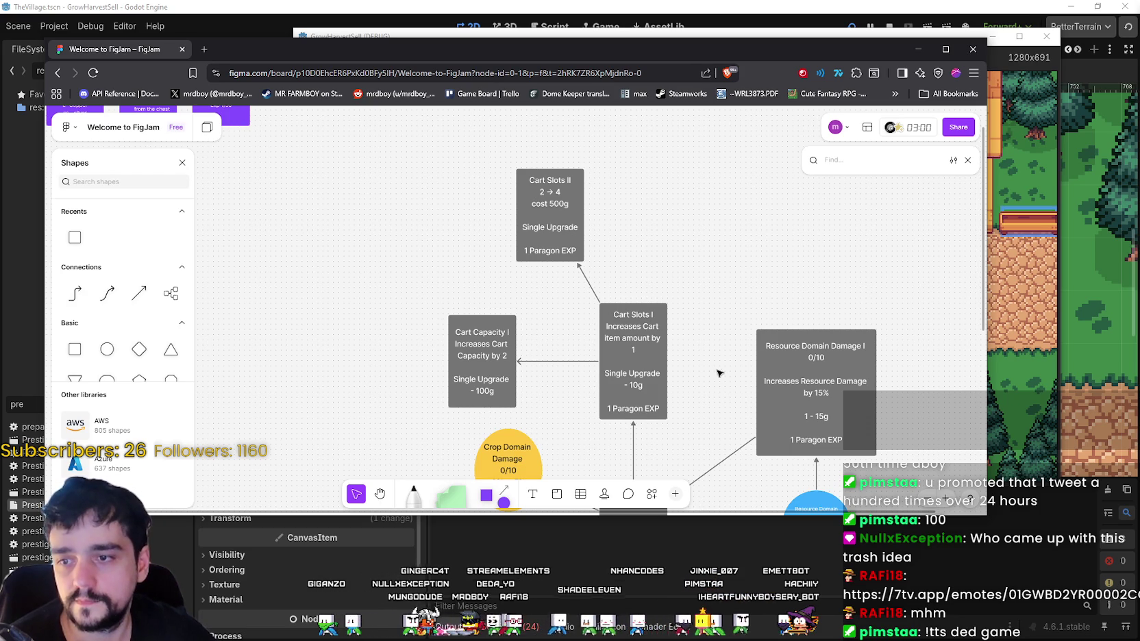
scroll(717, 372, "right", 2)
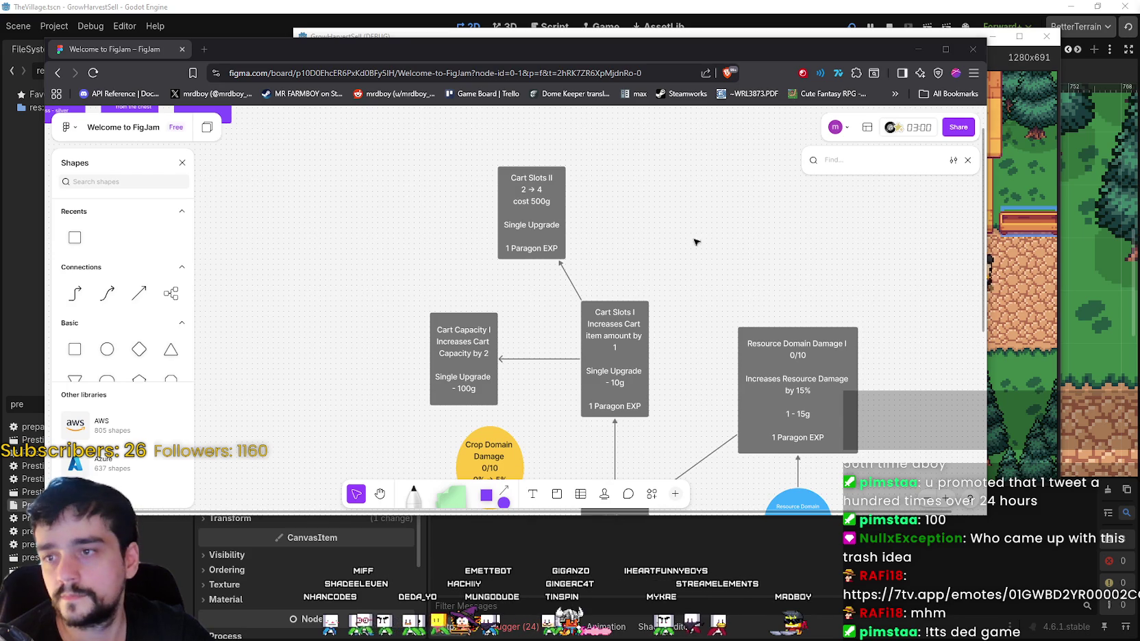
scroll(693, 238, "up", 2)
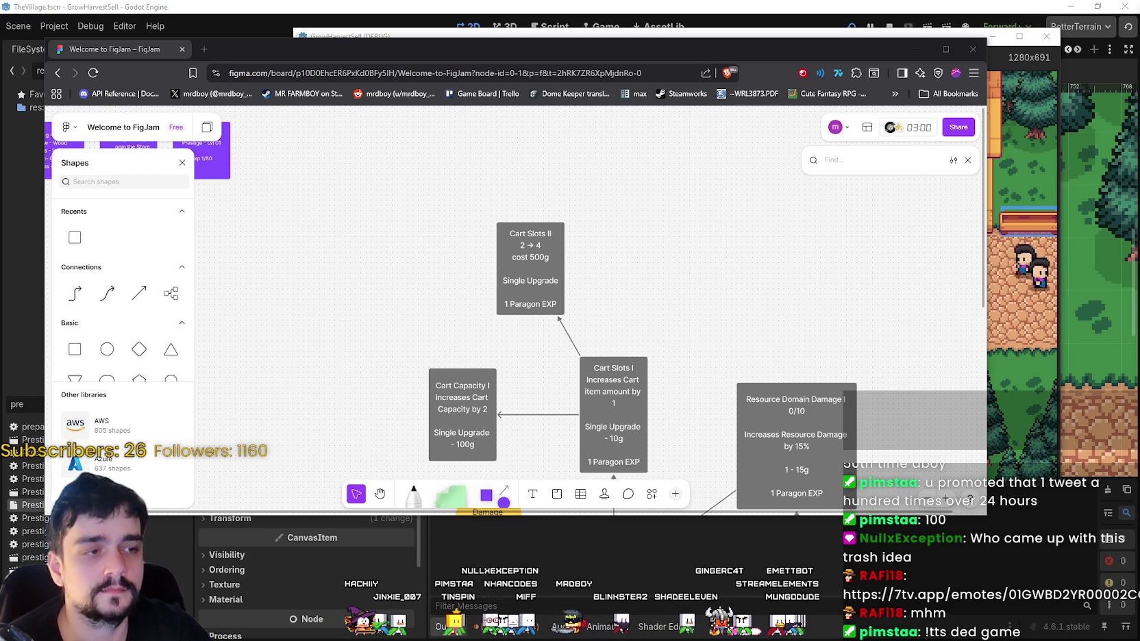
scroll(246, 328, "down", 8)
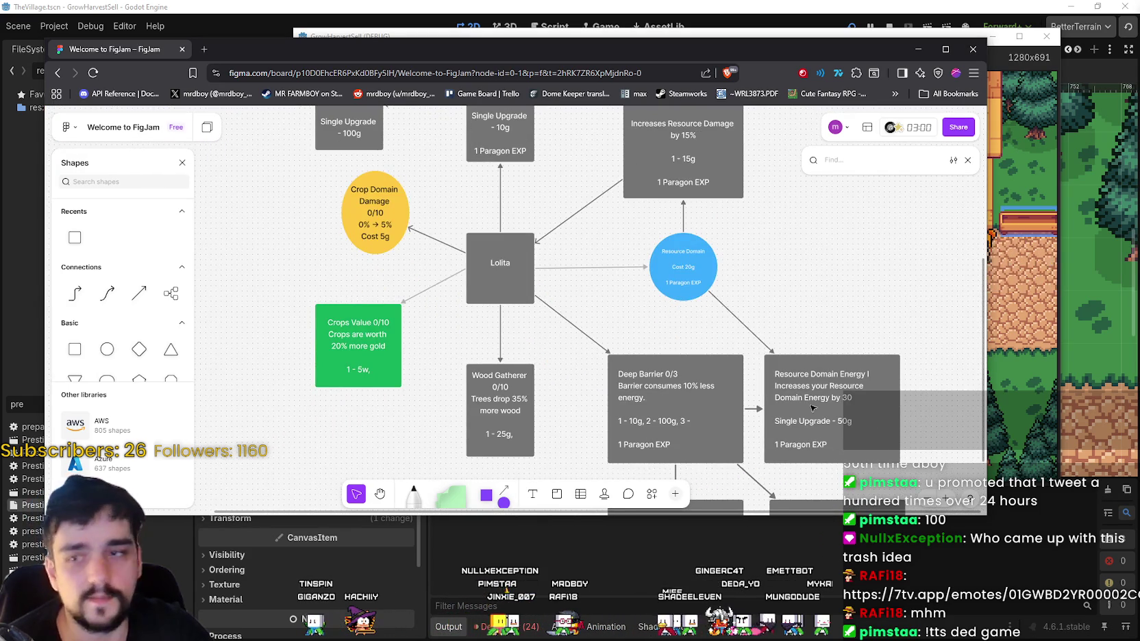
left_click_drag(865, 332, 828, 260)
scroll(821, 390, "down", 2)
scroll(685, 328, "left", 4)
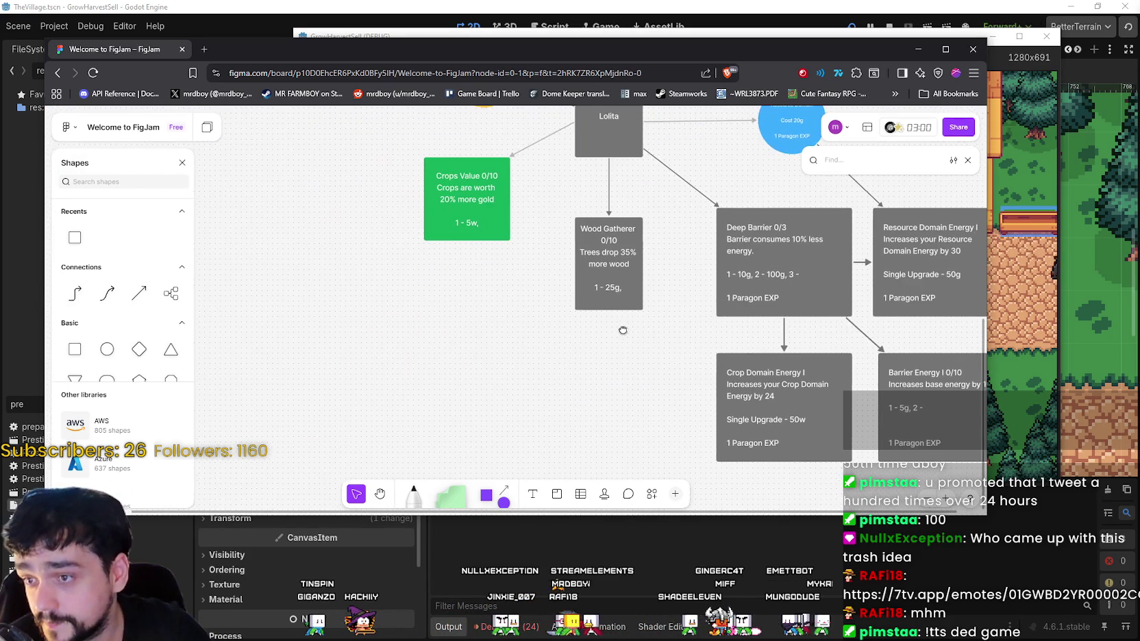
left_click(615, 298)
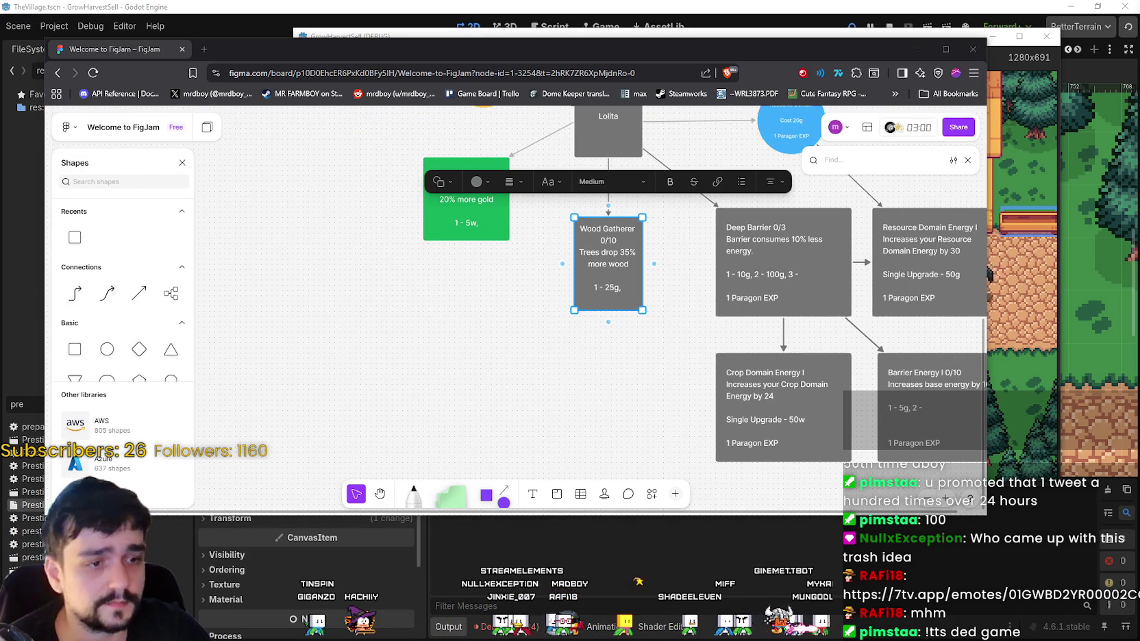
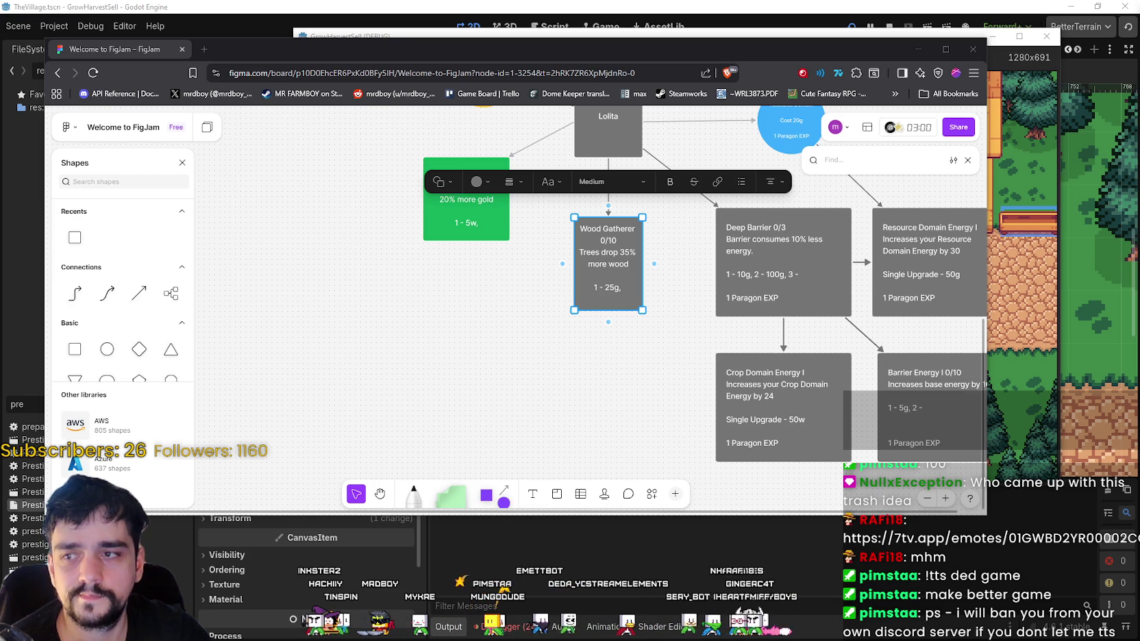
- Pan the FigJam board to show the Cart Slots I/II and Cart Capacity I notes above Lolita
scroll(523, 253, "up", 10)
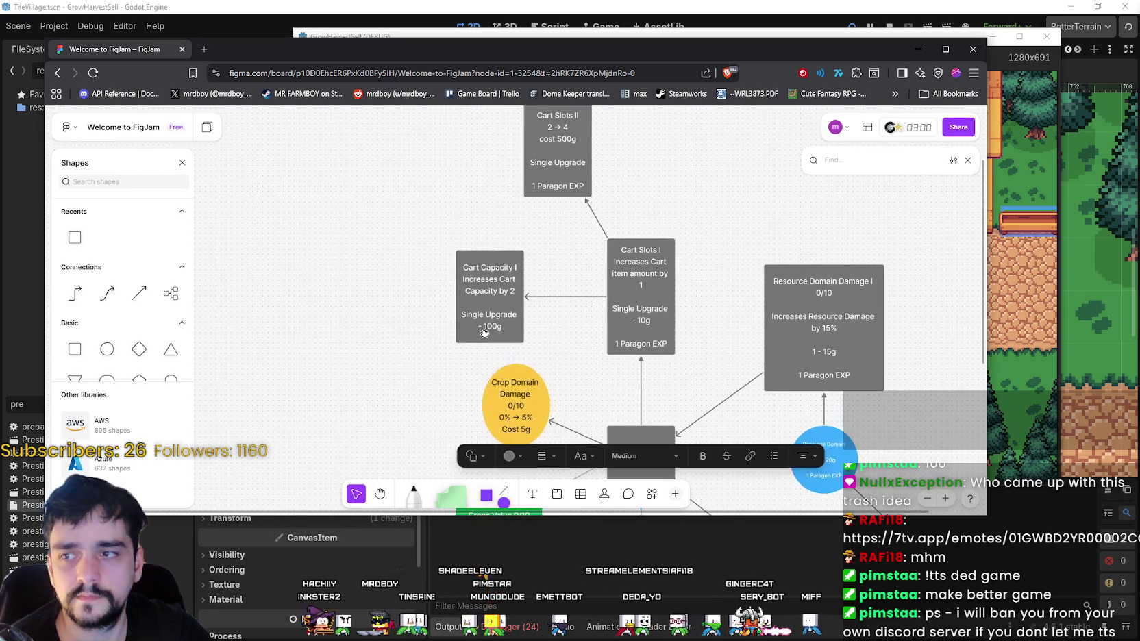
scroll(483, 333, "right", 1)
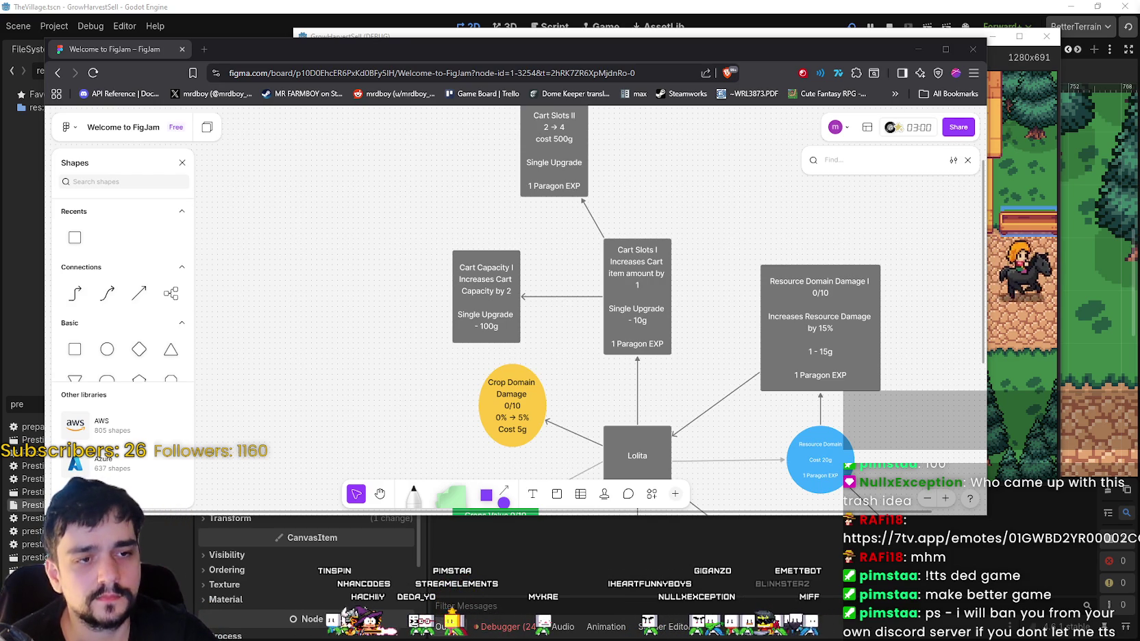
scroll(555, 334, "left", 2)
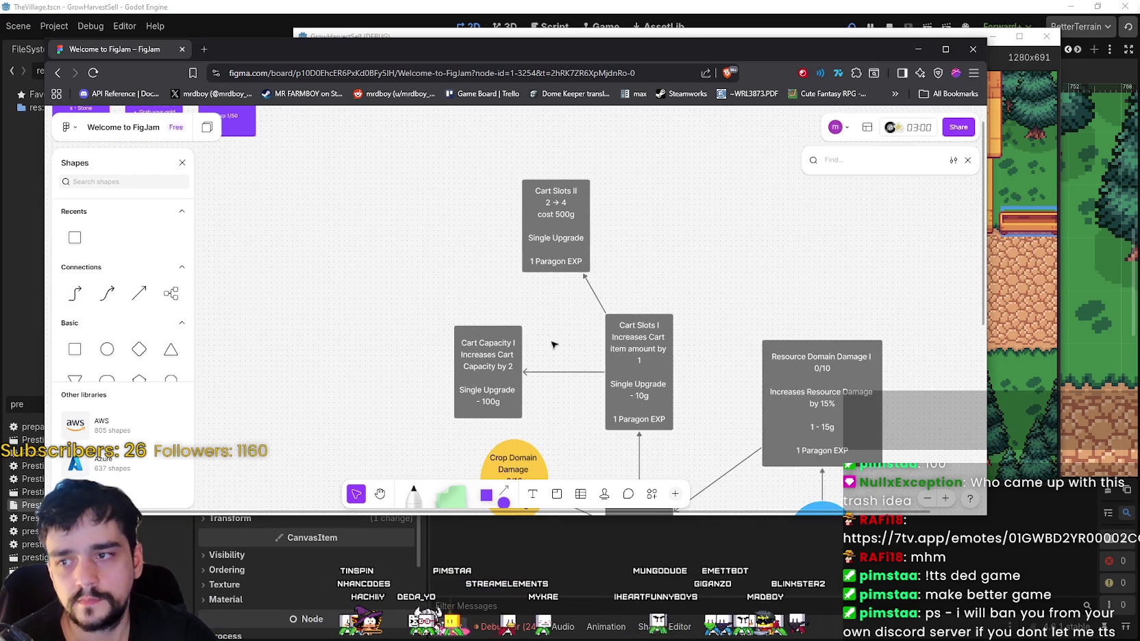
- Change 'Cart' to 'Item' in the note's description so it reads 'Increases Item Capacity by 2'
double_click(531, 289)
left_click(536, 291)
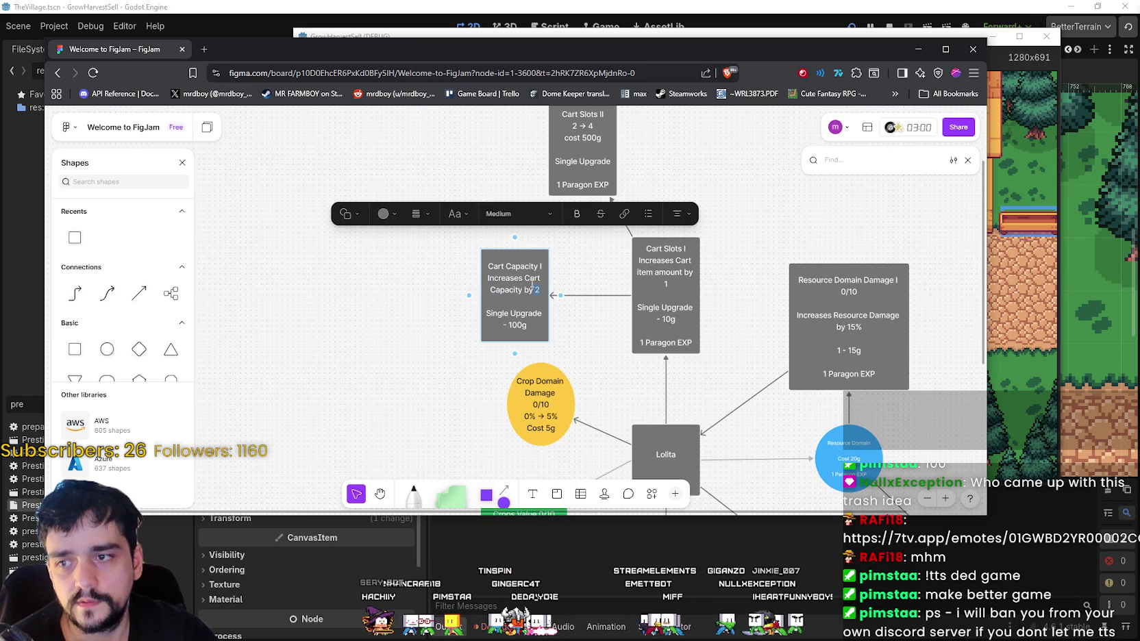
double_click(530, 278)
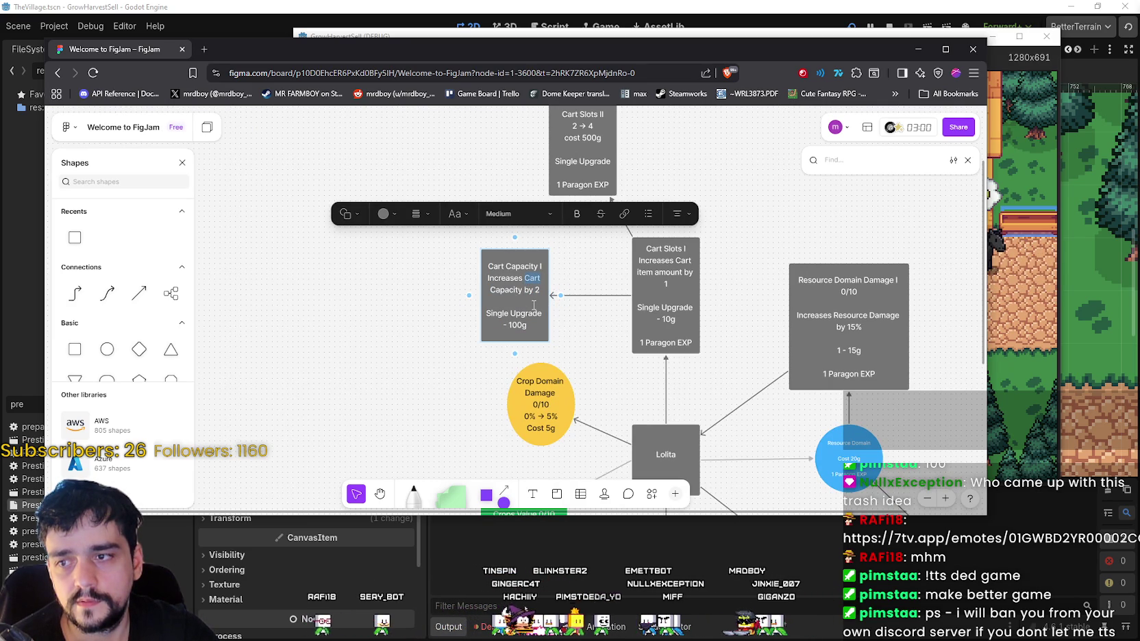
type("Item")
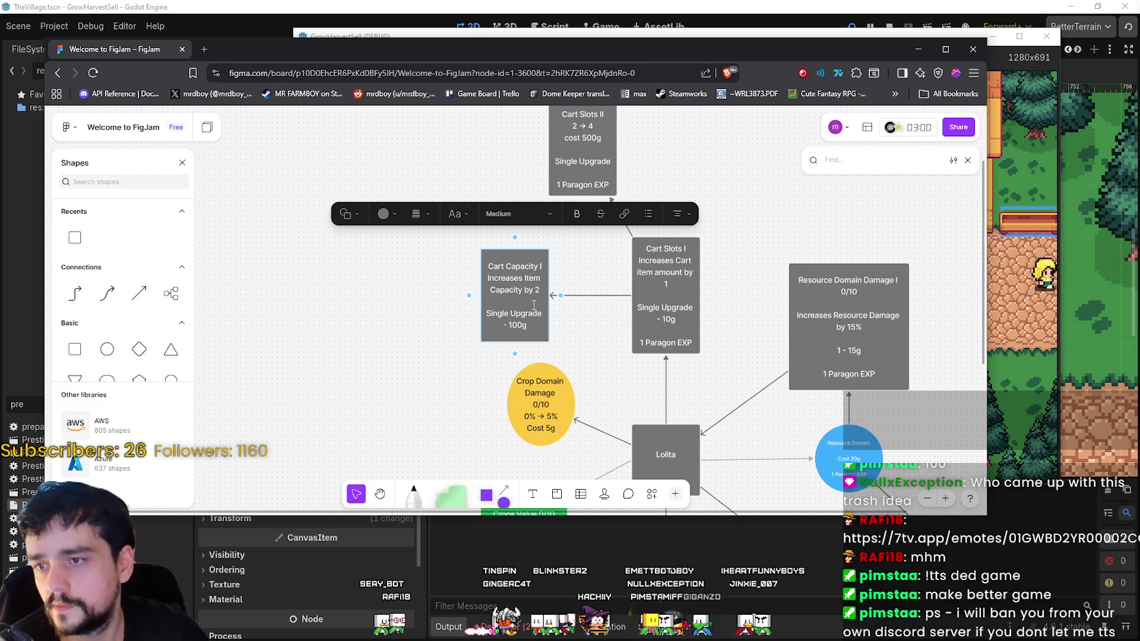
key("Escape")
- Retitle the note 'Item Capacity I' and reselect it from the Cart Slots I note
left_click(522, 270)
double_click(521, 267)
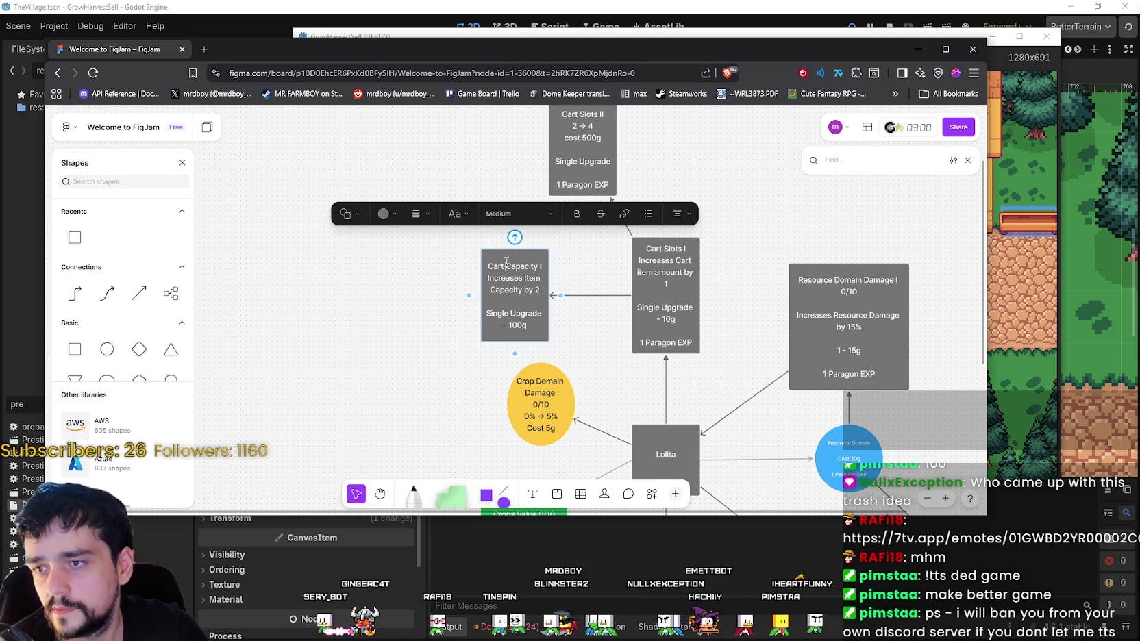
type("Item")
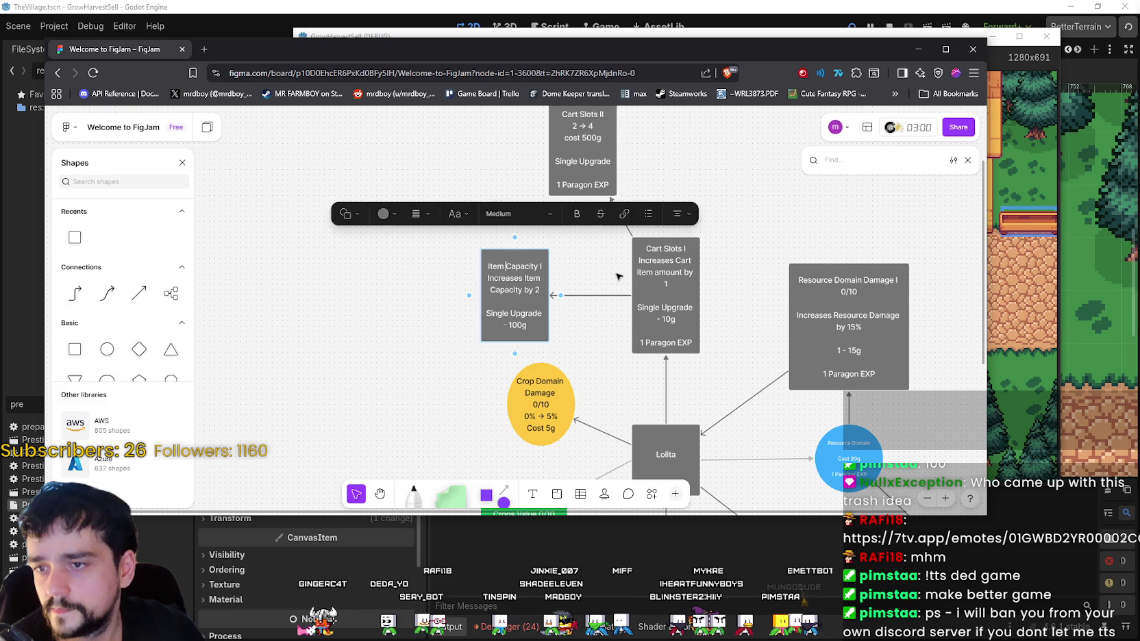
left_click(618, 276)
scroll(603, 265, "right", 1)
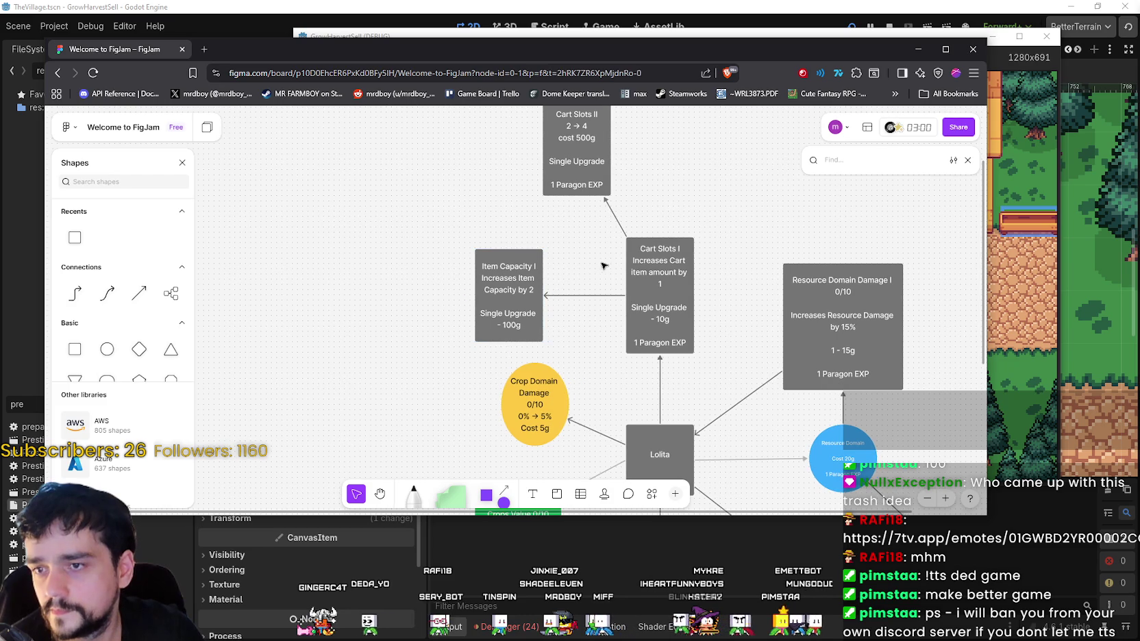
left_click(674, 273)
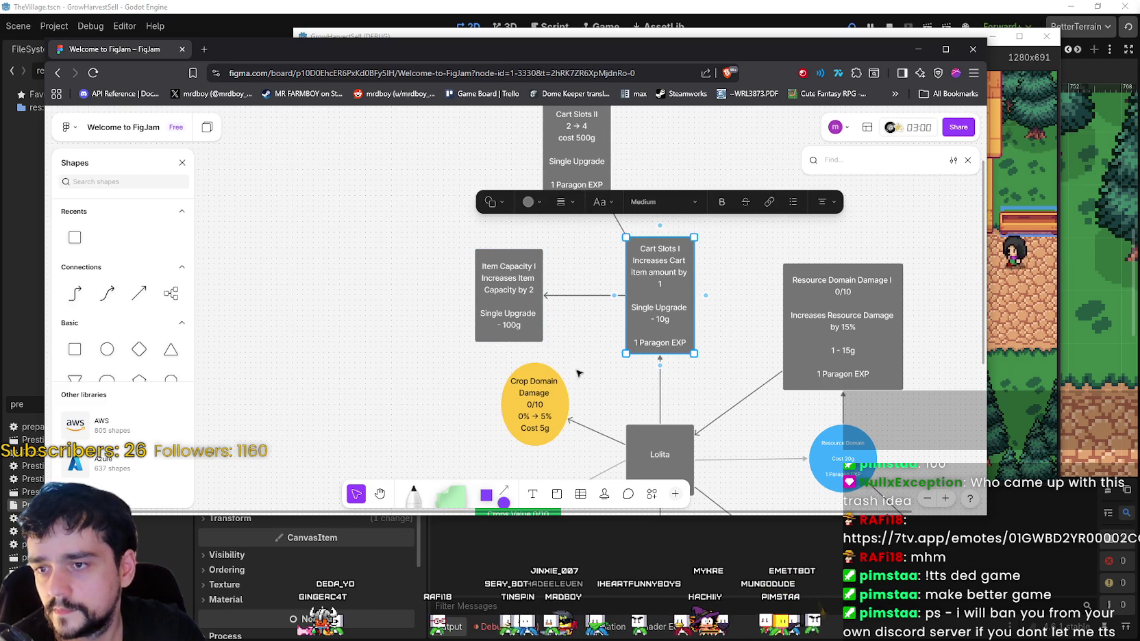
key("Tab")
scroll(600, 339, "left", 2)
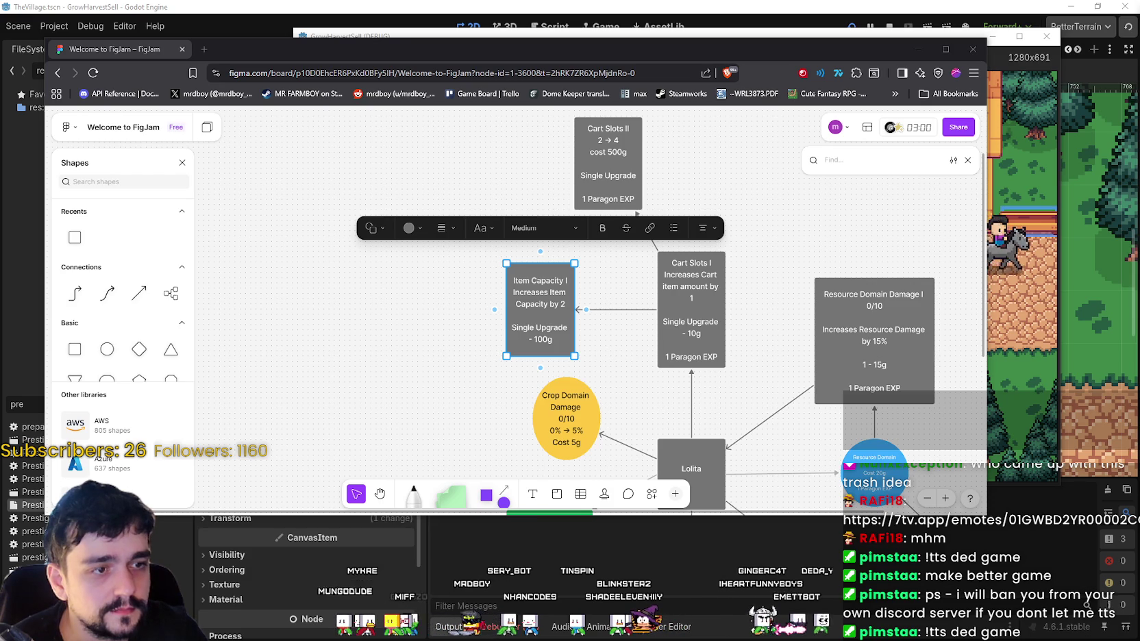
- Paste Cart Slots I's description into Cart Slots II with the amount changed to 2
scroll(790, 283, "up", 1)
scroll(790, 284, "up", 2)
left_click(626, 193)
double_click(625, 193)
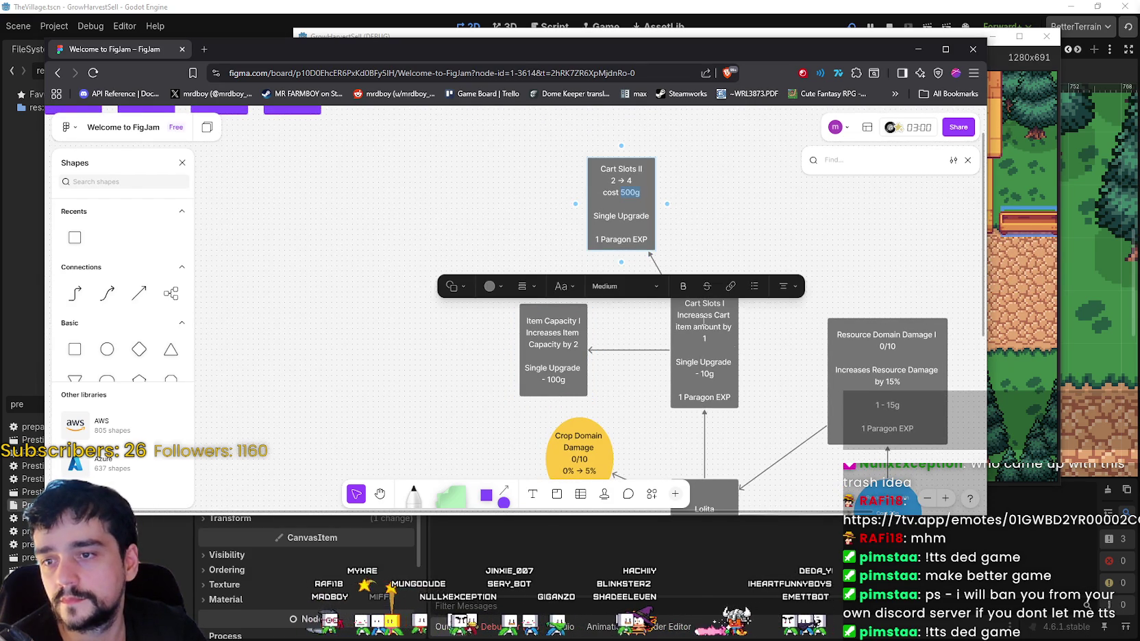
left_click(700, 309)
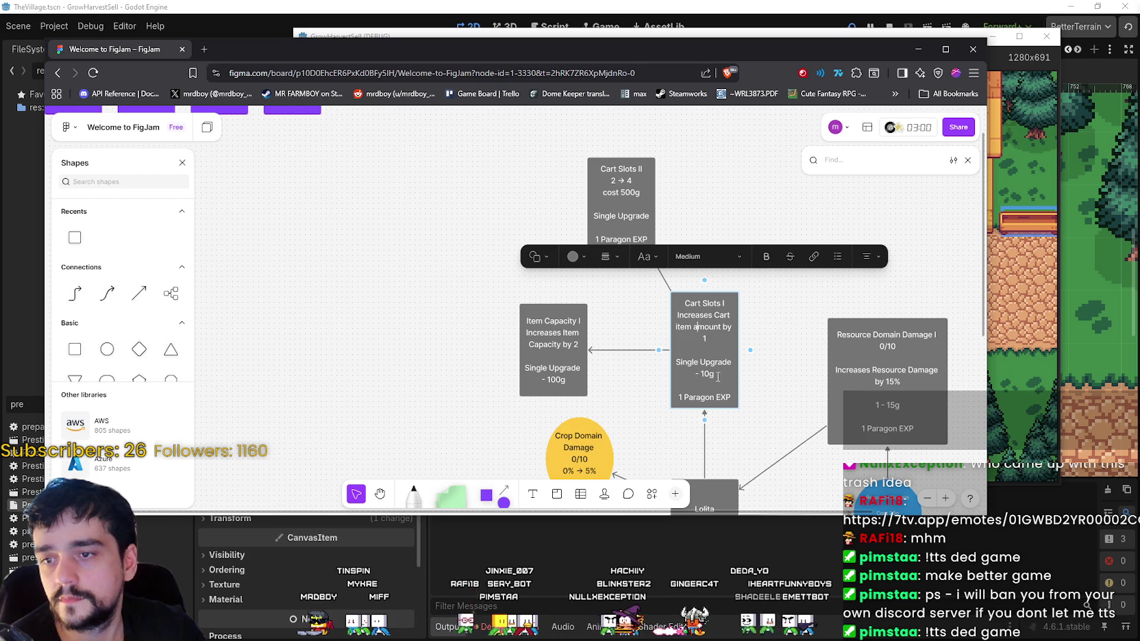
left_click(626, 204)
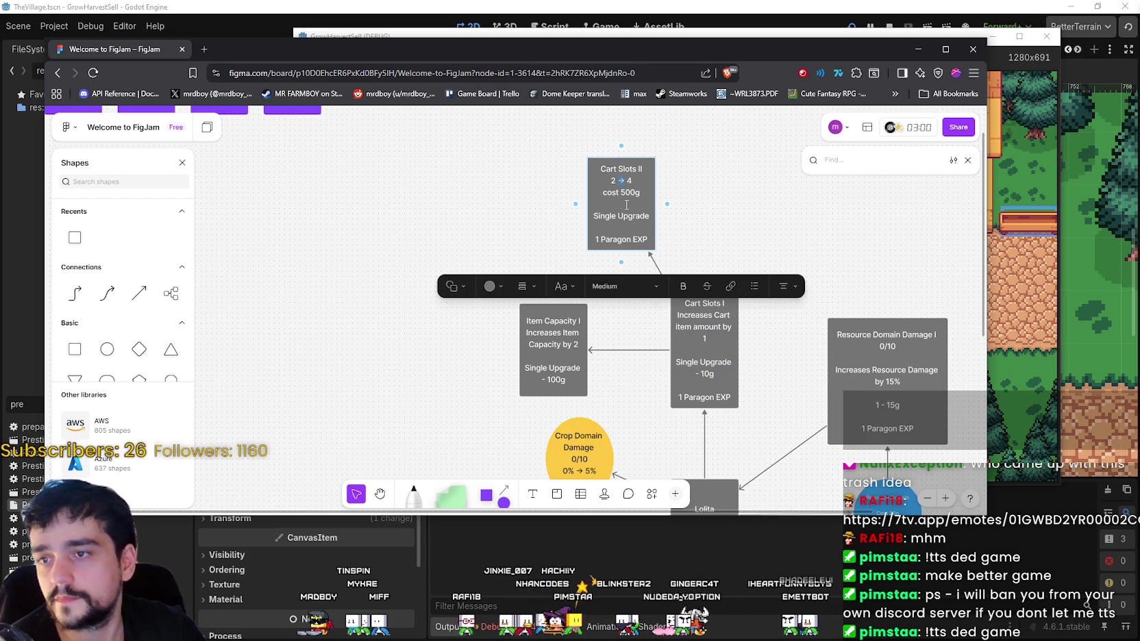
left_click_drag(615, 189, 606, 179)
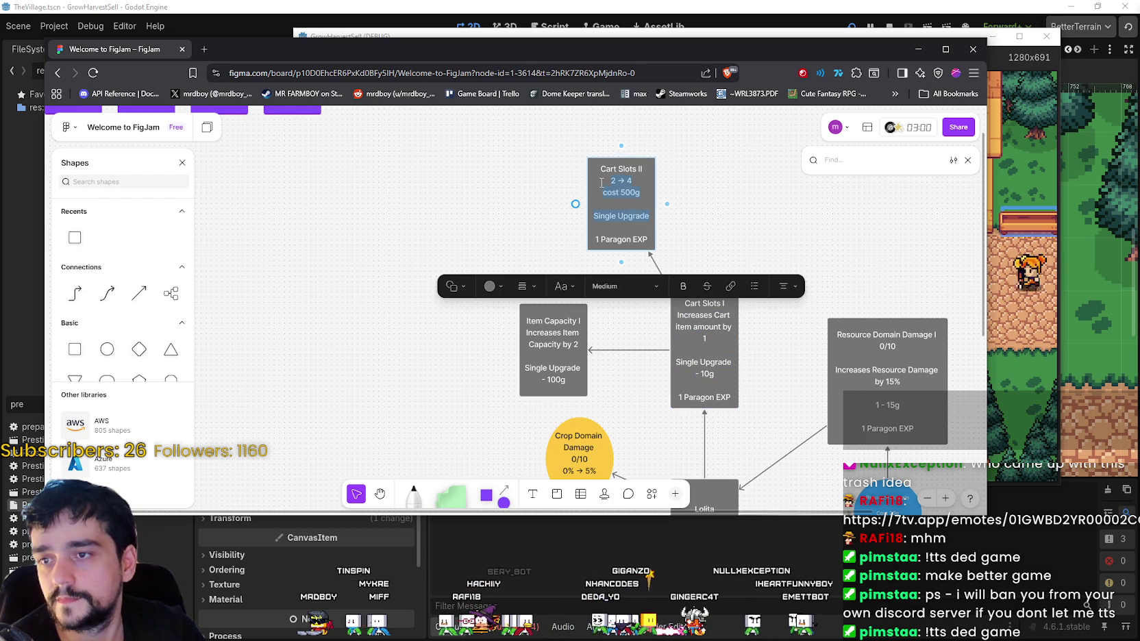
type("Increases Cart item amount by 1  Single Upgrade - 10g")
type("2")
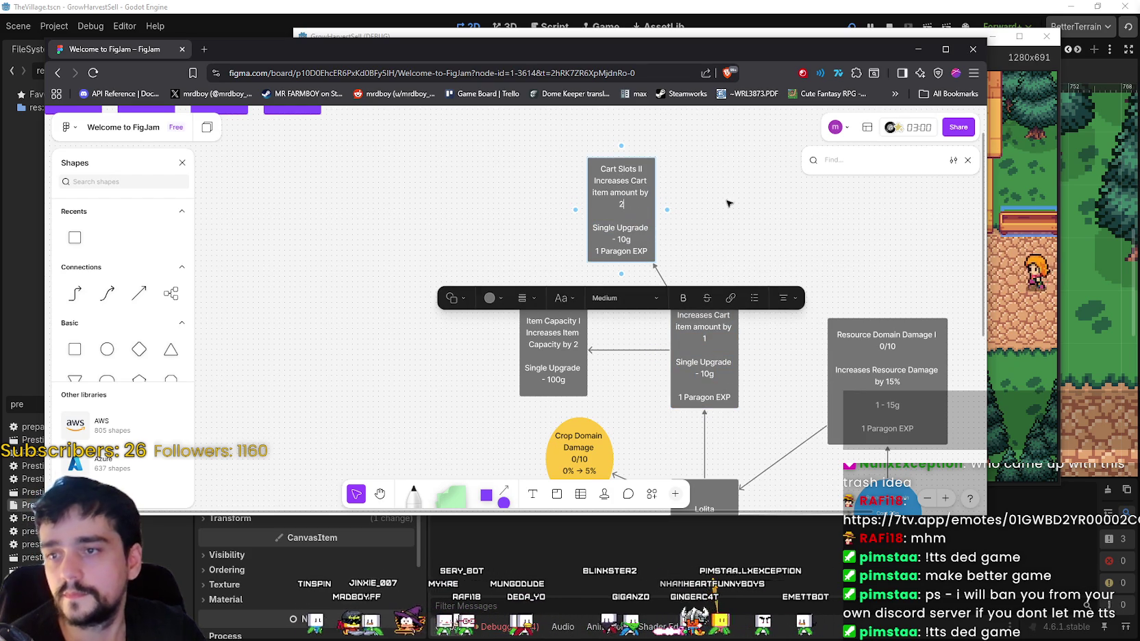
left_click(762, 245)
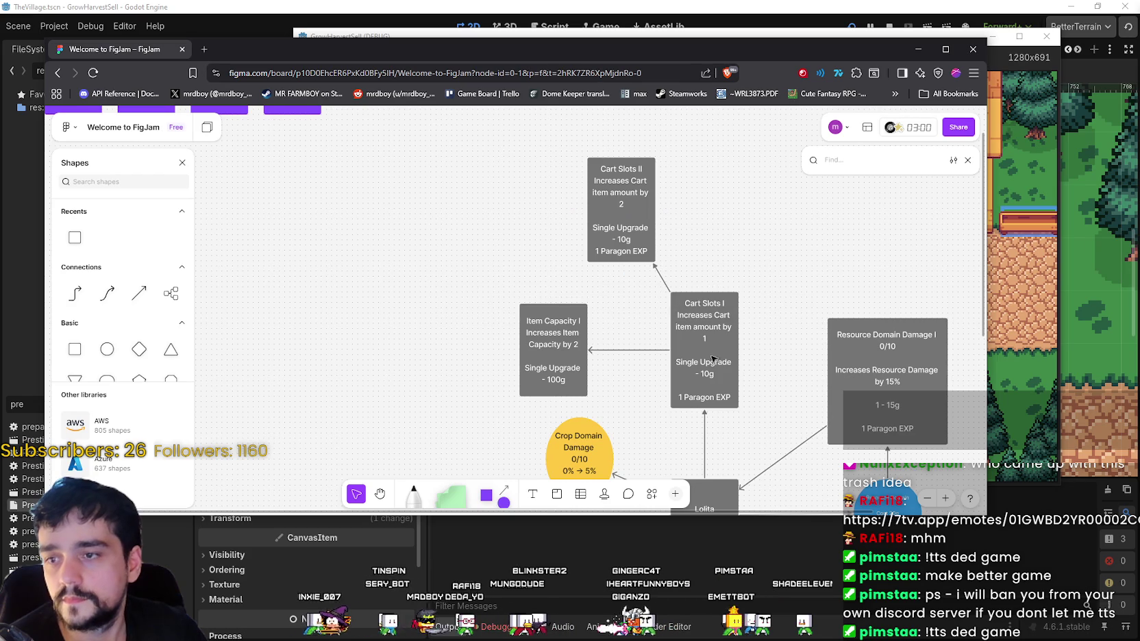
- Reword Cart Slots I's description to 'Increases Cart Slots amount by 1'
left_click(709, 329)
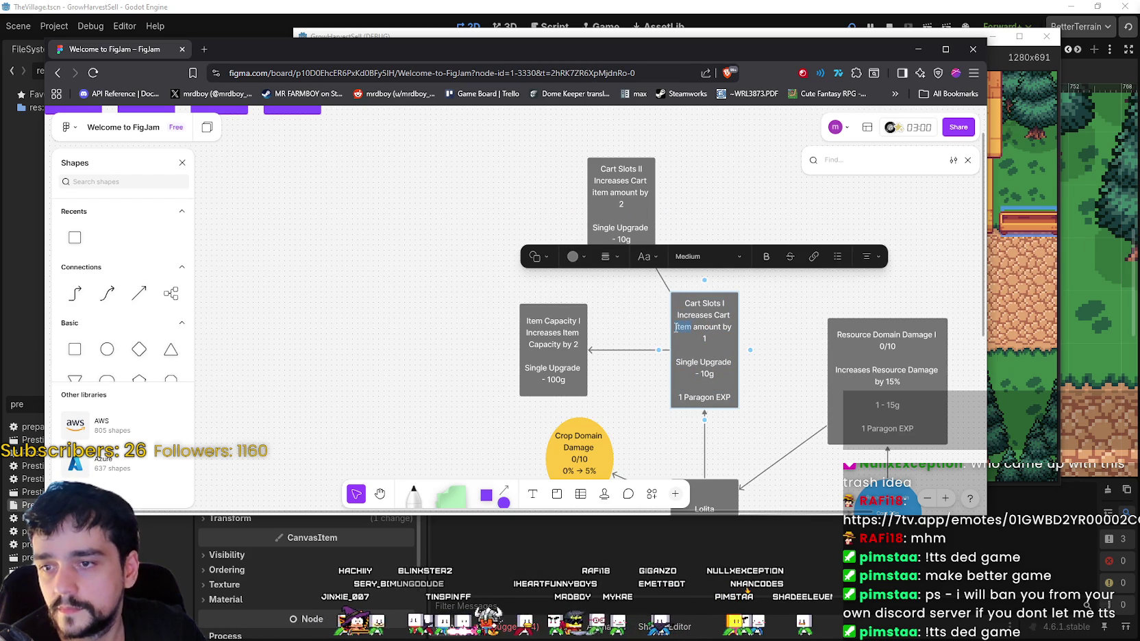
type("Inventory")
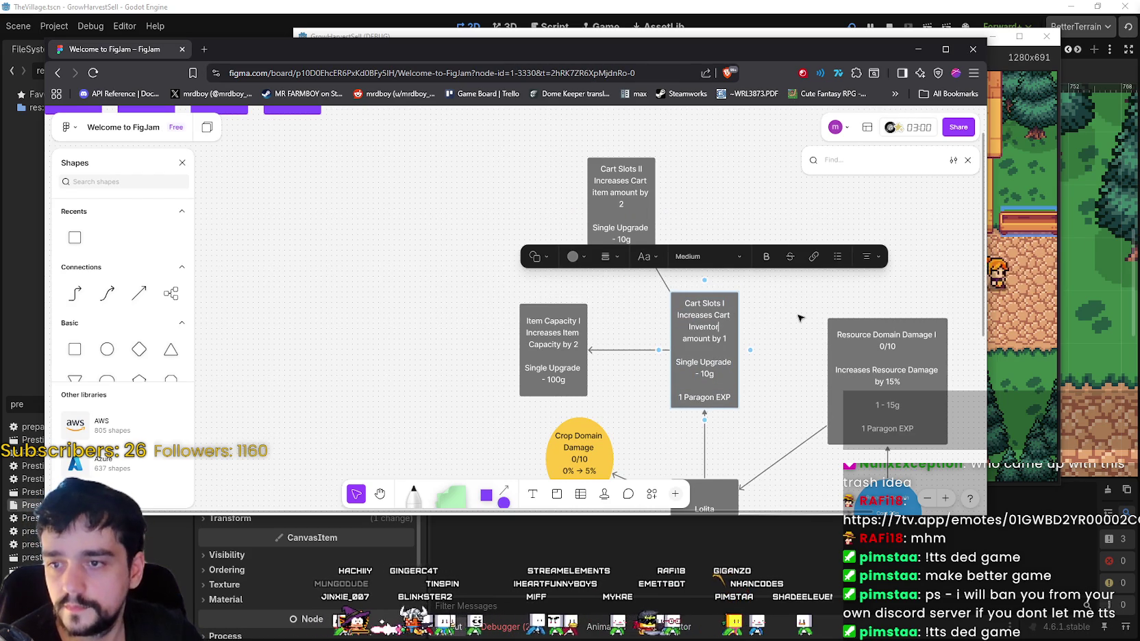
double_click(700, 327)
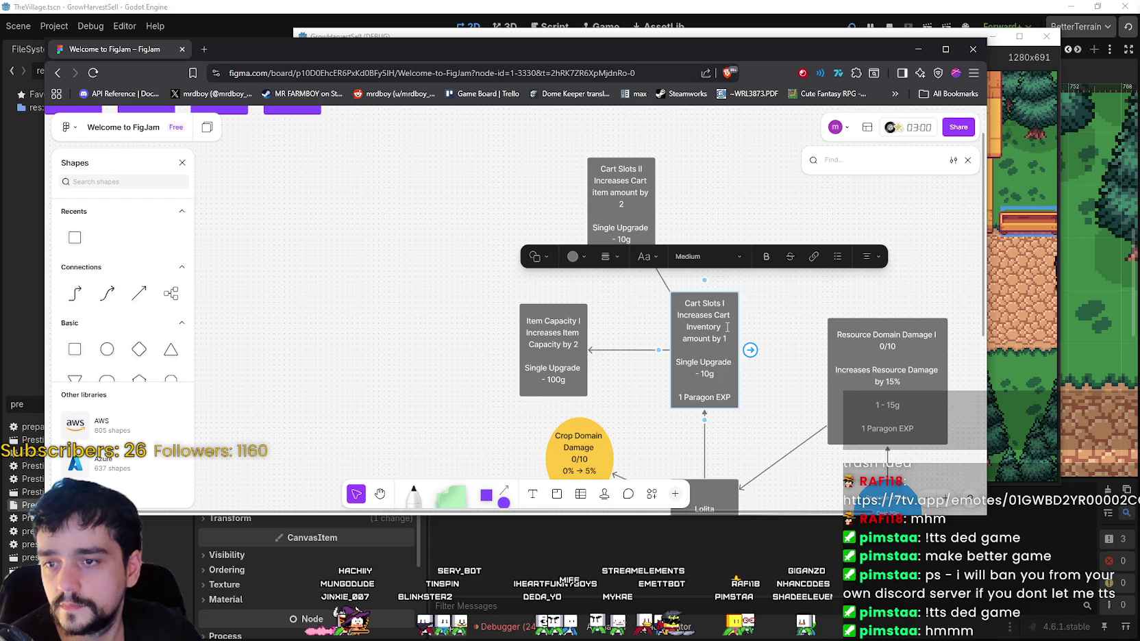
type("Slots")
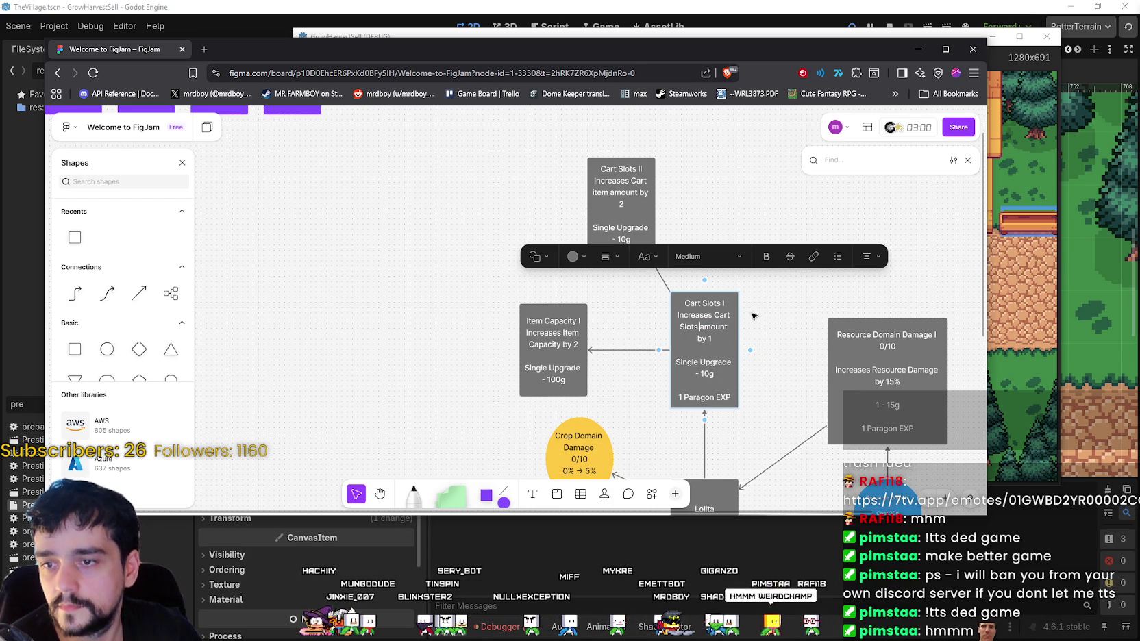
left_click(708, 288)
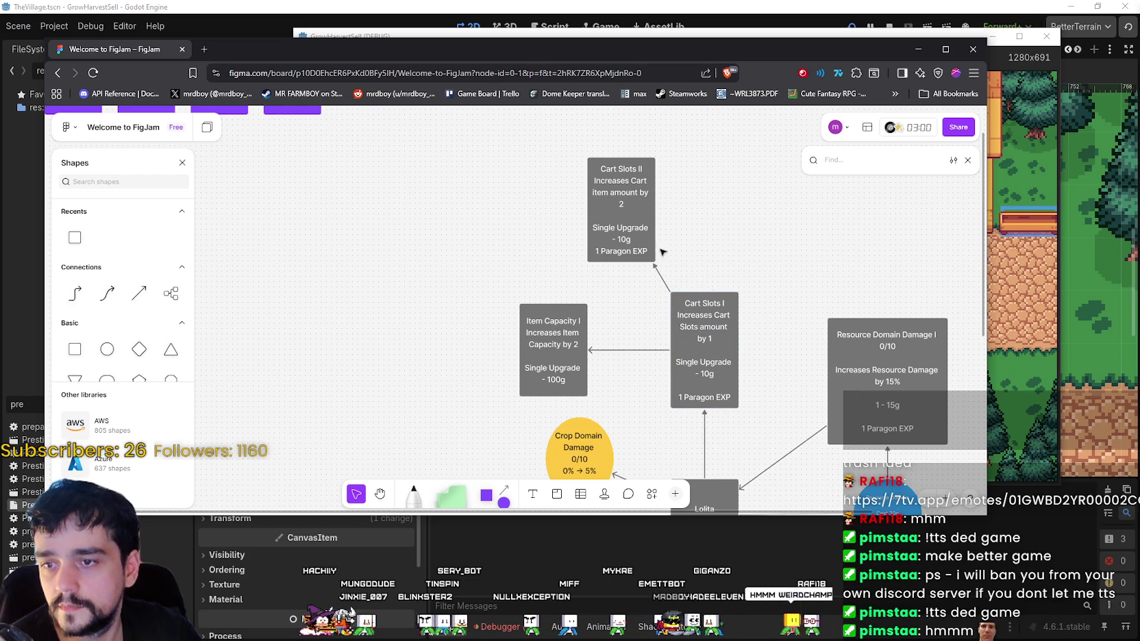
- Bring the Slots amount wording into Cart Slots II, set it to 2, and edit the 10g cost
double_click(621, 199)
left_click(711, 322)
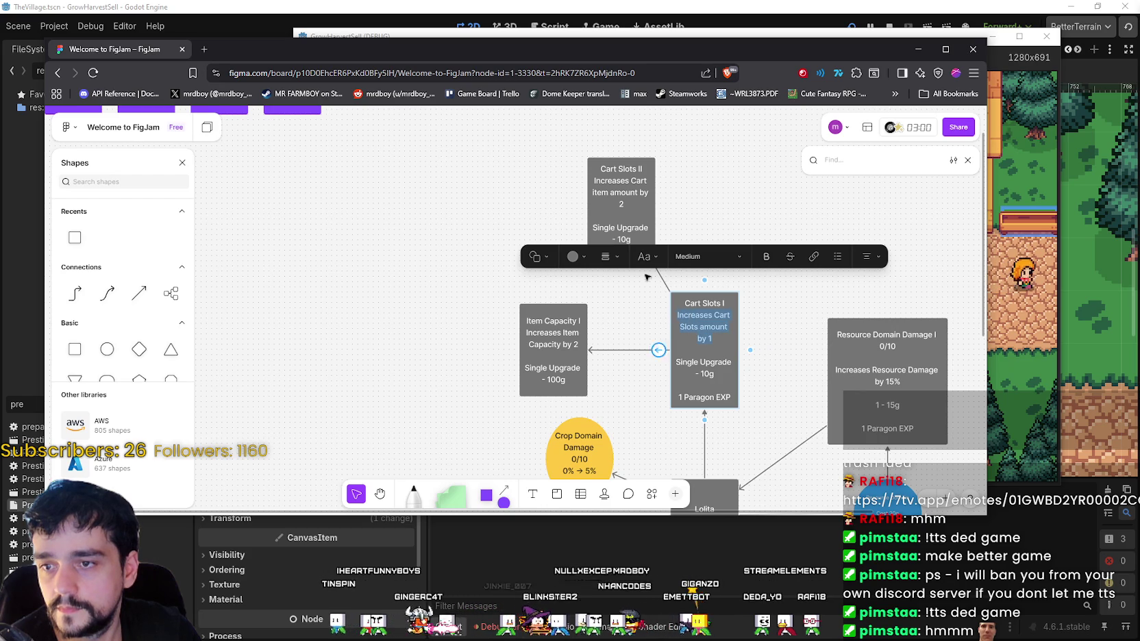
double_click(624, 203)
key("ctrl+z")
key("ctrl+z")
key("ctrl+z")
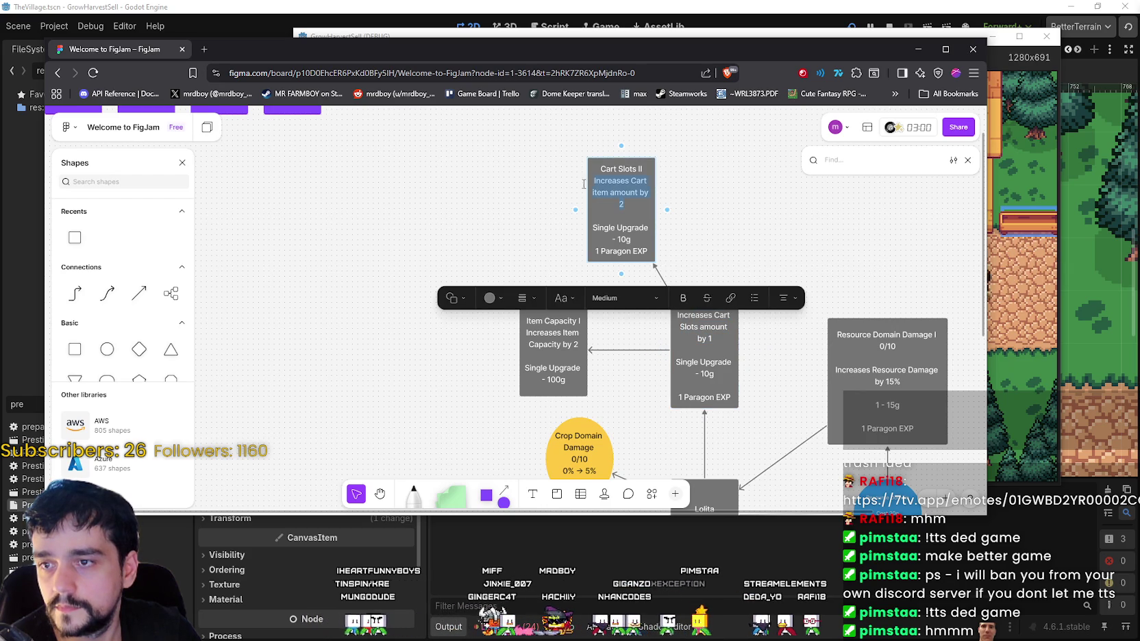
key("ctrl+z")
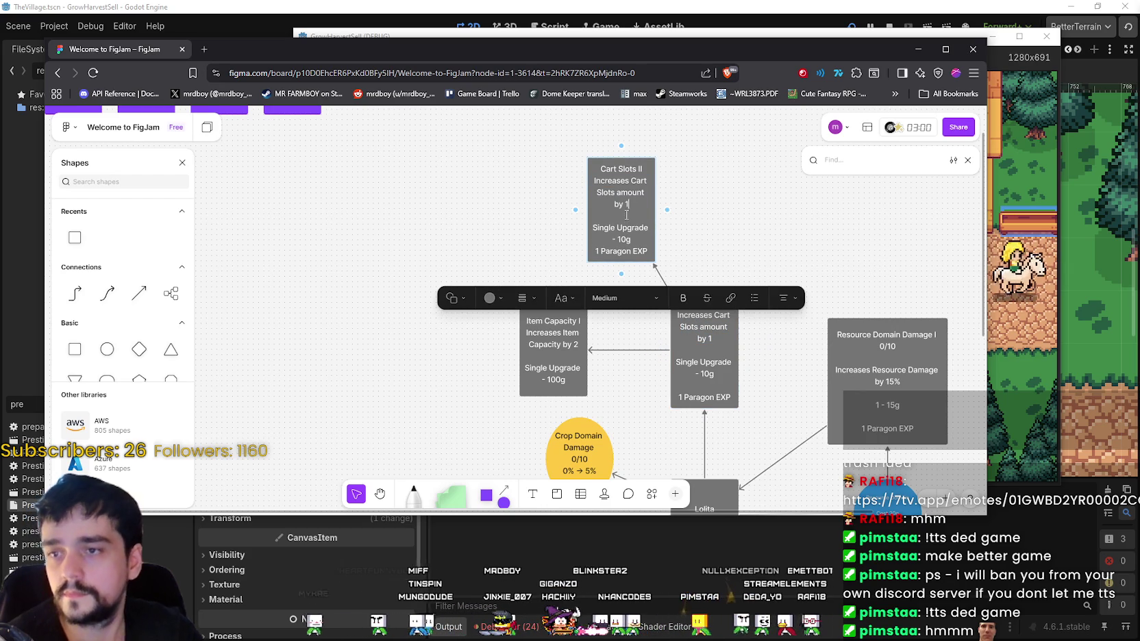
type("2")
left_click(791, 189)
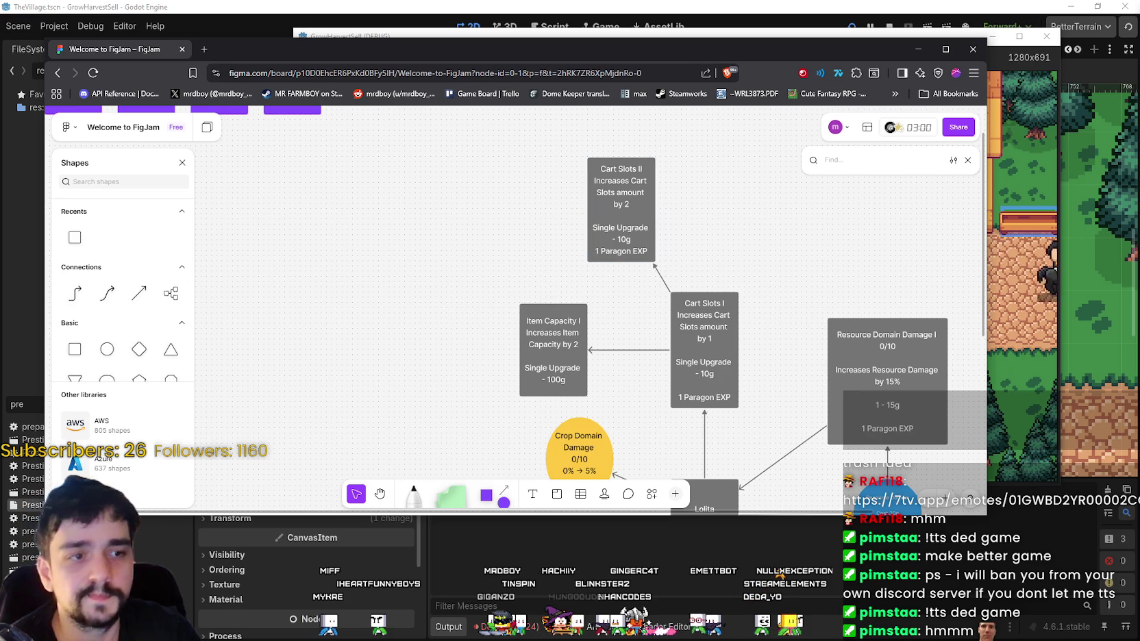
left_click(615, 241)
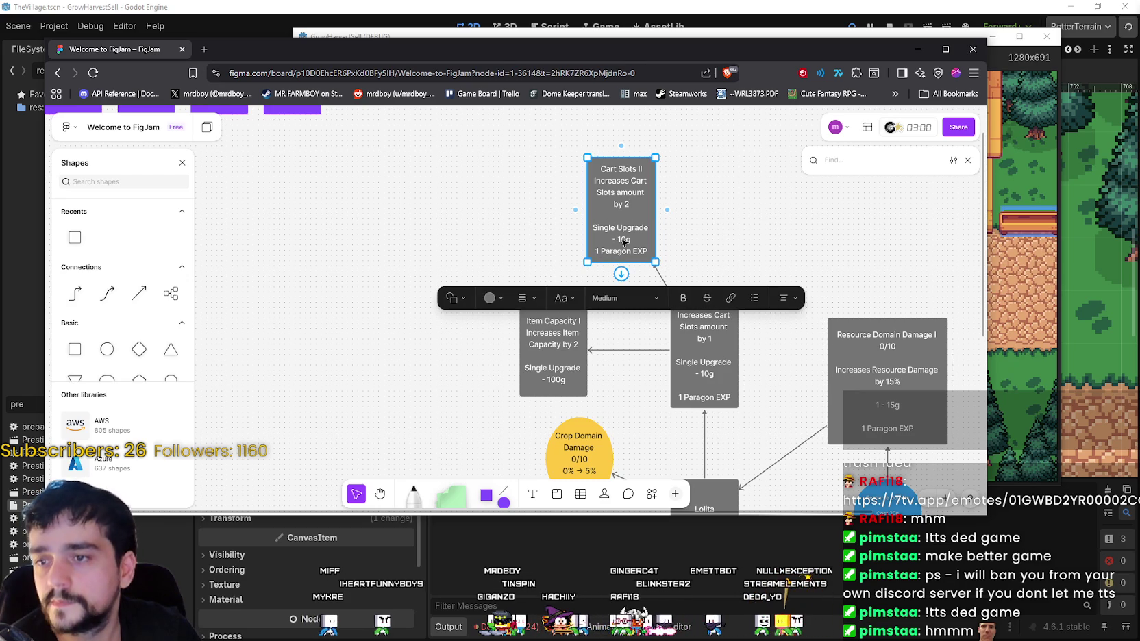
double_click(623, 239)
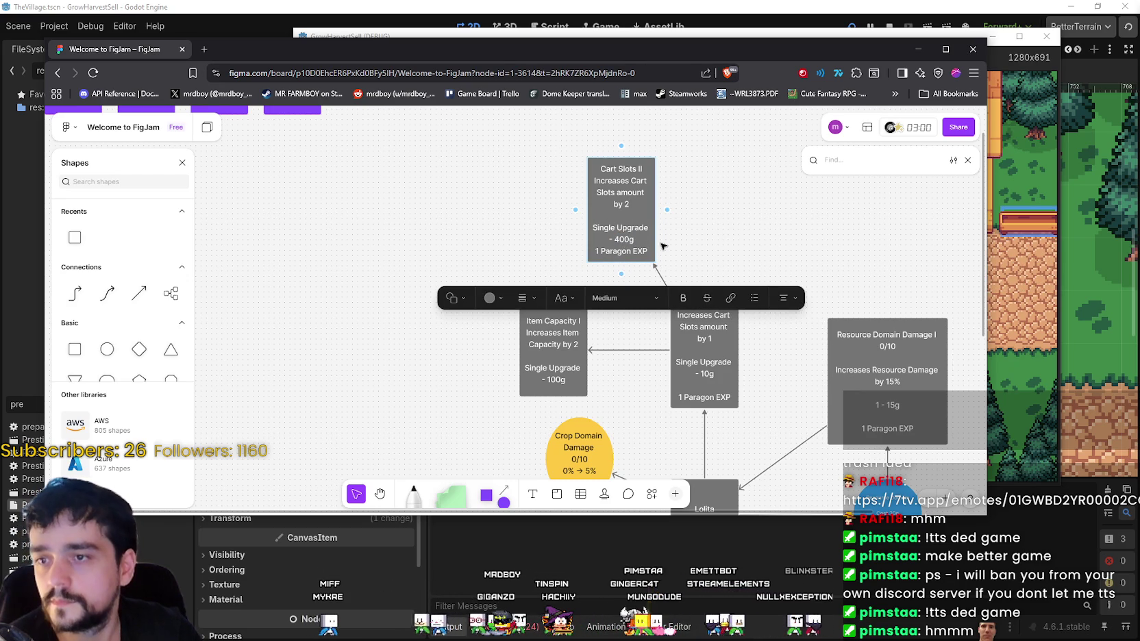
key("Return")
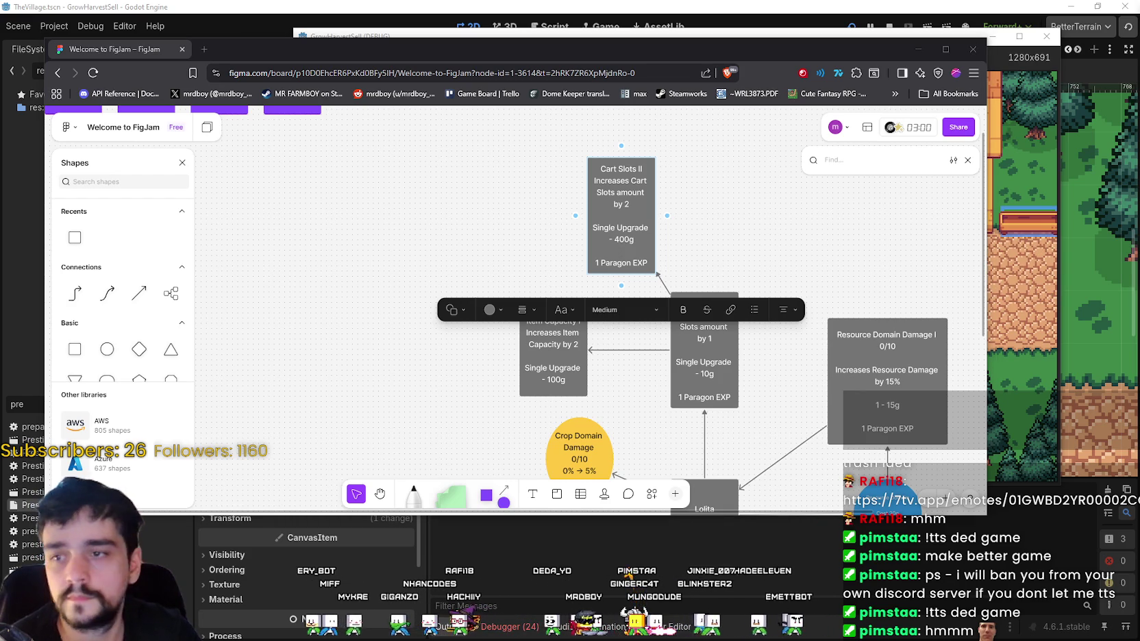
- Set Cart Slots II's cost to 500g and scroll down through lower notes like Deep Barrier
type("5")
left_click(733, 255)
scroll(733, 255, "down", 2)
scroll(732, 255, "right", 2)
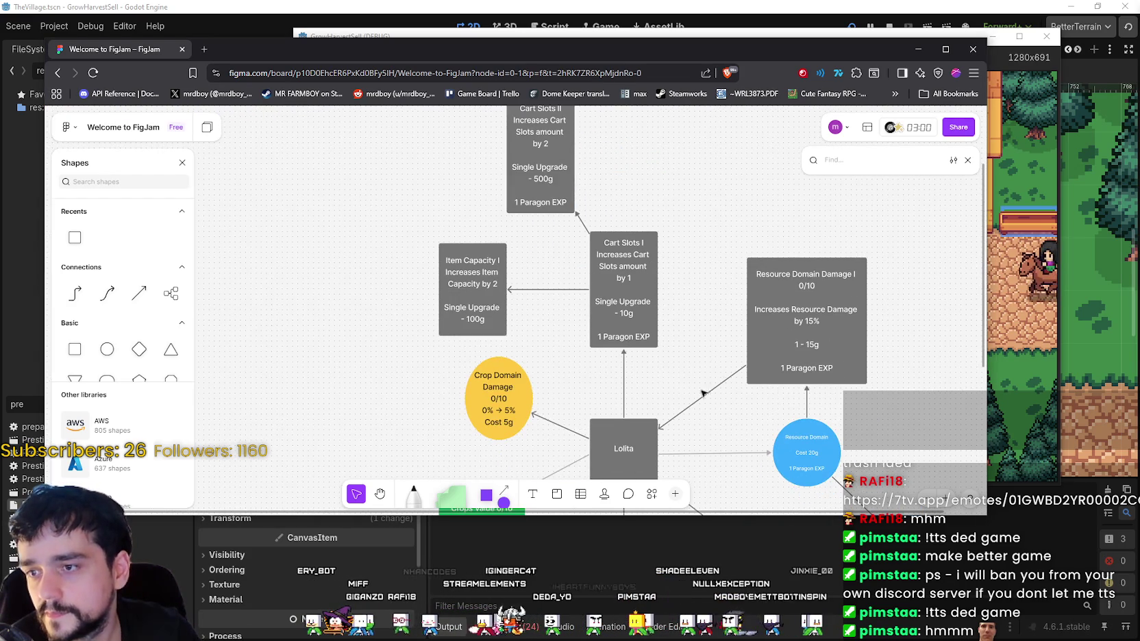
scroll(687, 403, "right", 3)
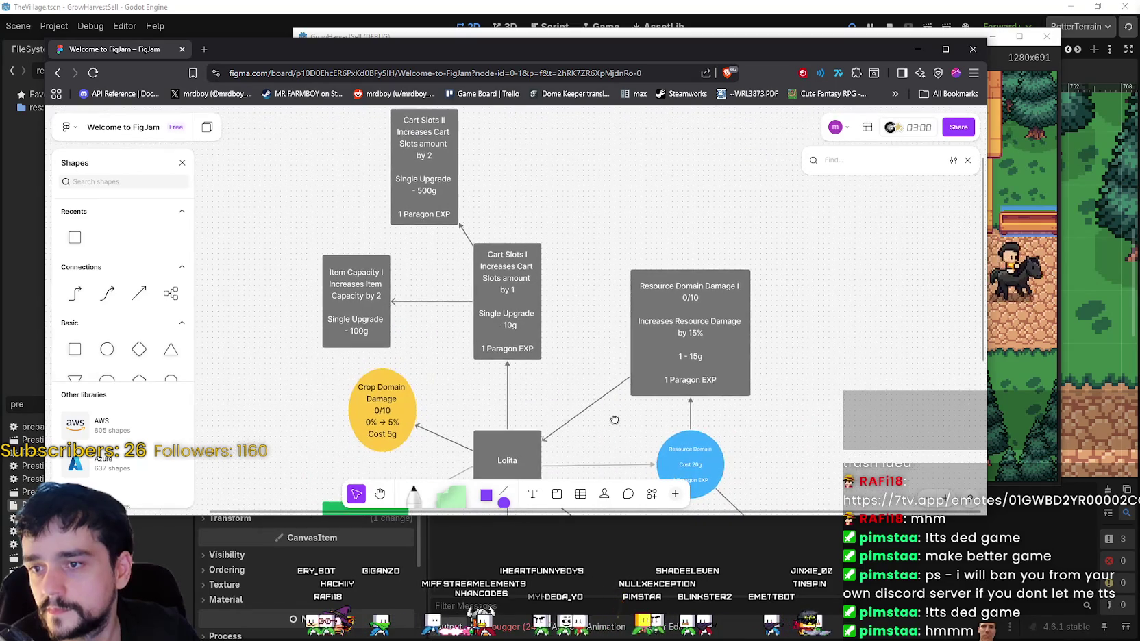
scroll(615, 420, "left", 2)
scroll(614, 419, "up", 1)
scroll(744, 374, "down", 5)
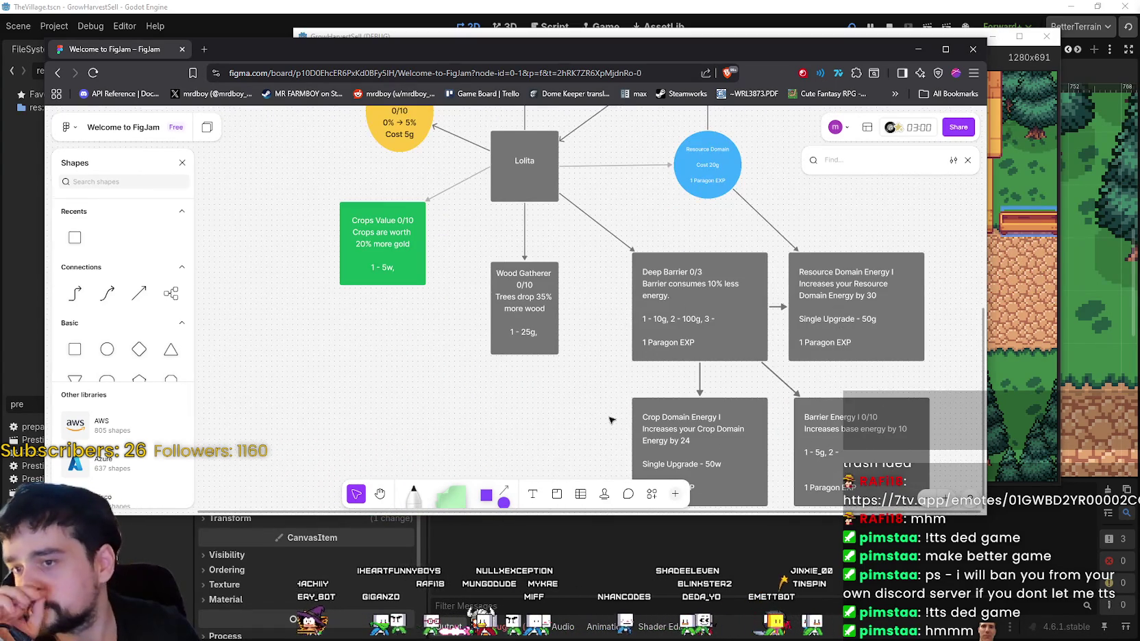
scroll(609, 356, "down", 2)
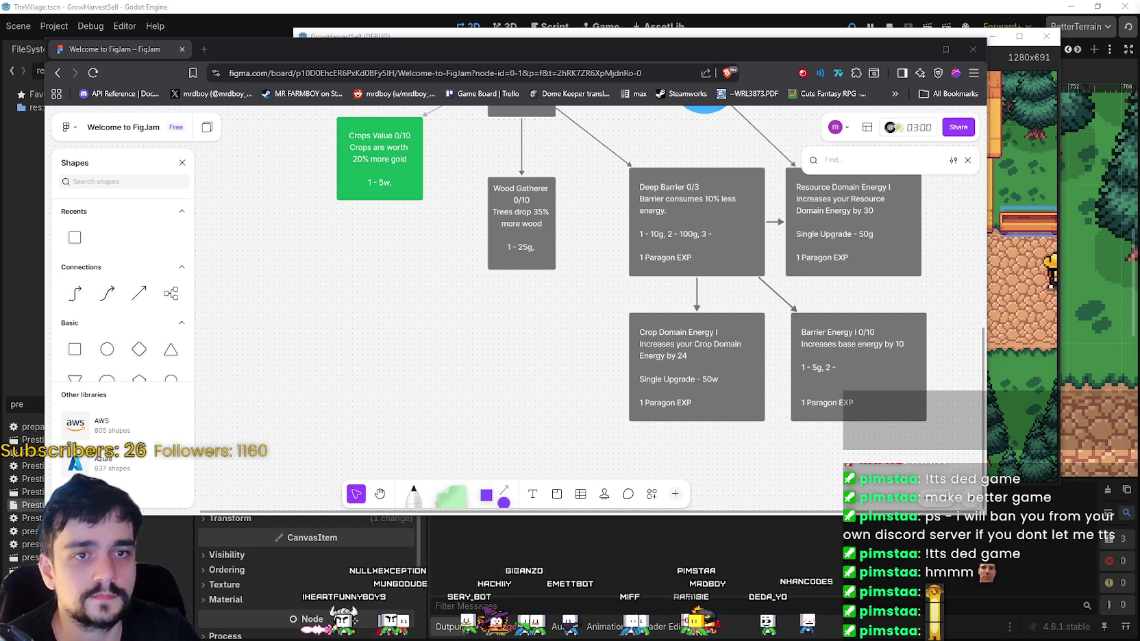
key("alt+Tab")
- Inspect the ProcessInput, MarketSell, Market and Slots nodes and the Slots texture details
scroll(708, 162, "up", 2)
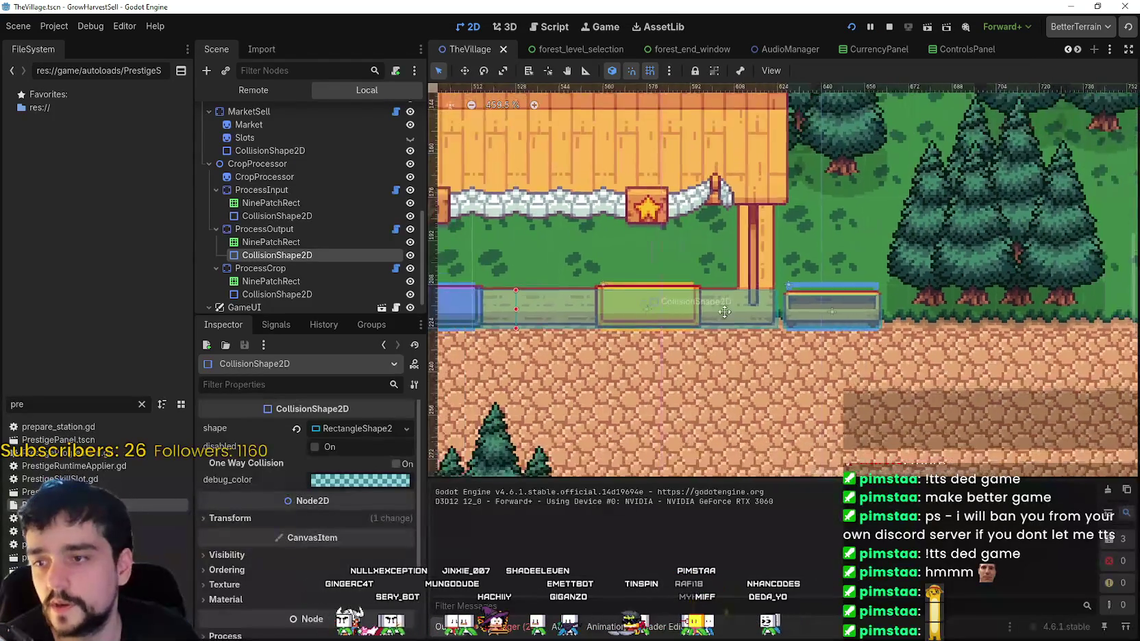
scroll(662, 309, "left", 5)
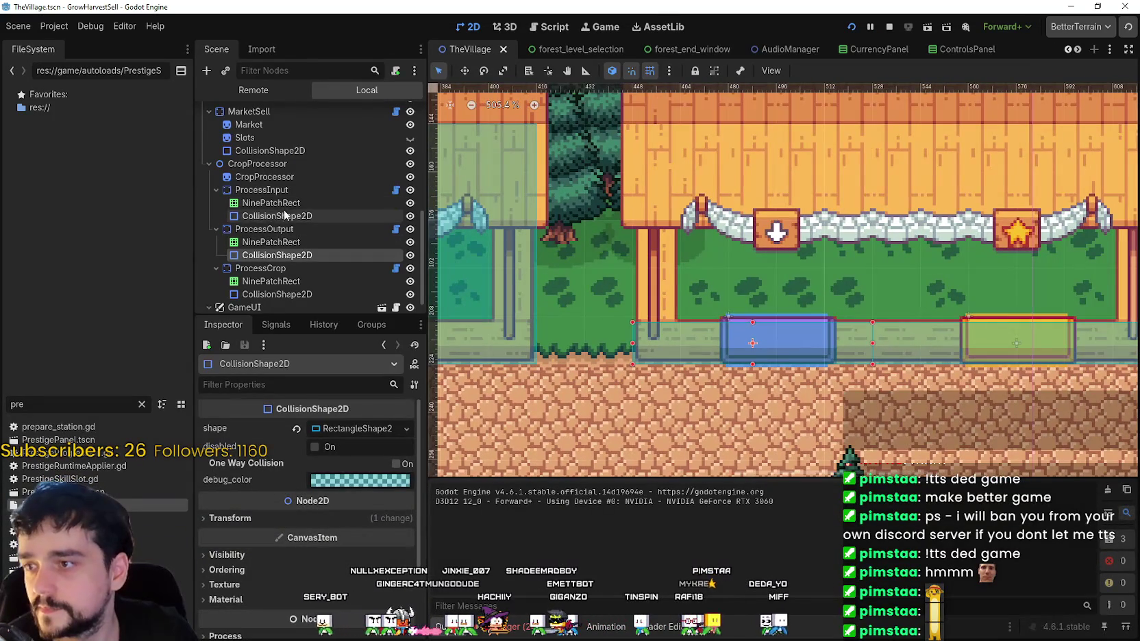
left_click(293, 192)
scroll(891, 352, "down", 2)
scroll(891, 352, "up", 3)
scroll(891, 352, "down", 3)
scroll(753, 337, "left", 3)
scroll(674, 340, "up", 1)
scroll(308, 238, "up", 3)
left_click(226, 214)
scroll(736, 361, "up", 2)
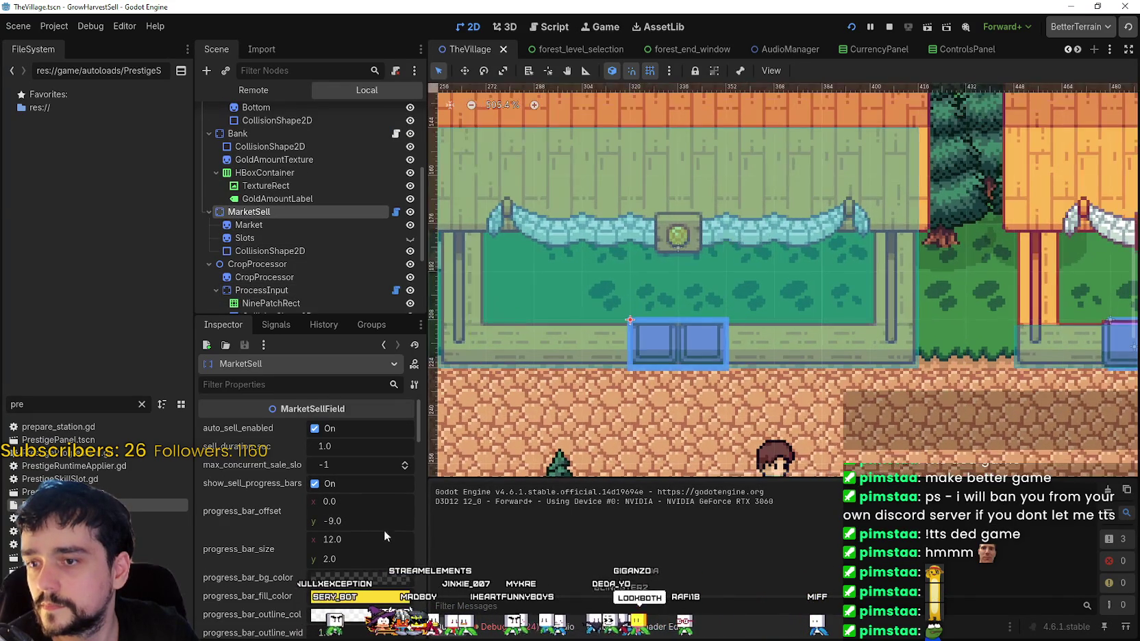
left_click(271, 226)
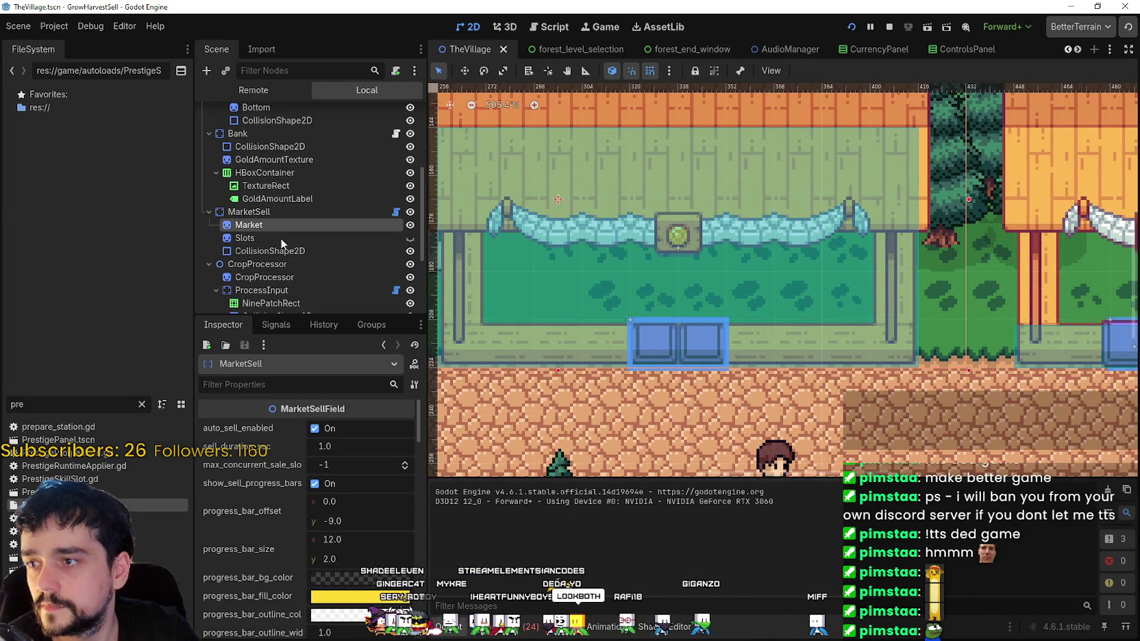
scroll(296, 282, "down", 2)
scroll(543, 230, "down", 1)
left_click(273, 187)
left_click(351, 437)
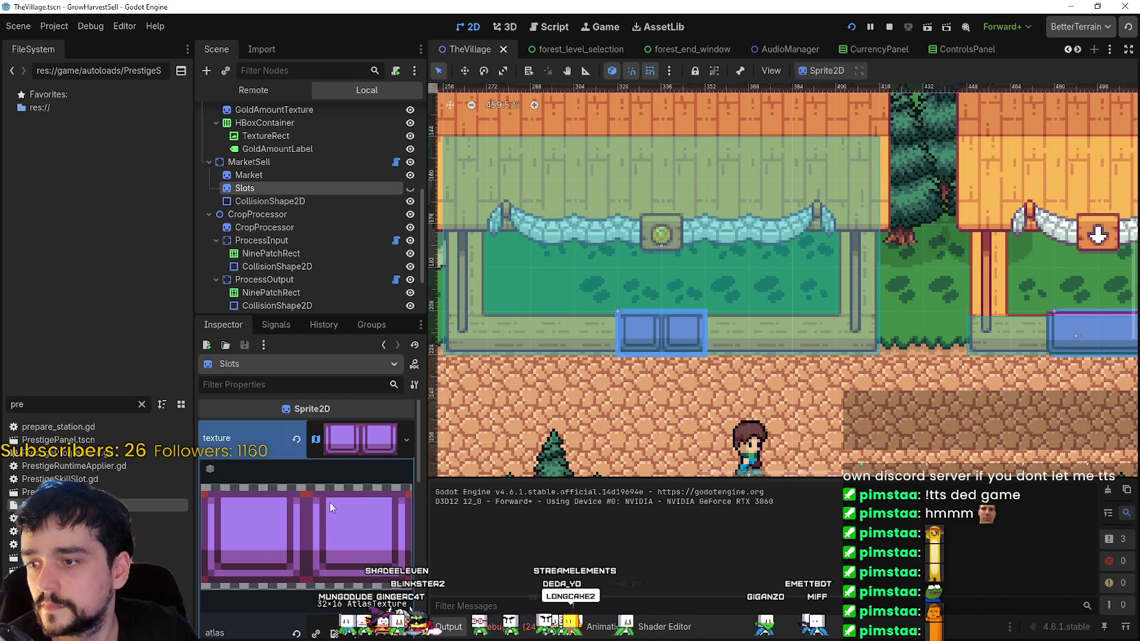
scroll(765, 327, "down", 6)
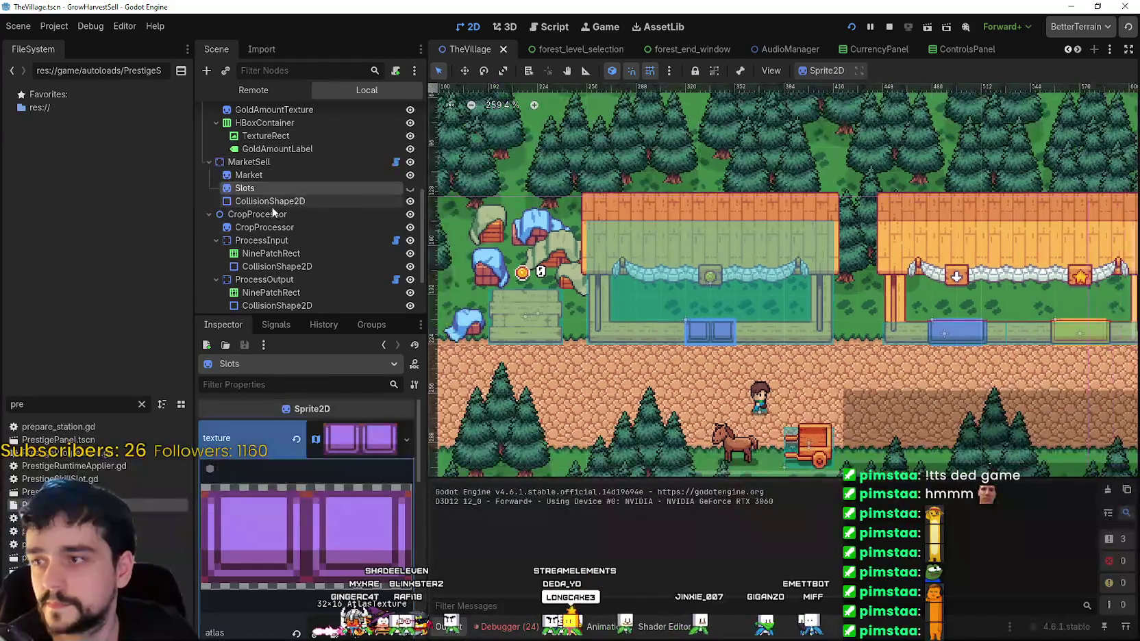
- Convert the Slots node to a NinePatchRect via Change Type, searching 'nine'
right_click(268, 190)
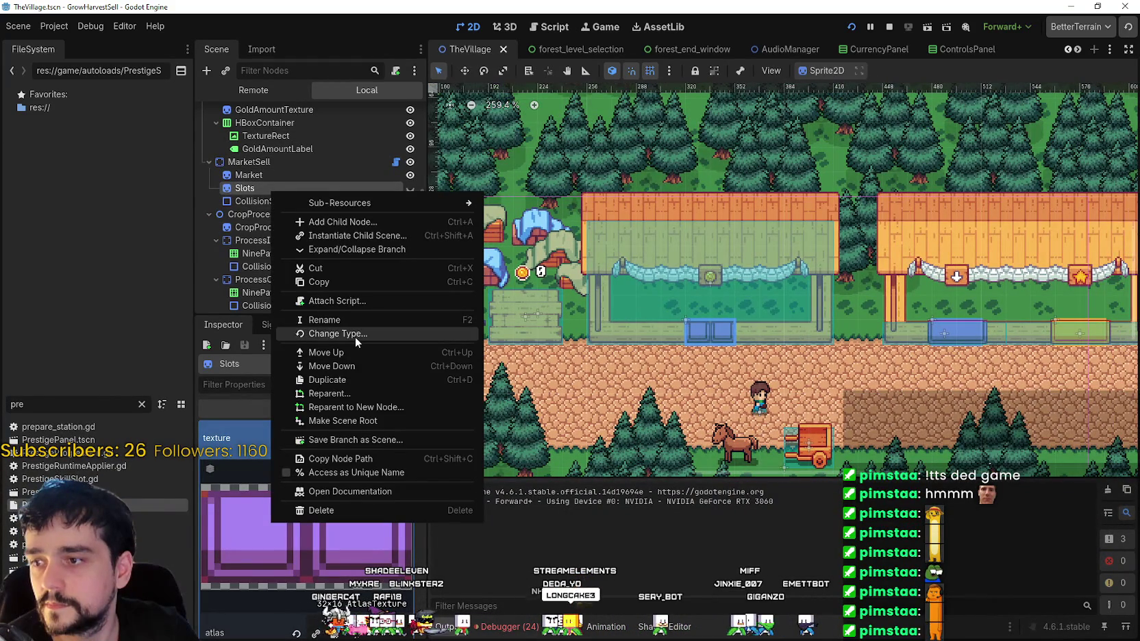
left_click(354, 335)
type("nine")
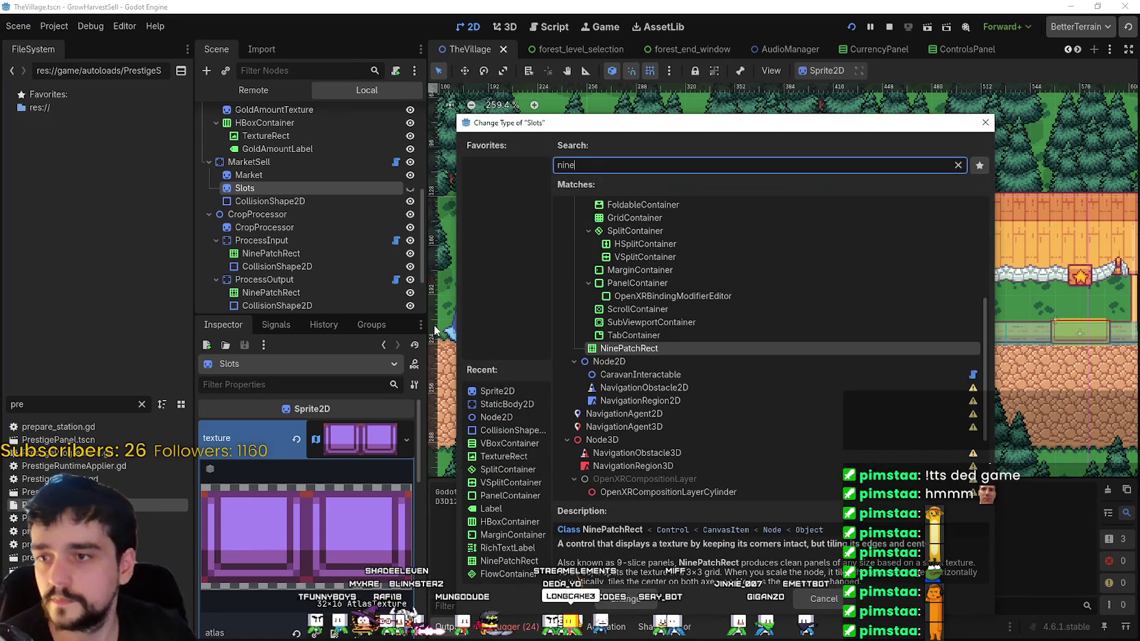
key("Return")
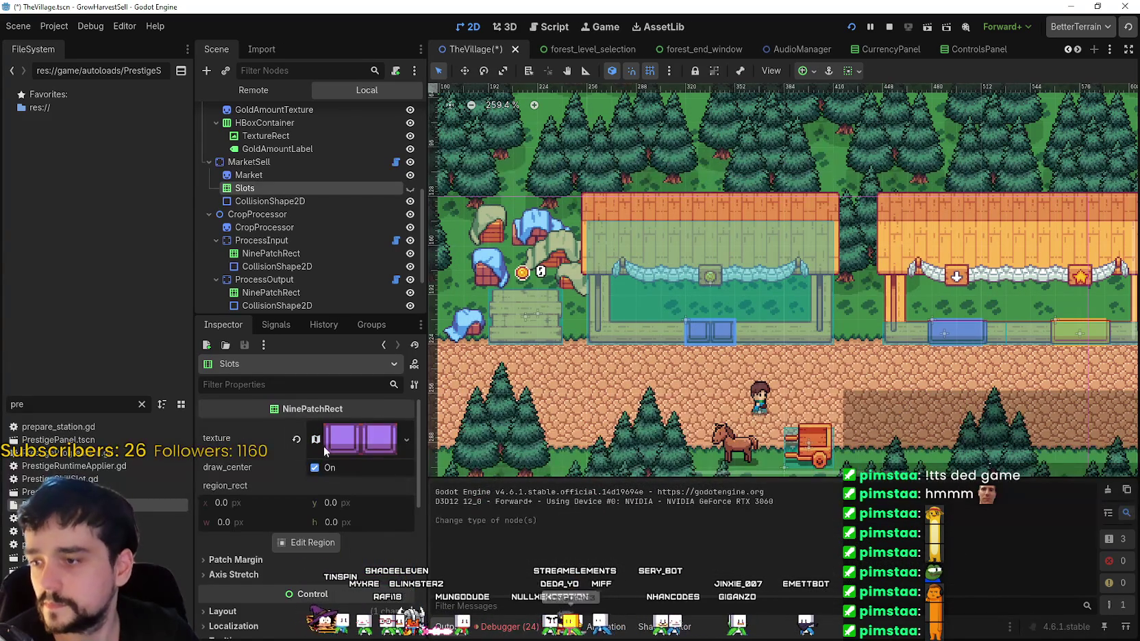
scroll(329, 473, "down", 6)
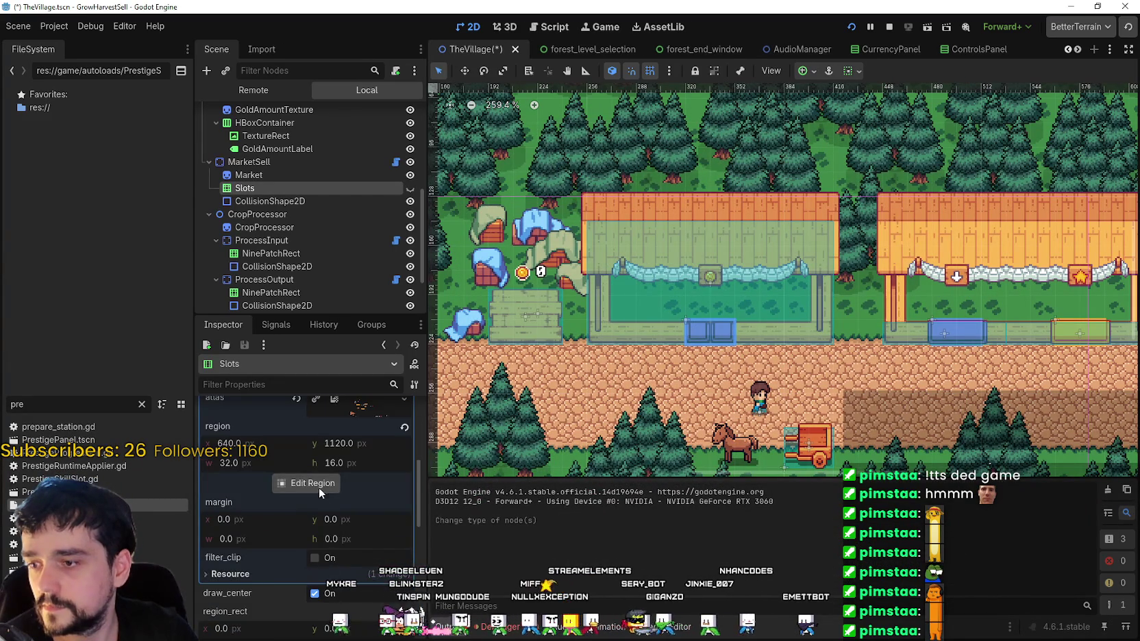
- Trim the Slots texture region's left edge down to a single slot in the region editor
left_click(310, 520)
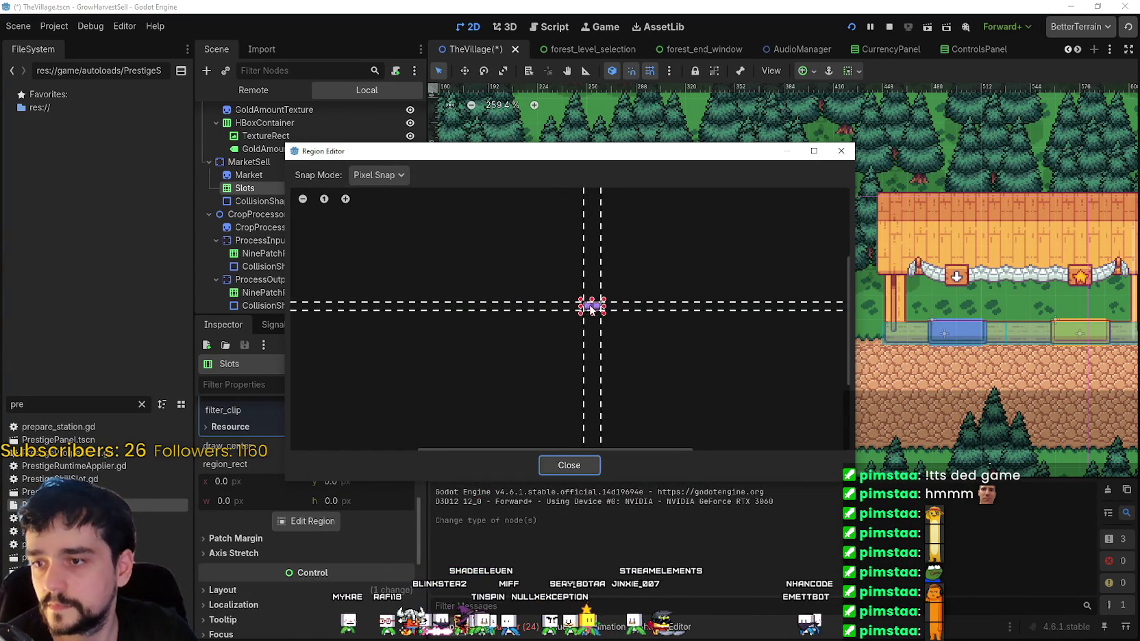
scroll(595, 302, "up", 6)
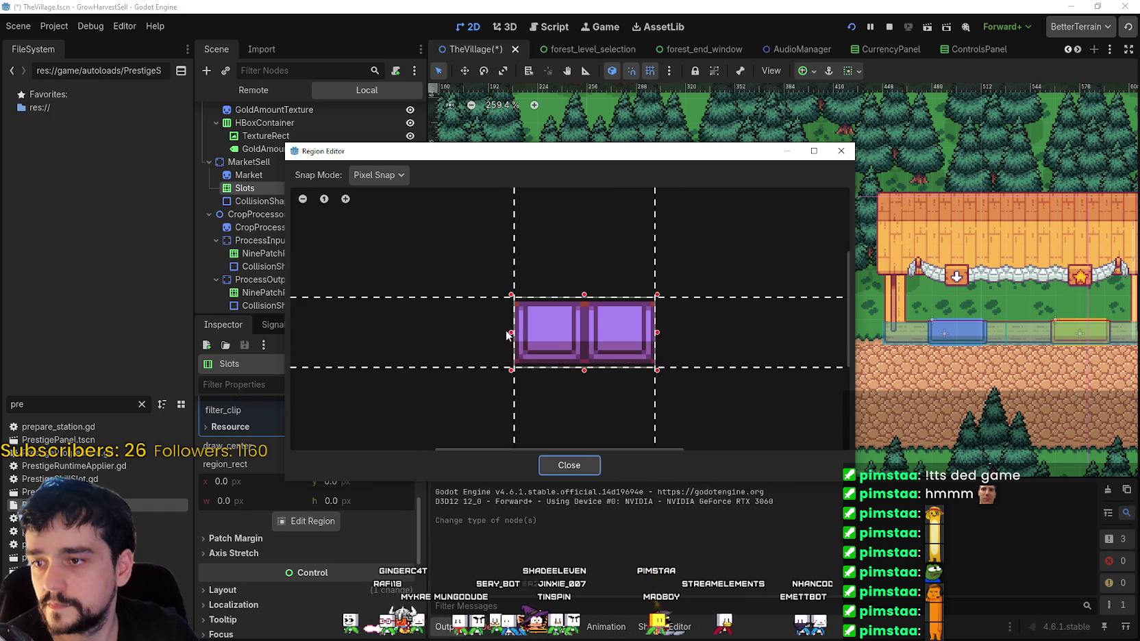
left_click_drag(535, 333, 596, 330)
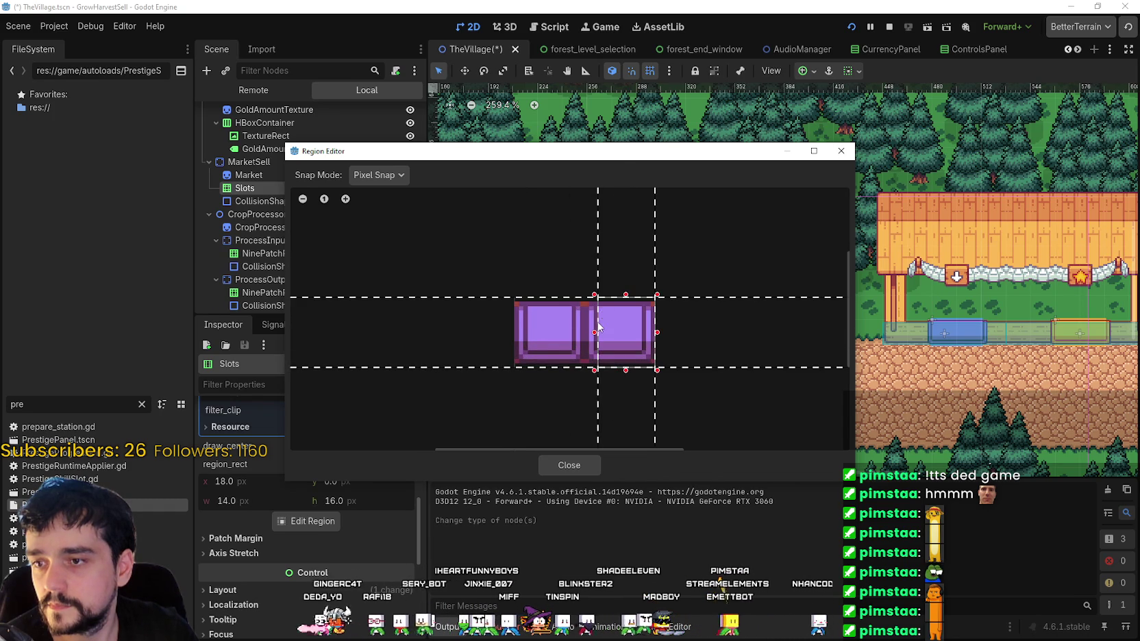
mouse_move(620, 158)
left_mouse_down()
mouse_move(656, 410)
mouse_move(630, 168)
left_mouse_up()
left_click(848, 162)
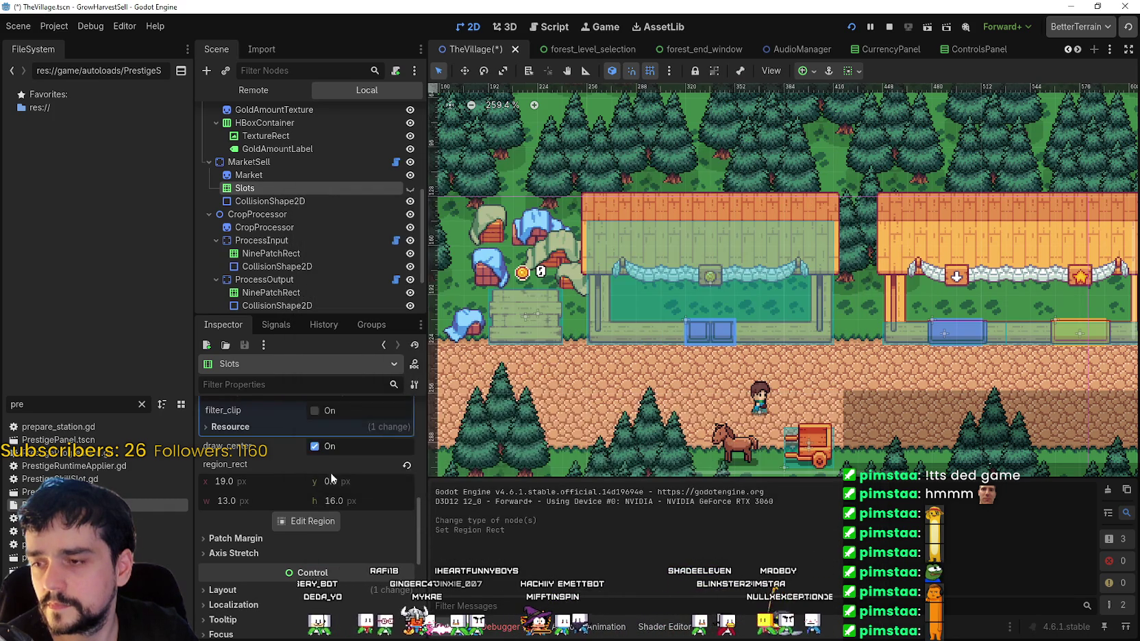
- Reopen the atlas texture's region editor with Snap Mode set to Grid Snap
left_click(332, 442)
left_click(331, 441)
left_click(332, 442)
scroll(308, 521, "down", 3)
left_click(308, 600)
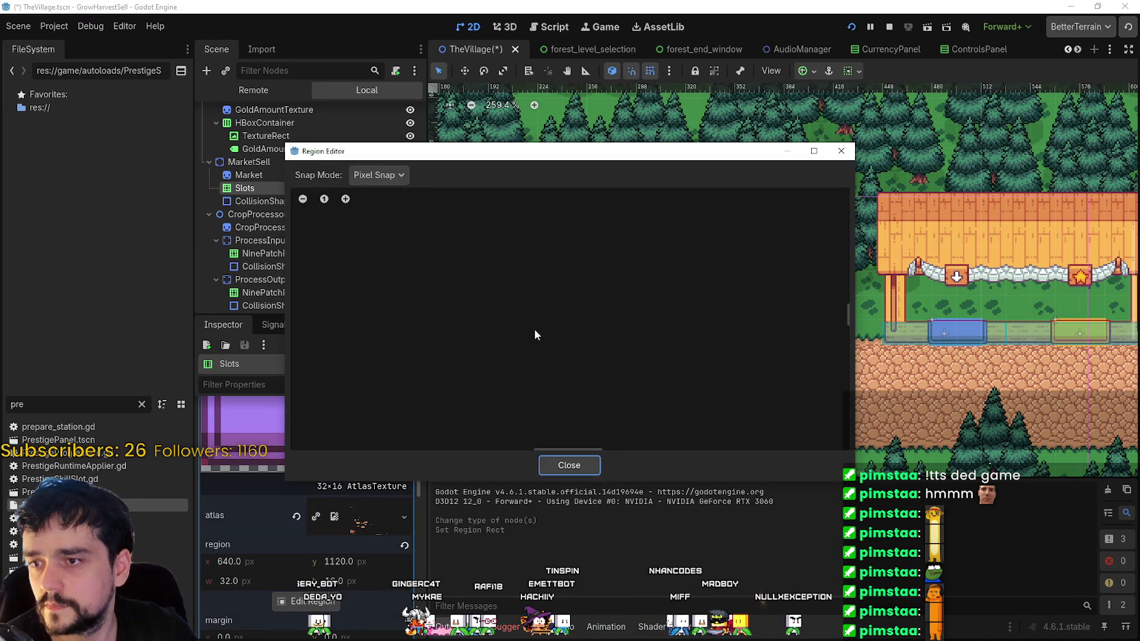
left_click(373, 175)
left_click(398, 225)
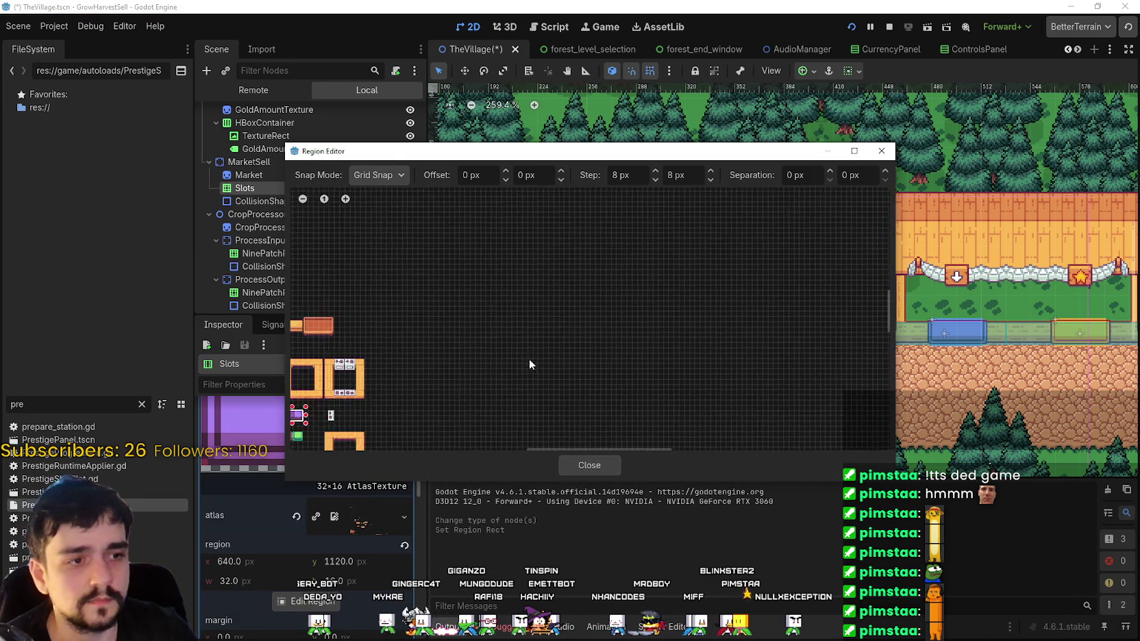
- Select the single purple slot tile at x 552, y 1712 as the atlas region
scroll(746, 340, "down", 2)
scroll(810, 337, "left", 5)
scroll(563, 359, "up", 10)
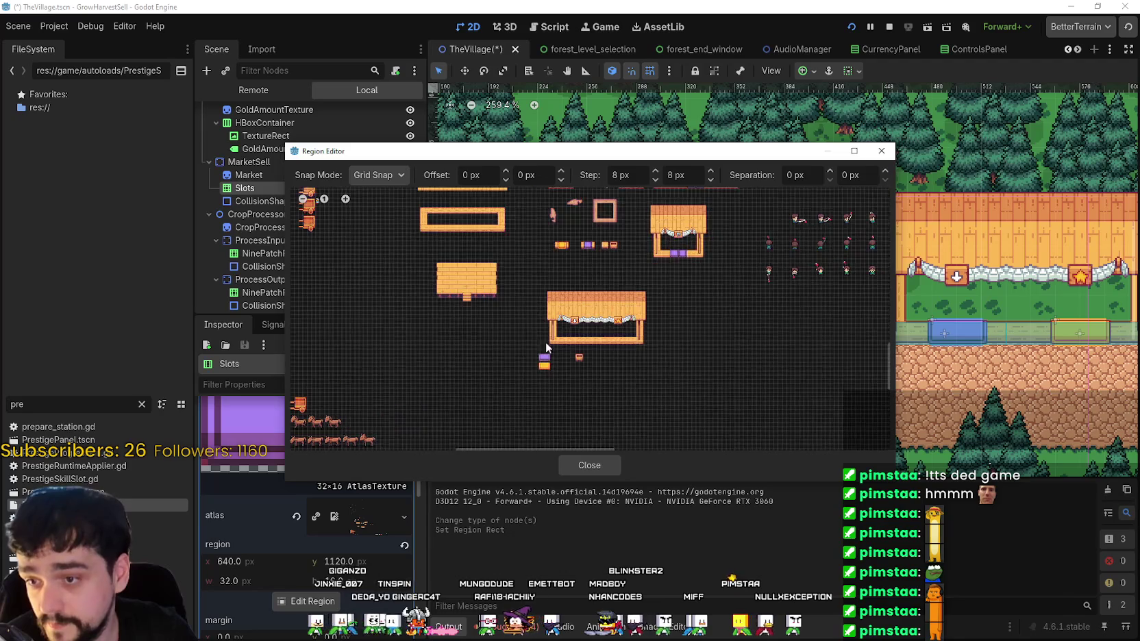
scroll(544, 352, "up", 6)
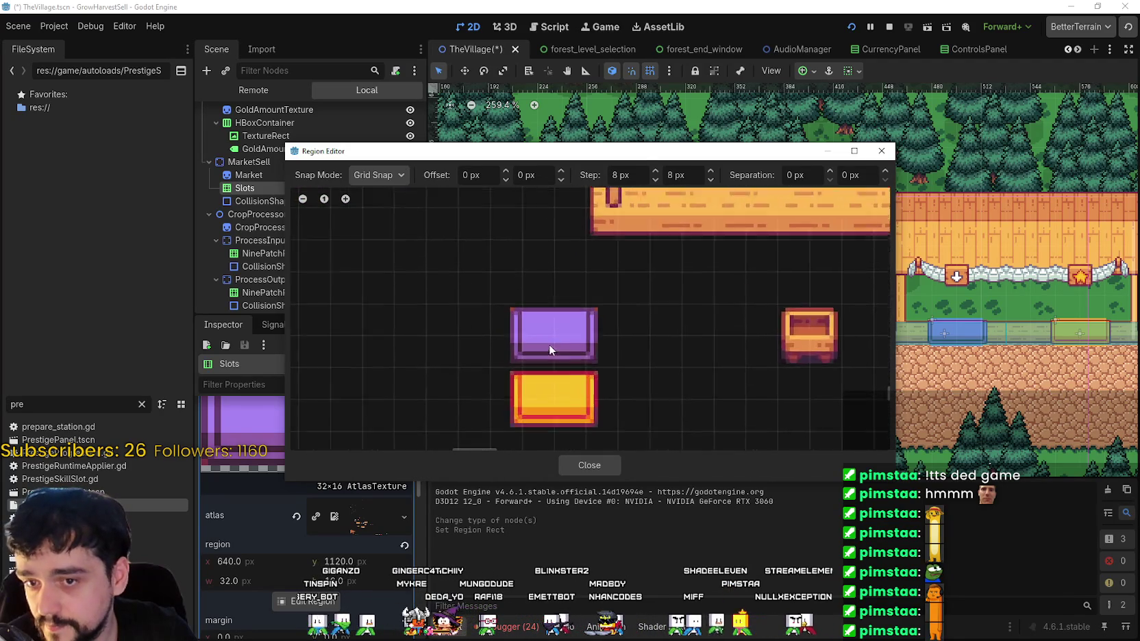
scroll(568, 363, "down", 3)
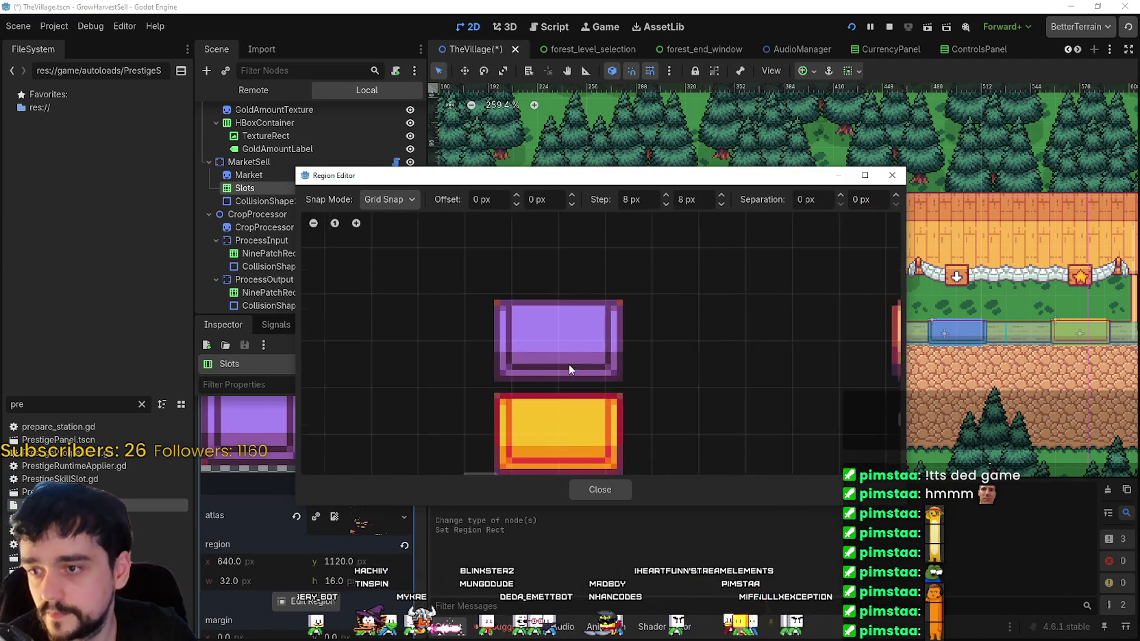
mouse_move(501, 316)
left_mouse_down()
mouse_move(645, 363)
mouse_move(629, 380)
left_mouse_up()
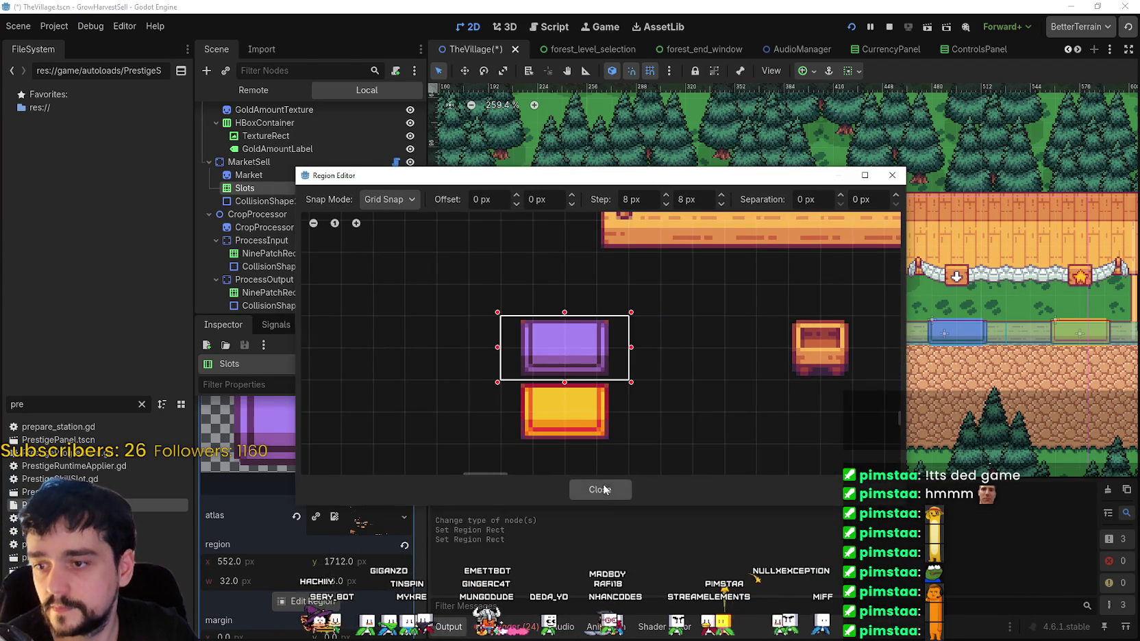
left_click(599, 489)
scroll(664, 326, "up", 5)
scroll(352, 487, "up", 3)
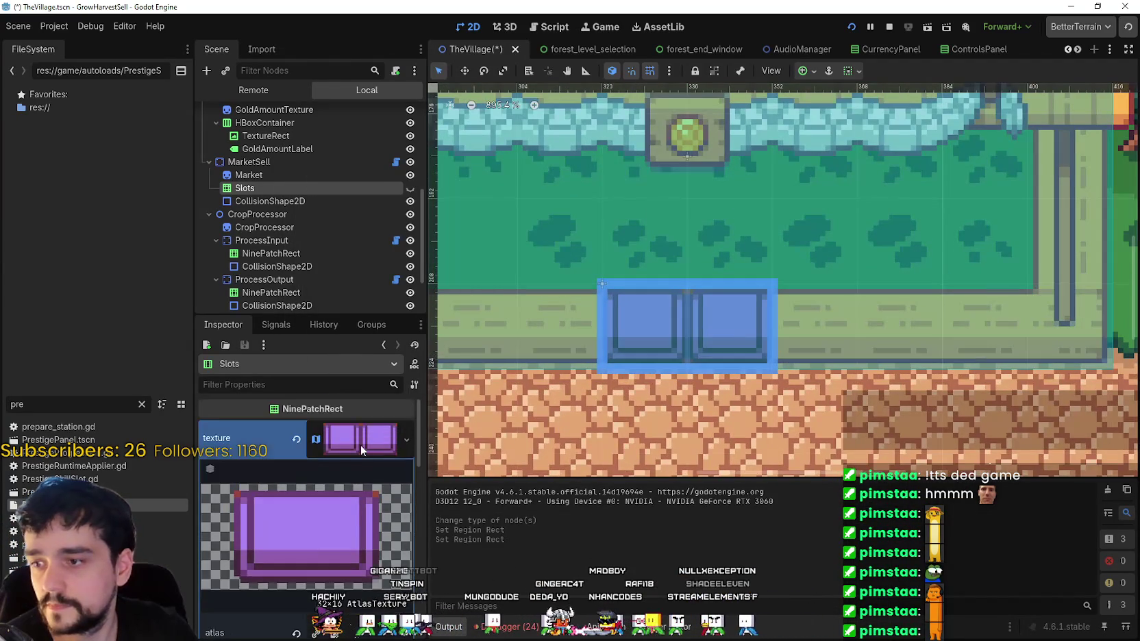
- Make Slots visible and move it above Market under MarketSell, stopping the running game
left_click(360, 444)
left_click(298, 176)
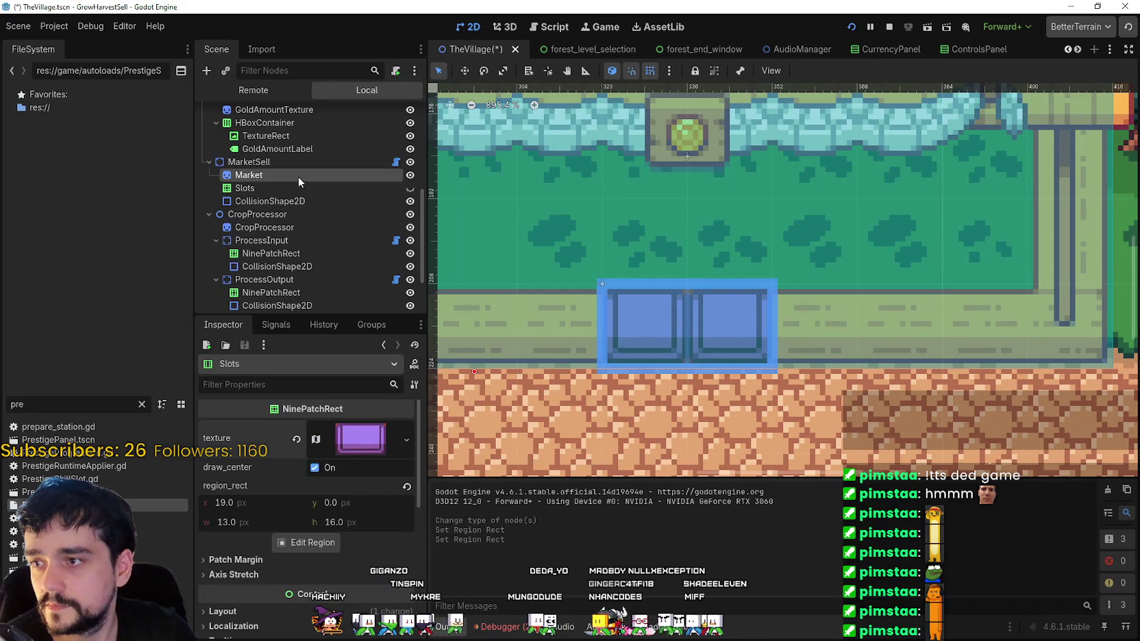
left_click(396, 188)
left_click(411, 188)
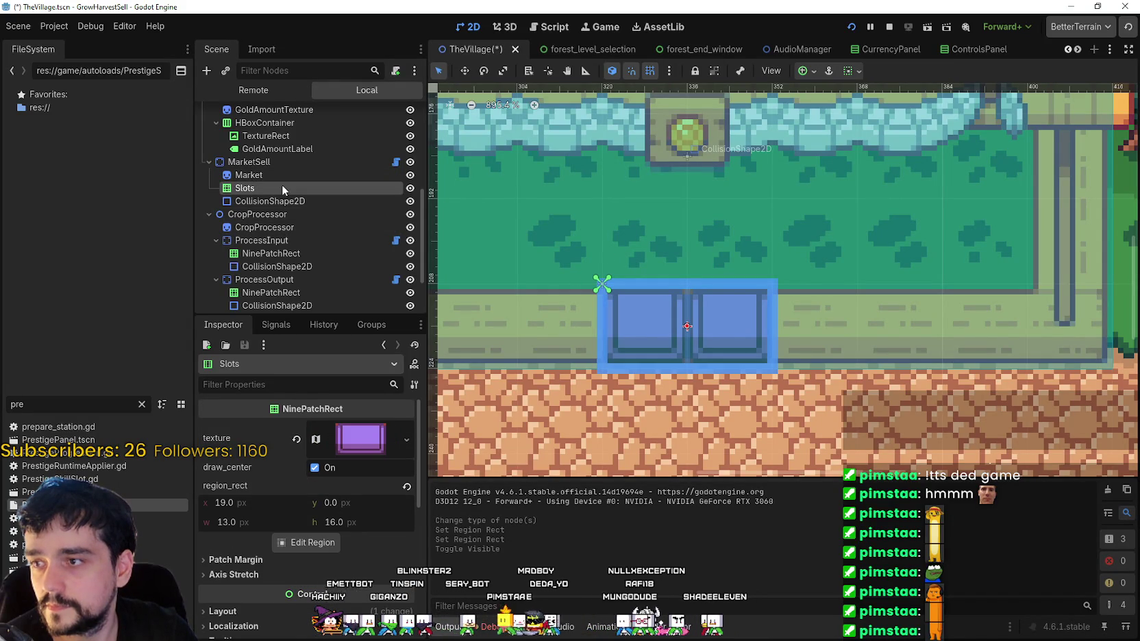
left_click_drag(281, 185, 288, 168)
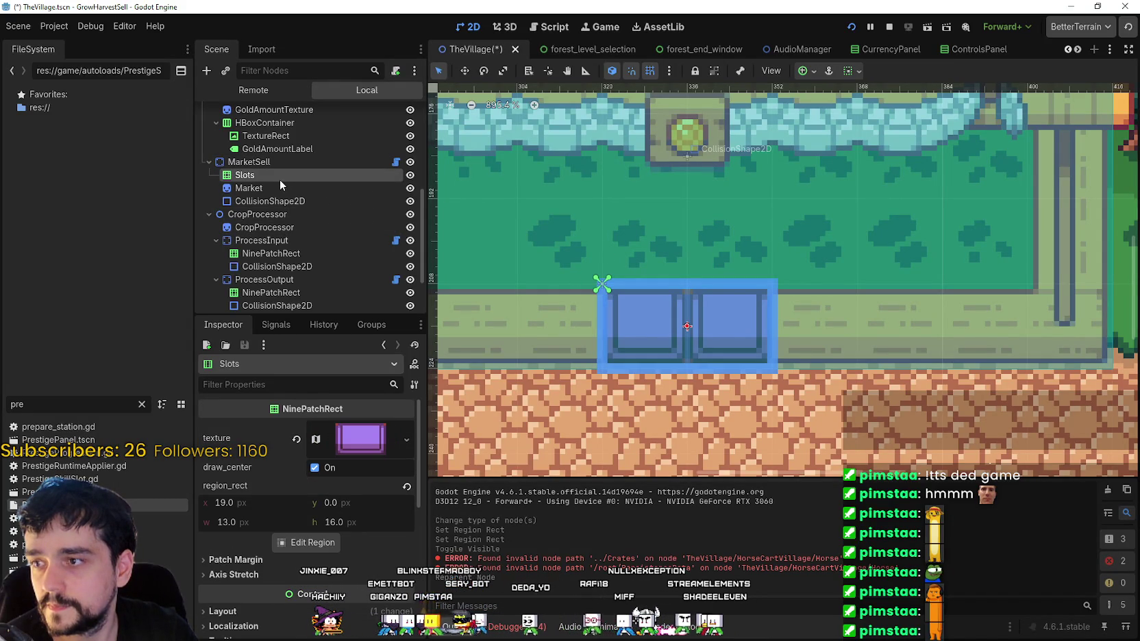
scroll(831, 193, "down", 3)
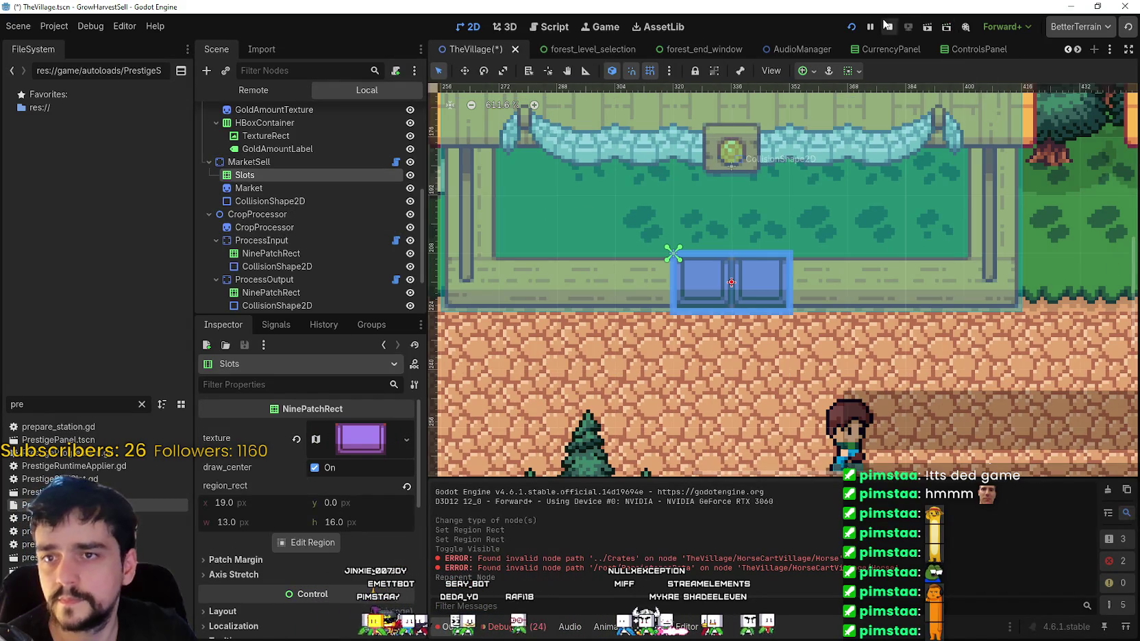
left_click(888, 26)
scroll(410, 162, "down", 1)
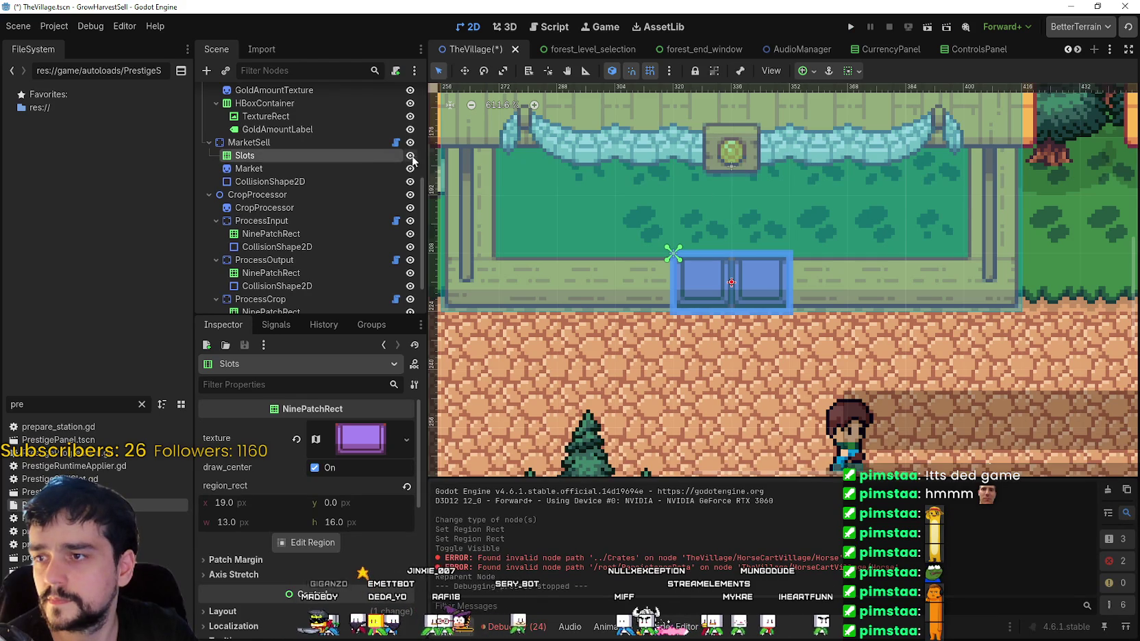
left_click(410, 169)
left_click(410, 169)
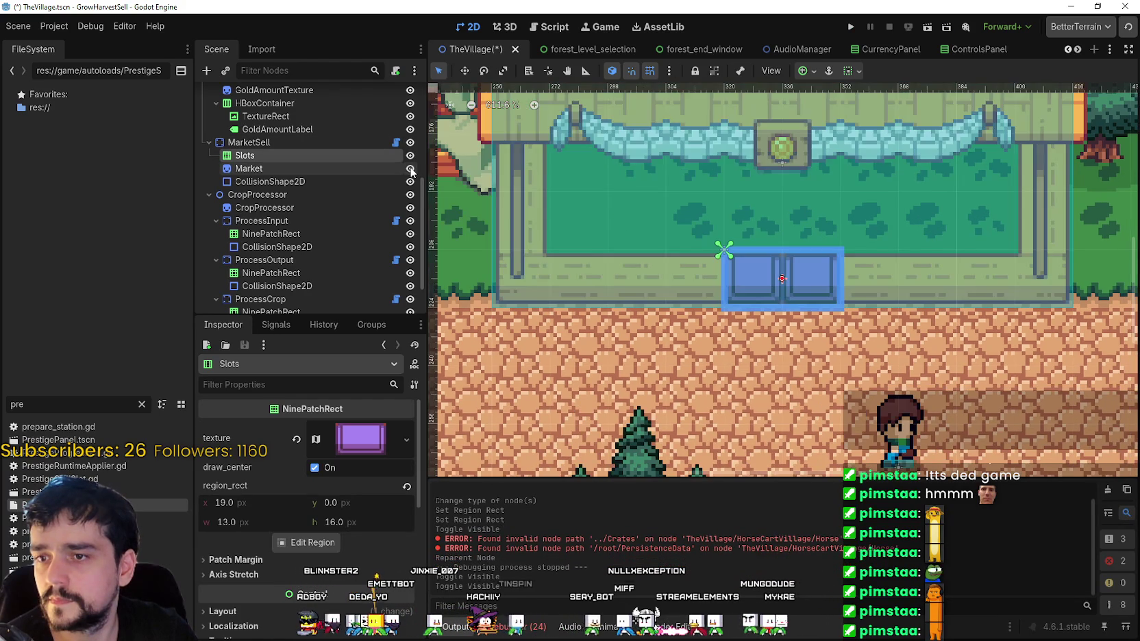
scroll(738, 241, "down", 3)
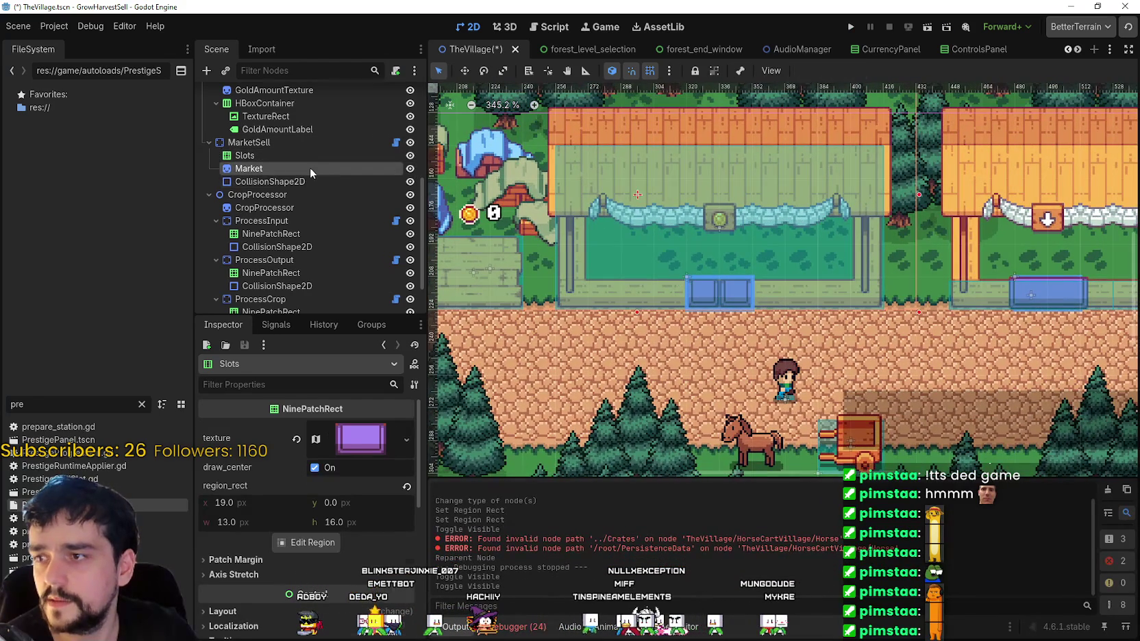
- Move the Slots box to position (32, 32) with the Move tool and open its region editor
left_click(274, 157)
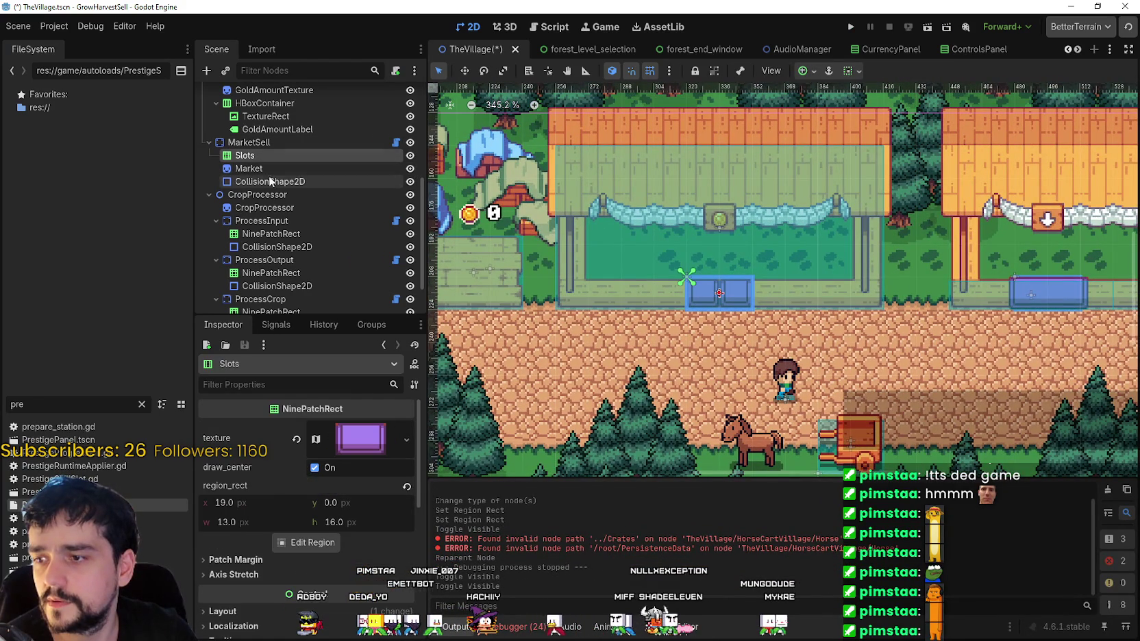
scroll(718, 293, "up", 3)
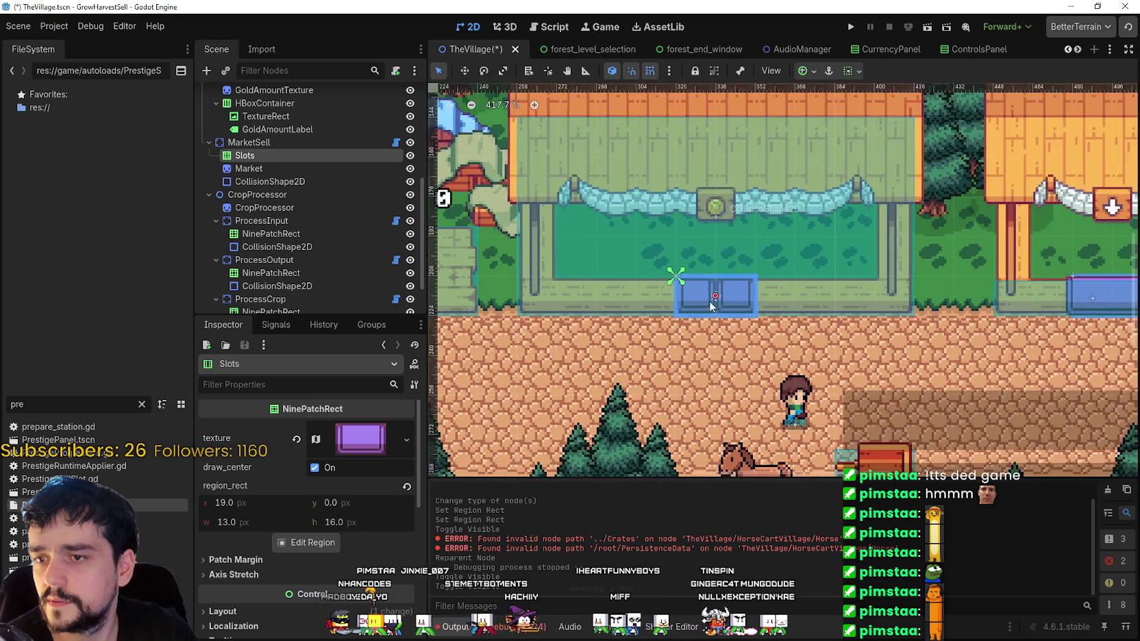
left_click(468, 73)
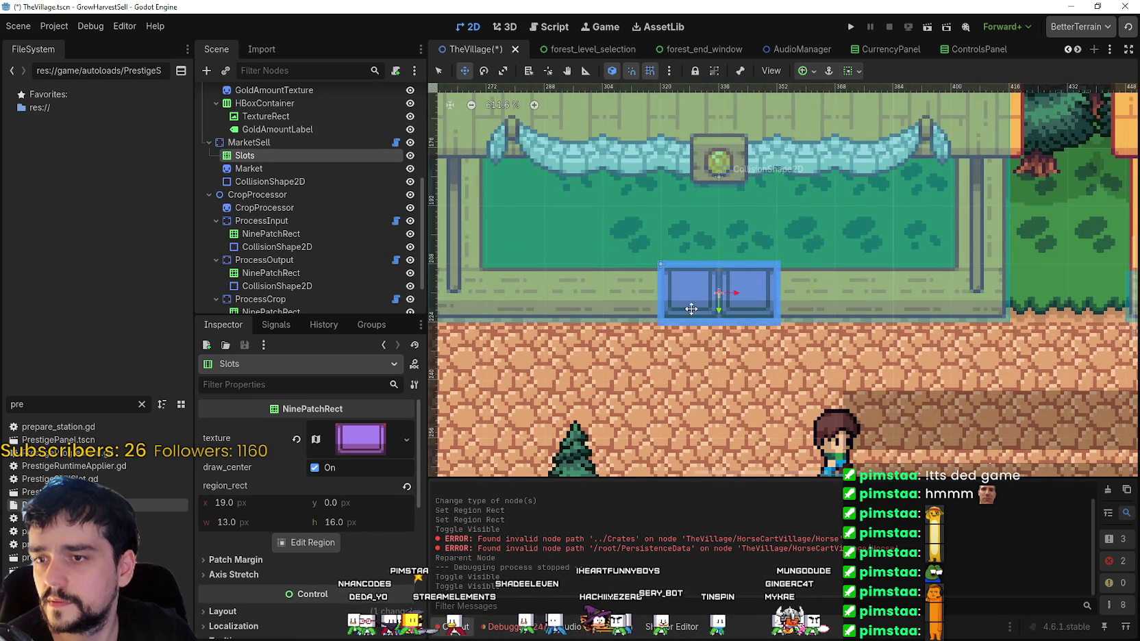
left_click_drag(696, 300, 754, 387)
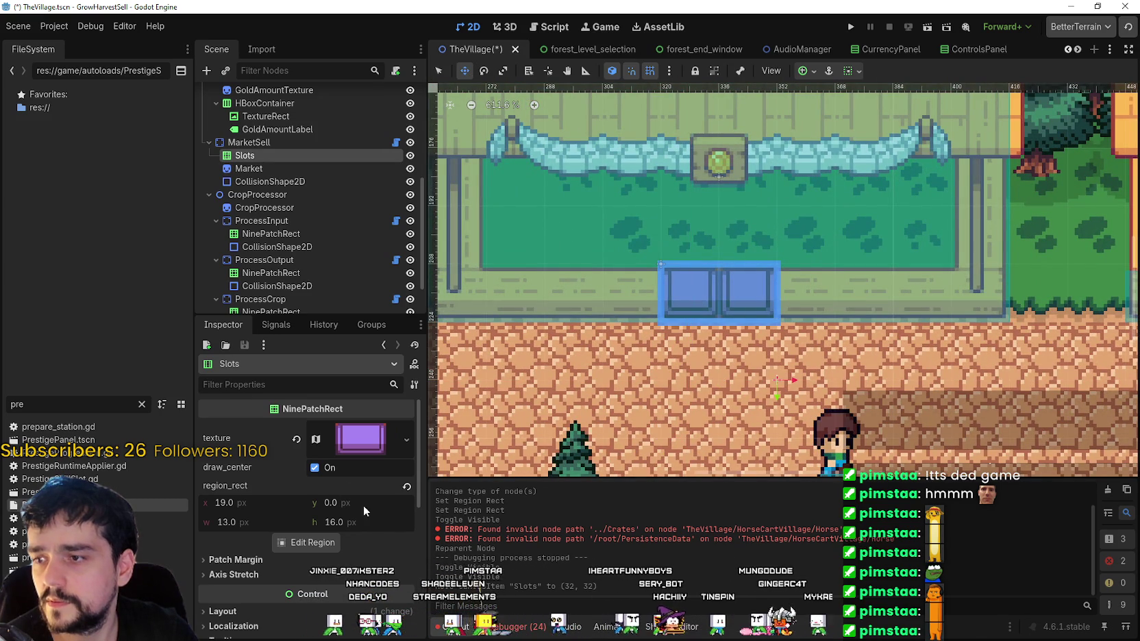
left_click(309, 542)
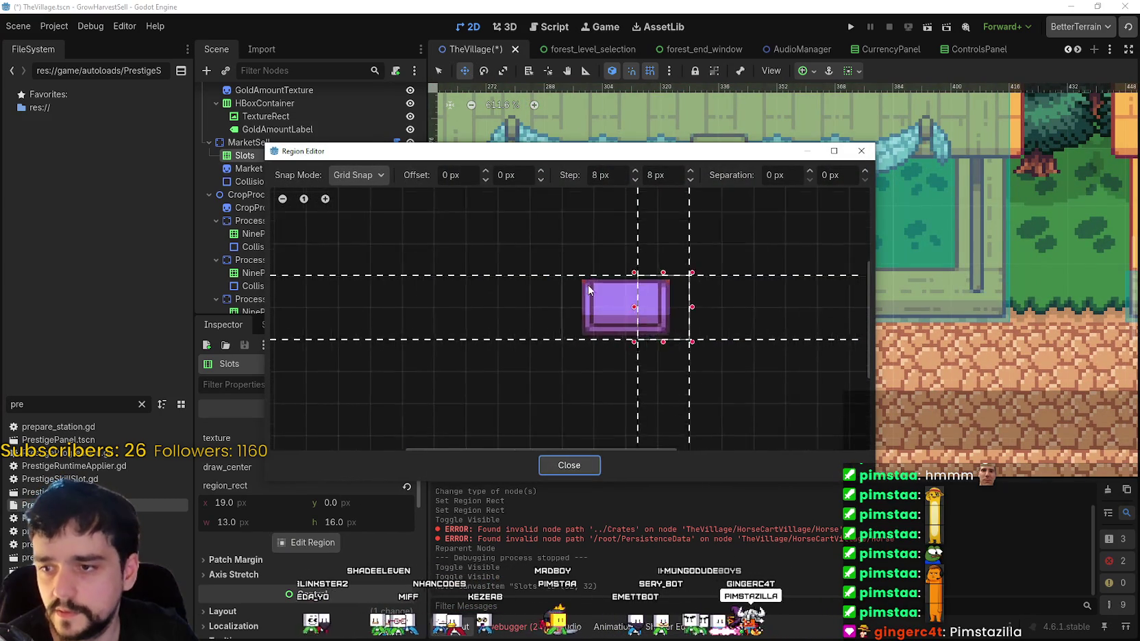
- Widen the region's left edge and switch the region editor's snapping to Pixel Snap
scroll(593, 293, "up", 1)
left_click_drag(593, 315, 556, 317)
mouse_move(690, 163)
left_mouse_down()
mouse_move(686, 573)
mouse_move(726, 198)
left_mouse_up()
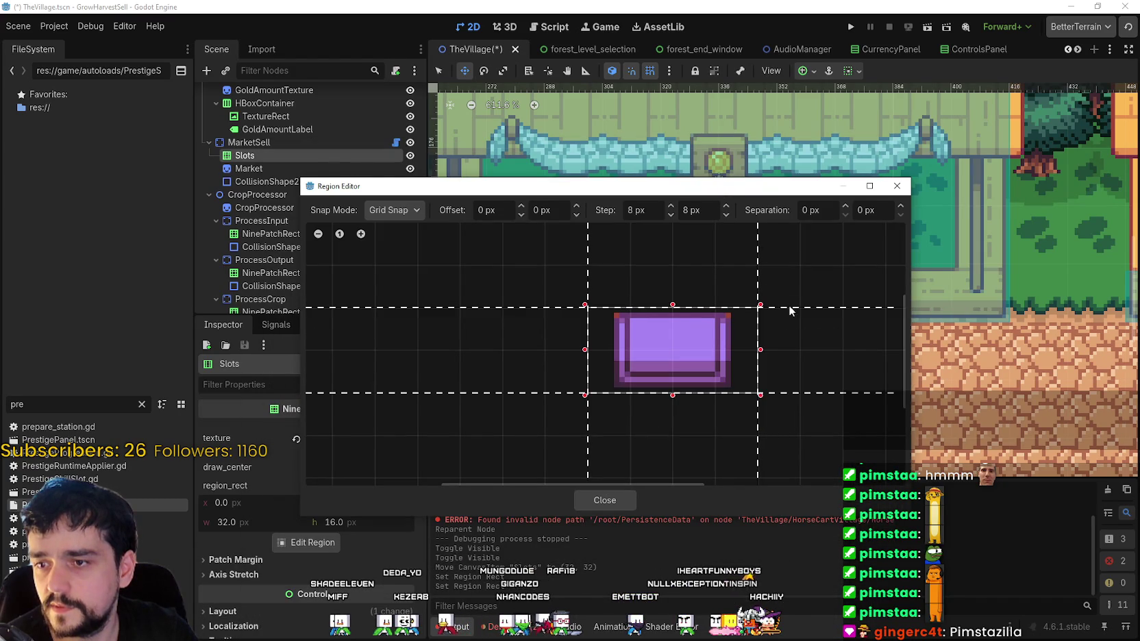
left_click(407, 211)
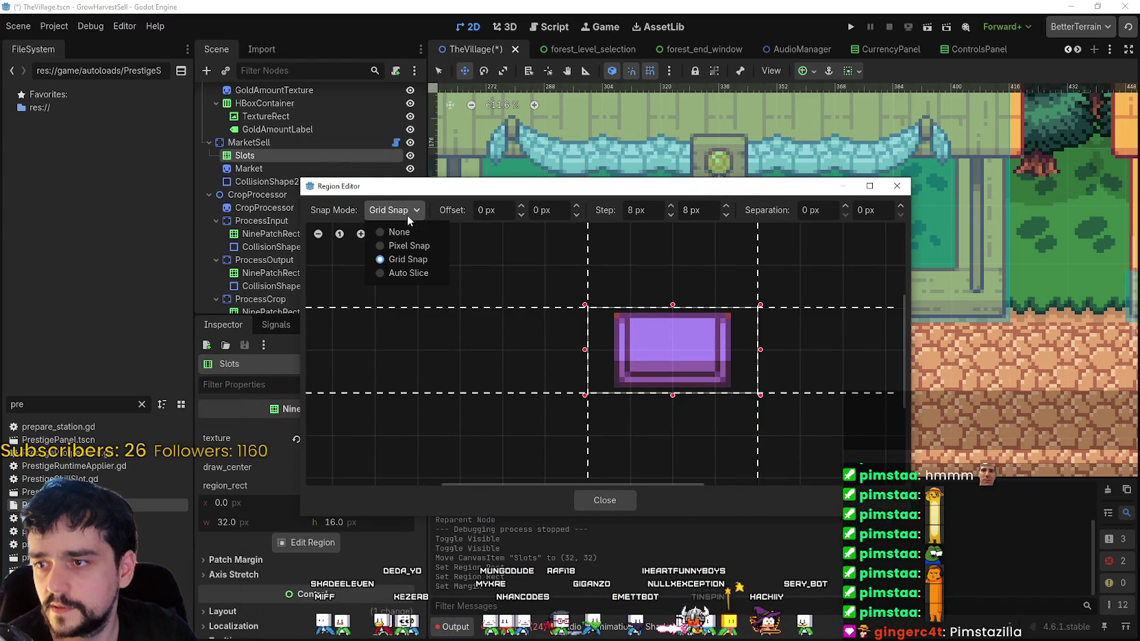
left_click(410, 246)
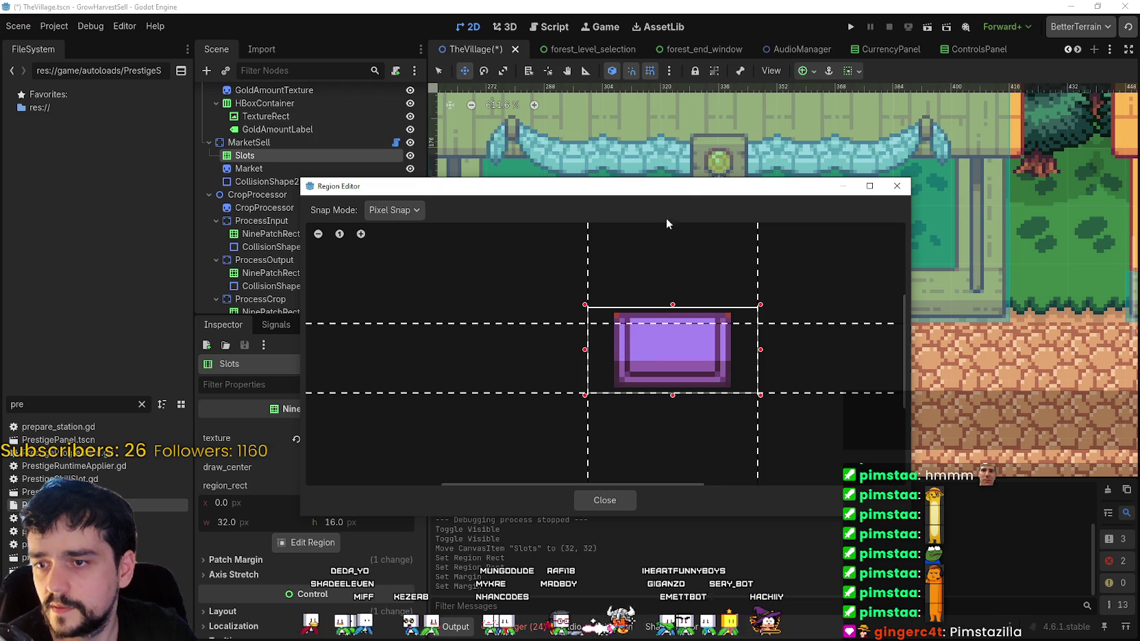
left_click_drag(683, 189, 634, 159)
scroll(712, 332, "up", 4)
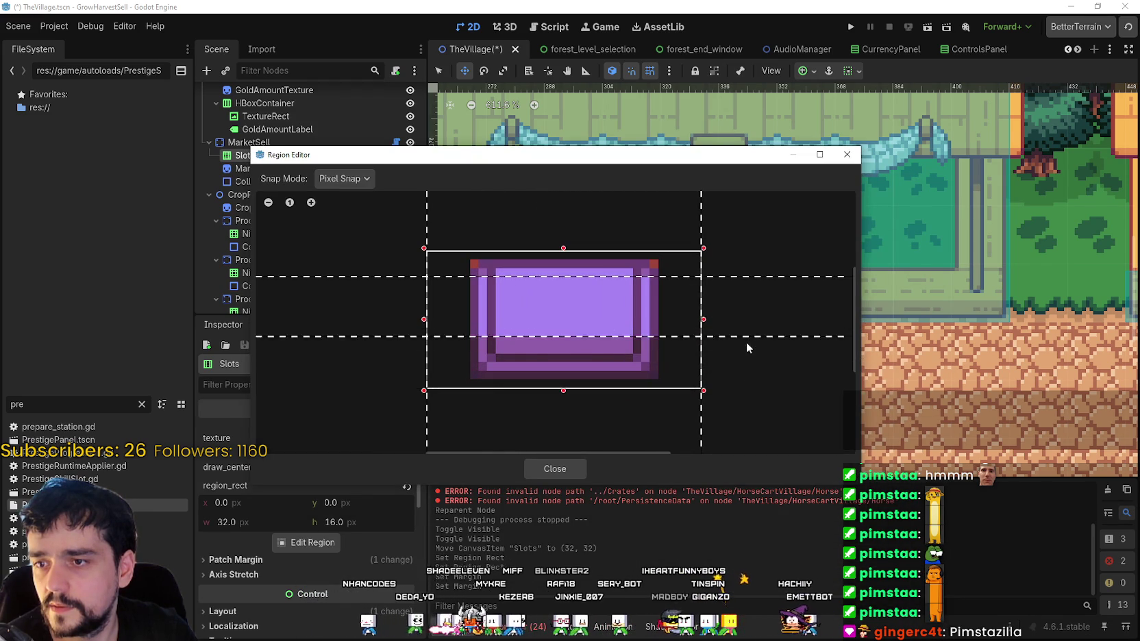
- Adjust the top and bottom patch margins and crop the region to x 5, y 1, w 22, h 14
left_click_drag(746, 346, 745, 353)
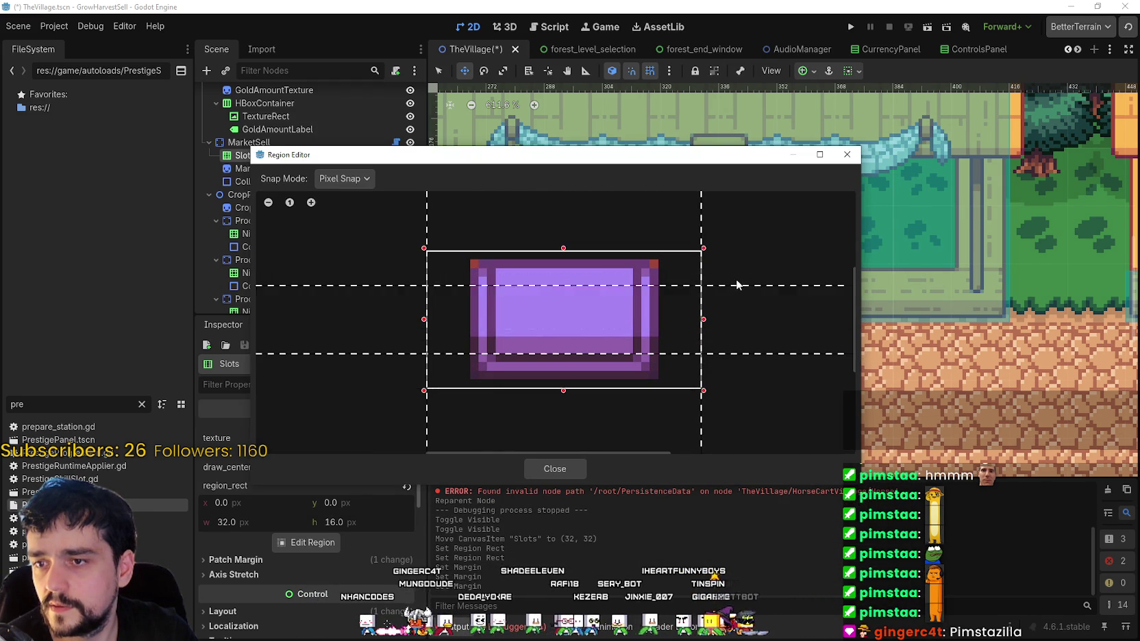
left_click(737, 276)
left_click_drag(740, 276, 726, 268)
left_click_drag(629, 240, 624, 241)
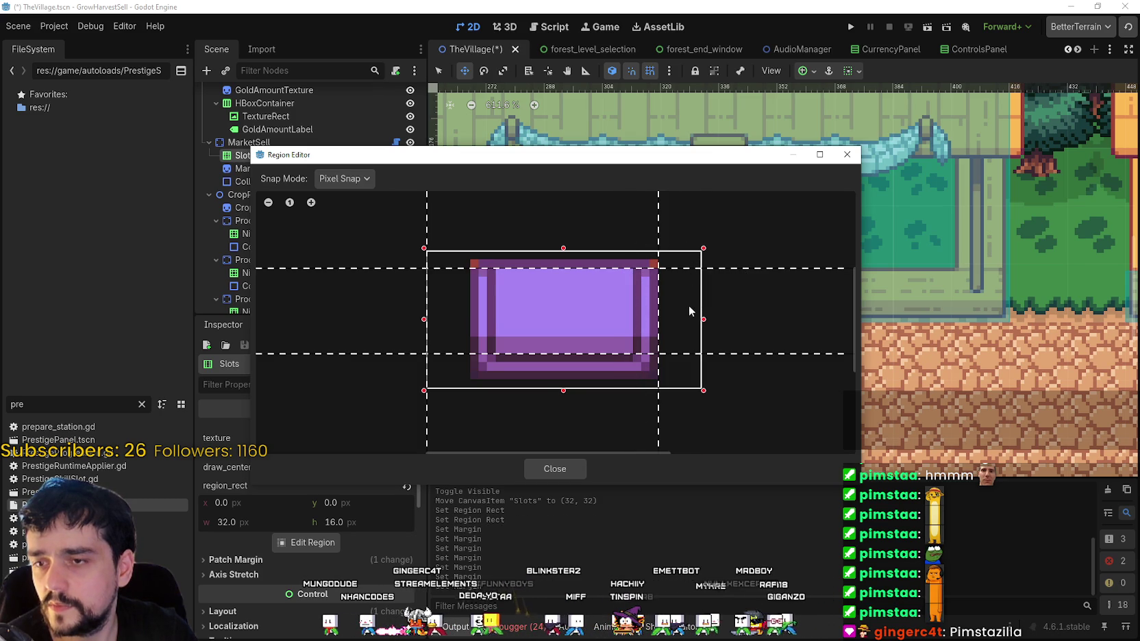
left_click_drag(702, 318, 658, 322)
left_click_drag(423, 321, 466, 322)
left_click_drag(560, 250, 560, 257)
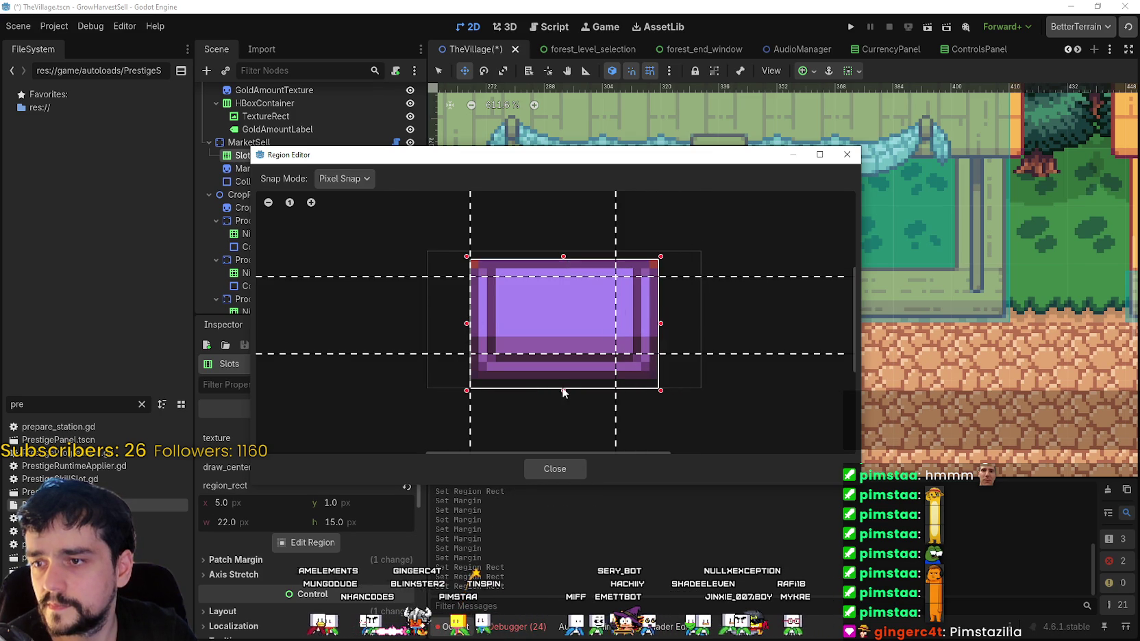
left_click_drag(560, 390, 561, 382)
- Fine-tune the left, right and bottom patch margins and close the region editor
left_click_drag(615, 271, 631, 250)
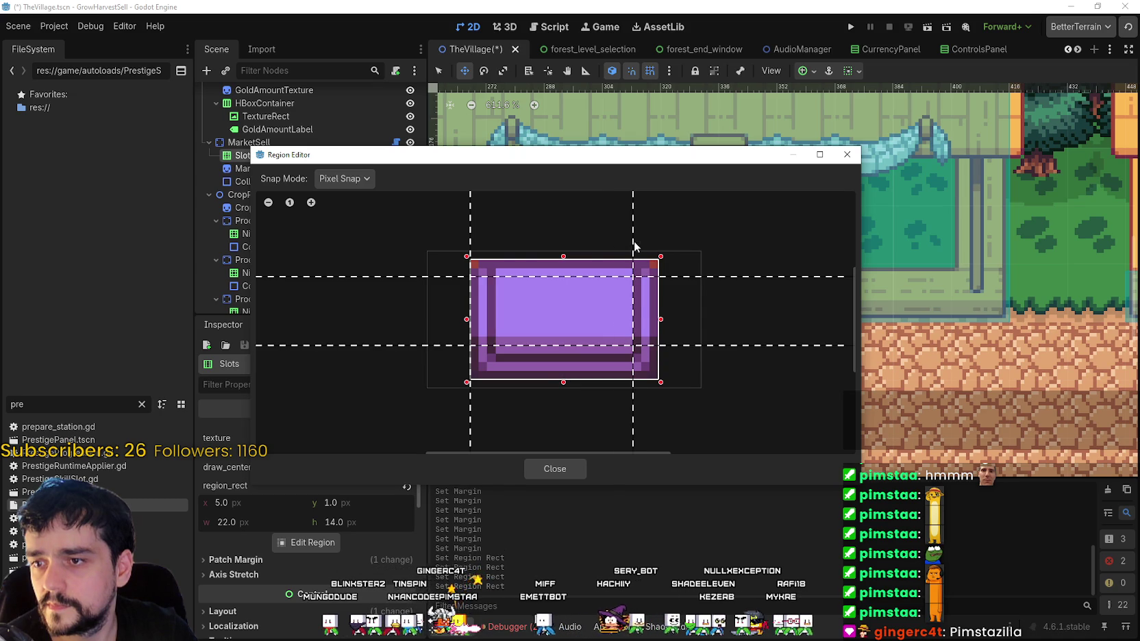
left_click_drag(471, 238, 495, 237)
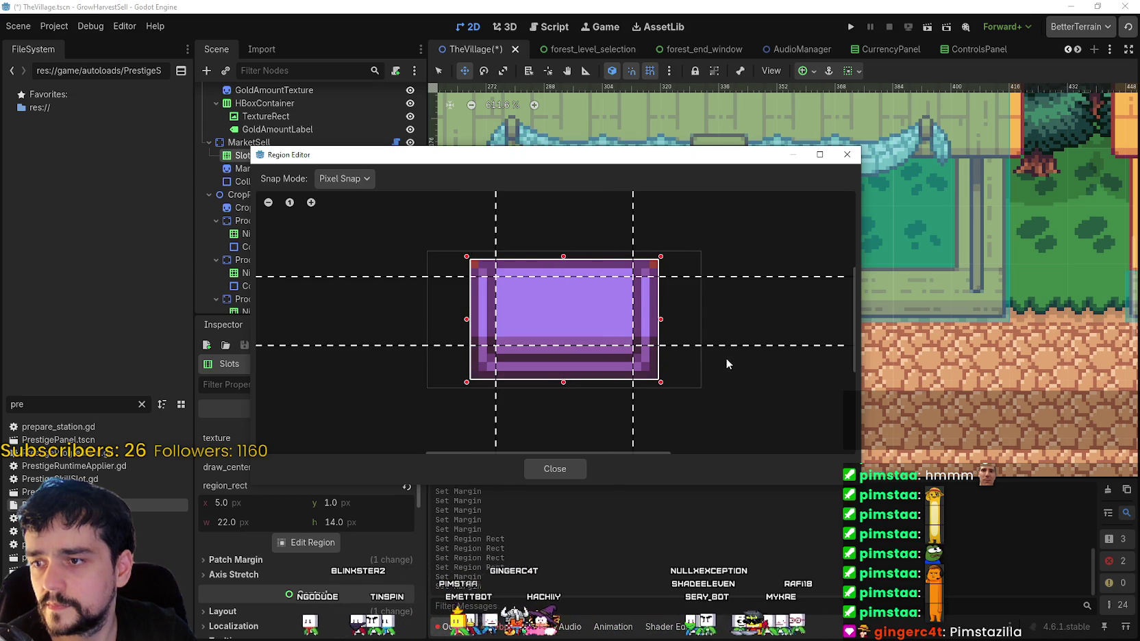
left_click_drag(723, 345, 723, 353)
left_click(570, 470)
scroll(600, 313, "up", 5)
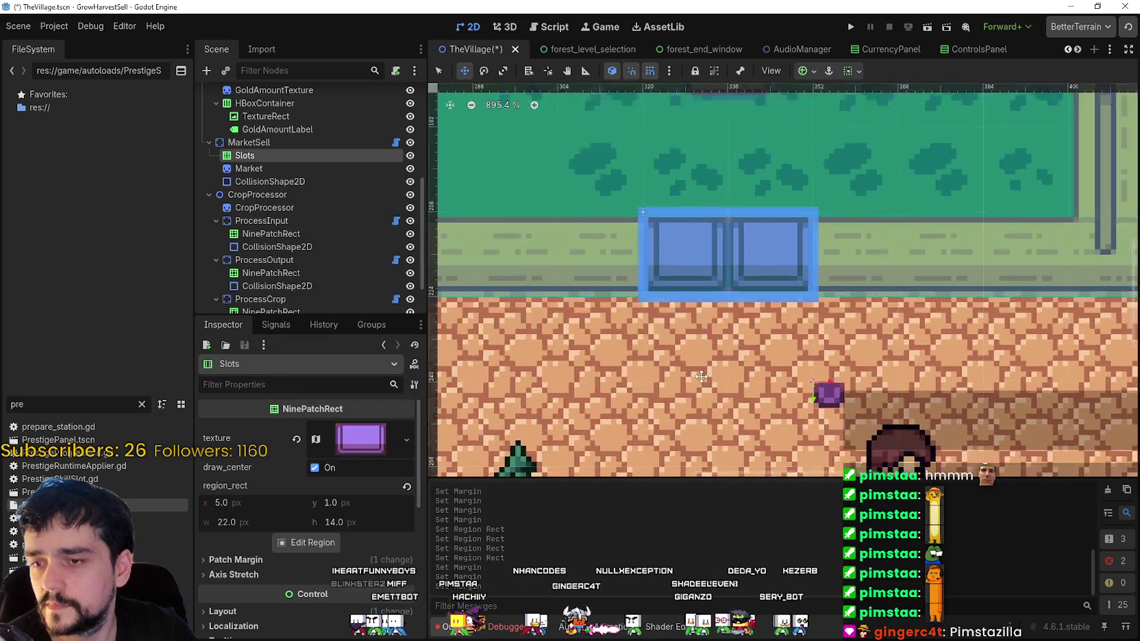
- Review the Slots NinePatchRect's axis stretch, patch margins and layout, and enable Draw Center
scroll(600, 314, "up", 2)
left_click_drag(601, 314, 600, 312)
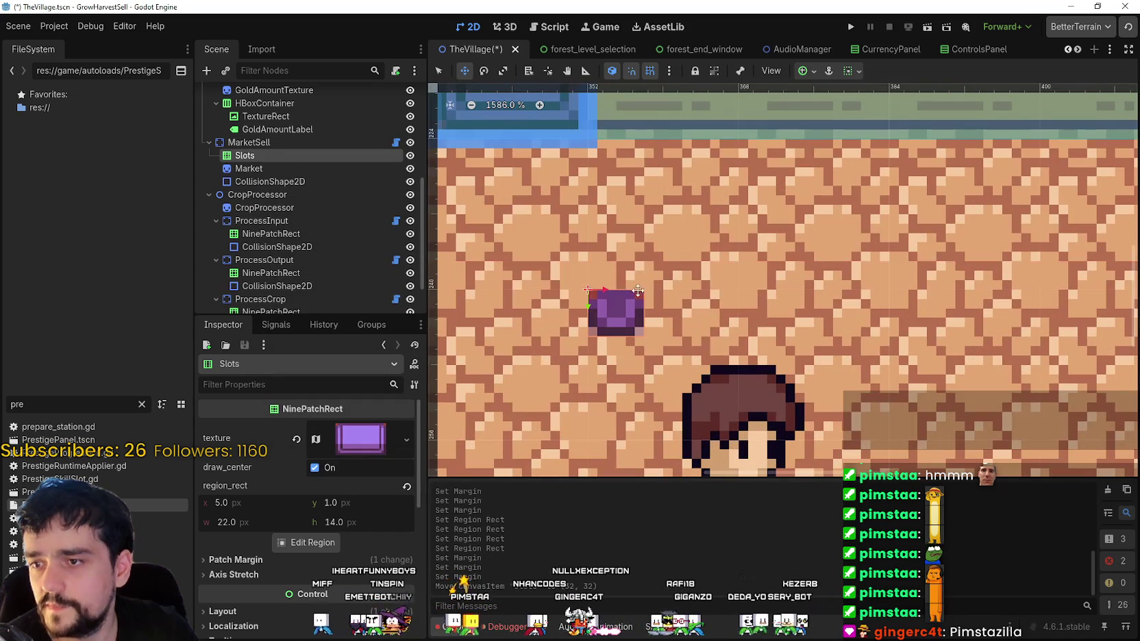
scroll(237, 426, "down", 5)
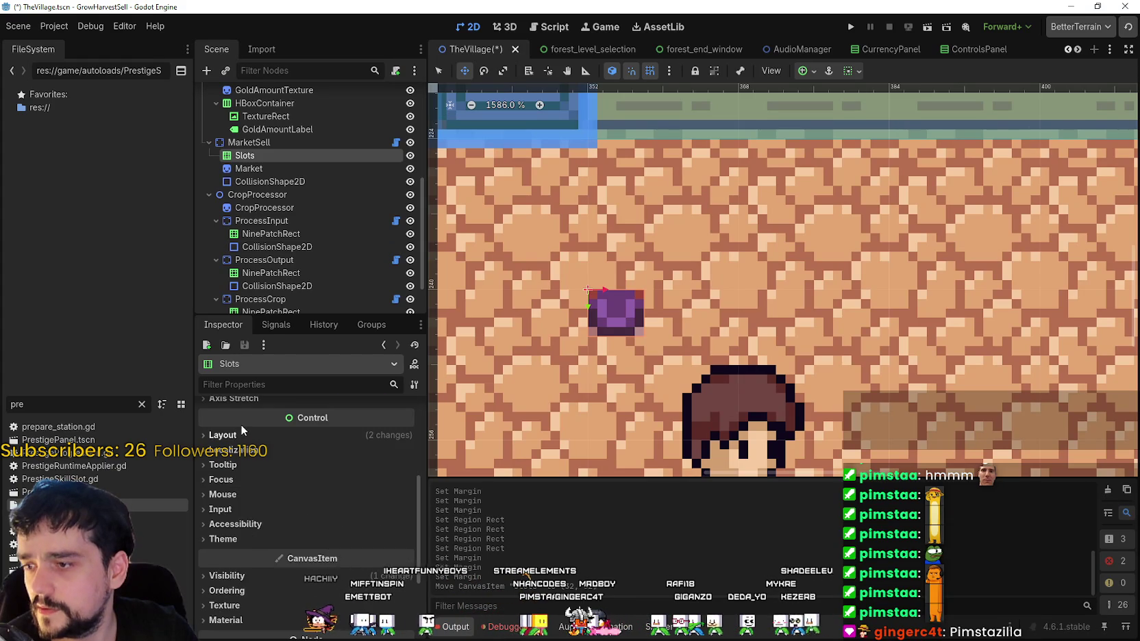
scroll(325, 485, "up", 3)
left_click(316, 485)
left_click(318, 474)
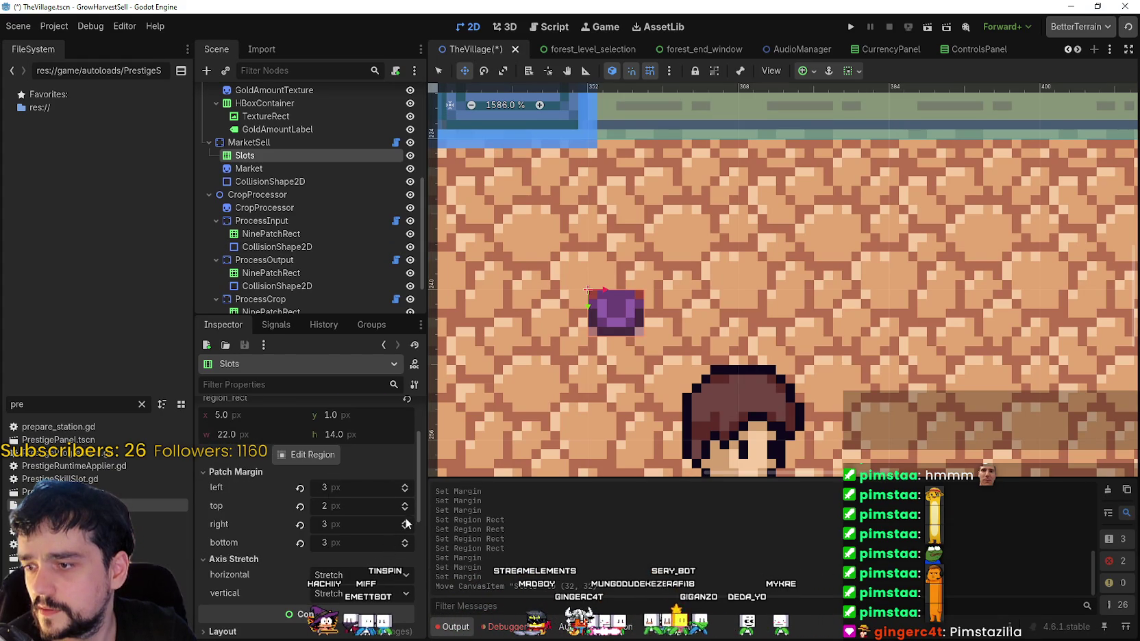
scroll(373, 510, "down", 5)
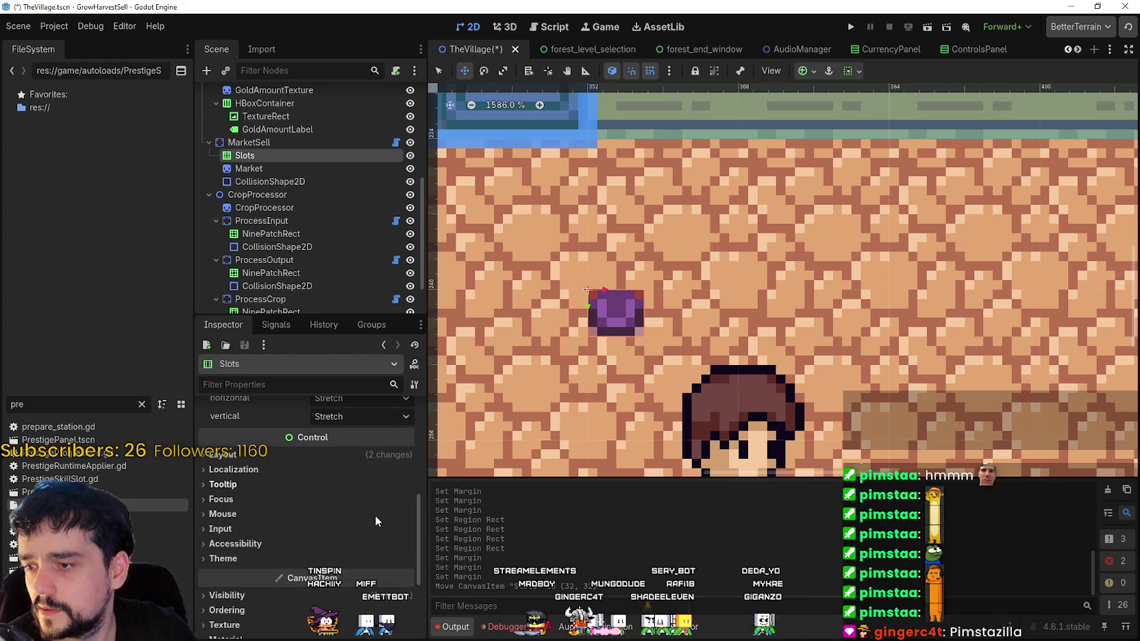
left_click(331, 456)
left_click(333, 456)
scroll(345, 486, "up", 4)
scroll(349, 493, "up", 3)
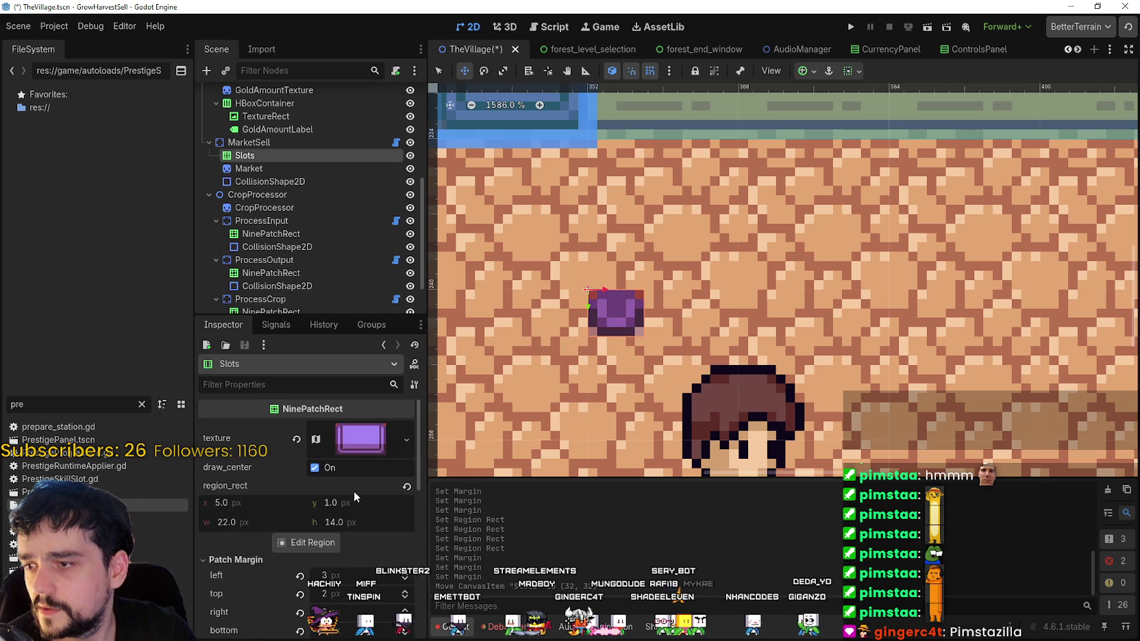
left_click(333, 470)
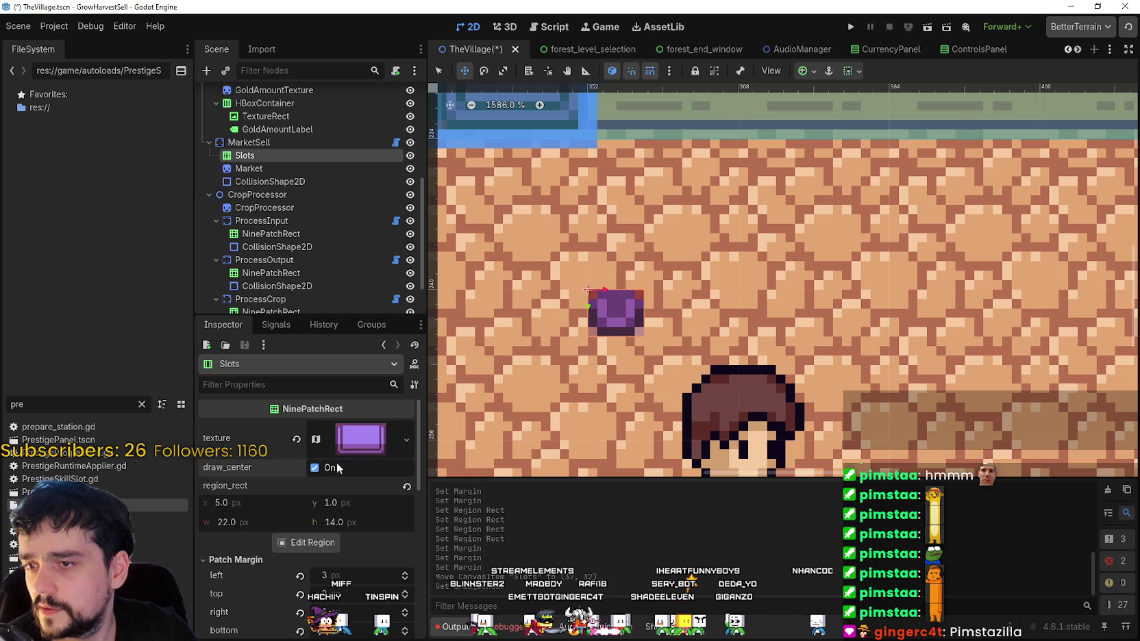
scroll(703, 234, "down", 2)
- Stretch Slots into a wide, taller bar, move it onto the slot area, and undo a stray shape move
key("q")
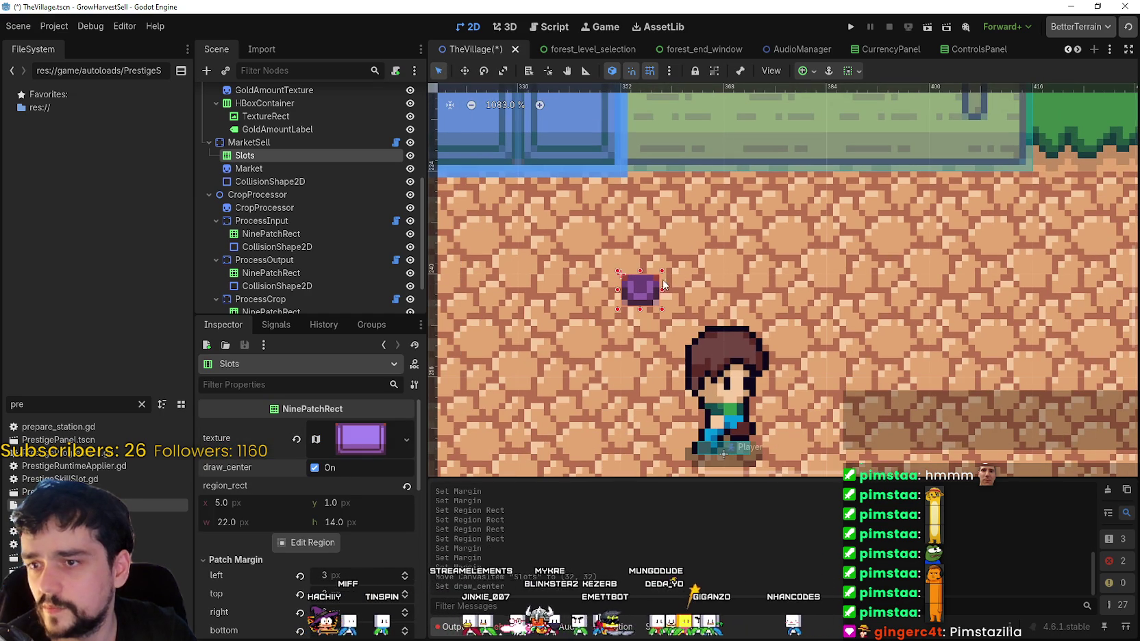
left_click_drag(663, 289, 827, 289)
scroll(738, 288, "down", 2)
scroll(737, 288, "down", 1)
mouse_move(727, 281)
left_mouse_down()
mouse_move(726, 221)
mouse_move(726, 244)
left_mouse_up()
scroll(746, 270, "down", 1)
mouse_move(710, 309)
left_mouse_down()
mouse_move(578, 240)
mouse_move(597, 230)
mouse_move(728, 271)
left_mouse_up()
scroll(611, 225, "up", 4)
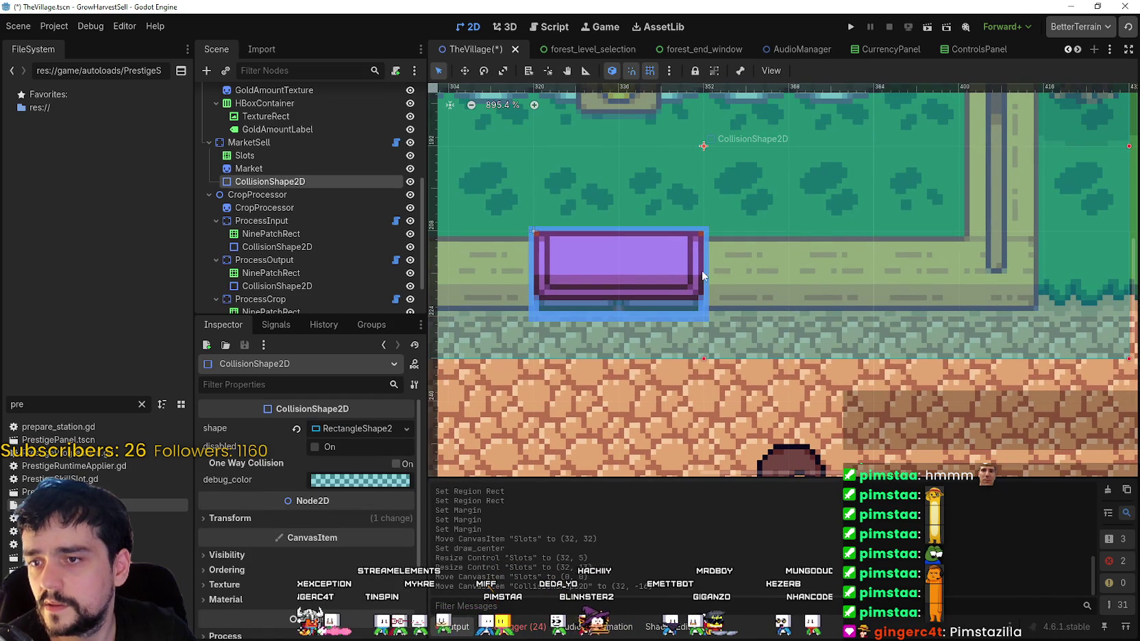
key("ctrl+z")
- Move the market's CollisionShape2D down 8 px with grid snapping on
left_click(301, 195)
left_click(295, 156)
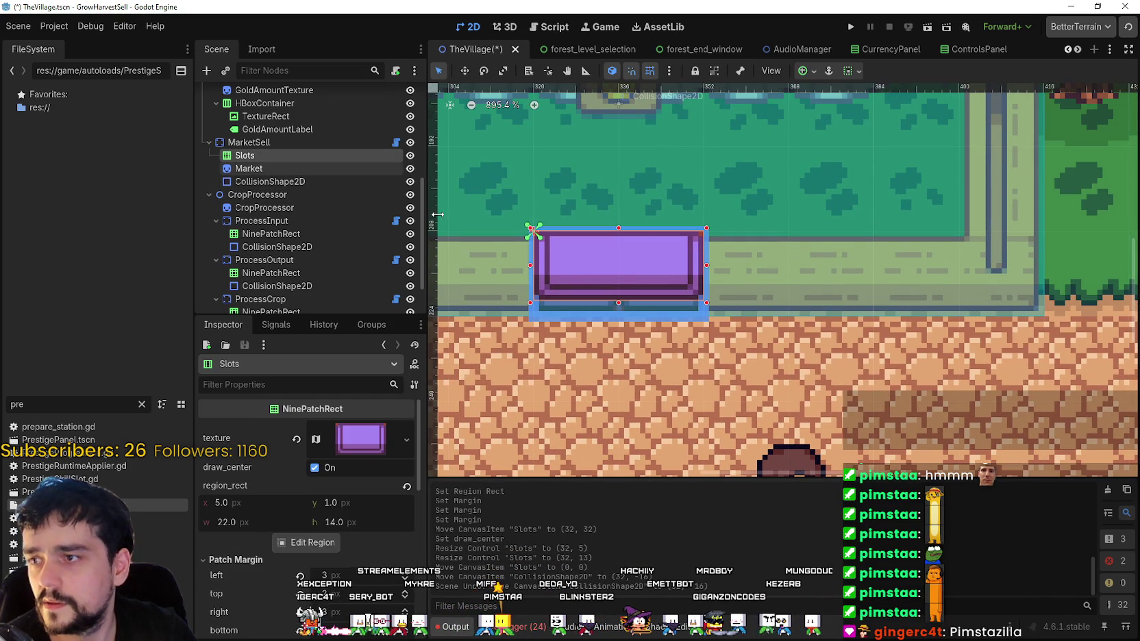
mouse_move(672, 269)
left_mouse_down()
mouse_move(666, 288)
mouse_move(685, 265)
mouse_move(616, 268)
left_mouse_up()
left_click(531, 230)
scroll(578, 242, "up", 5)
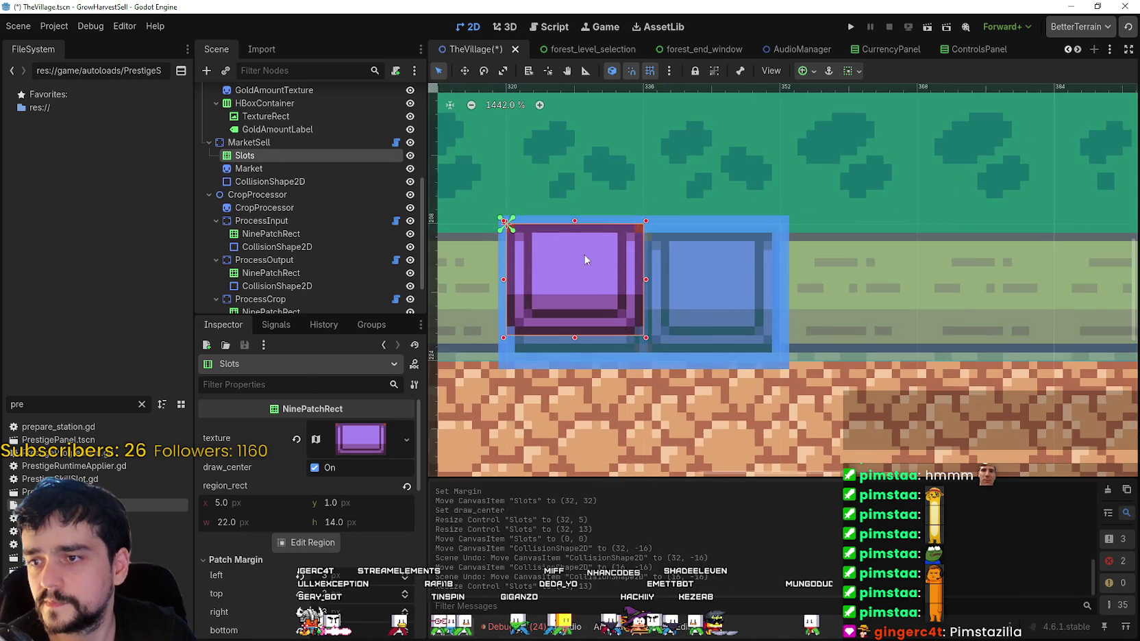
scroll(623, 308, "up", 4)
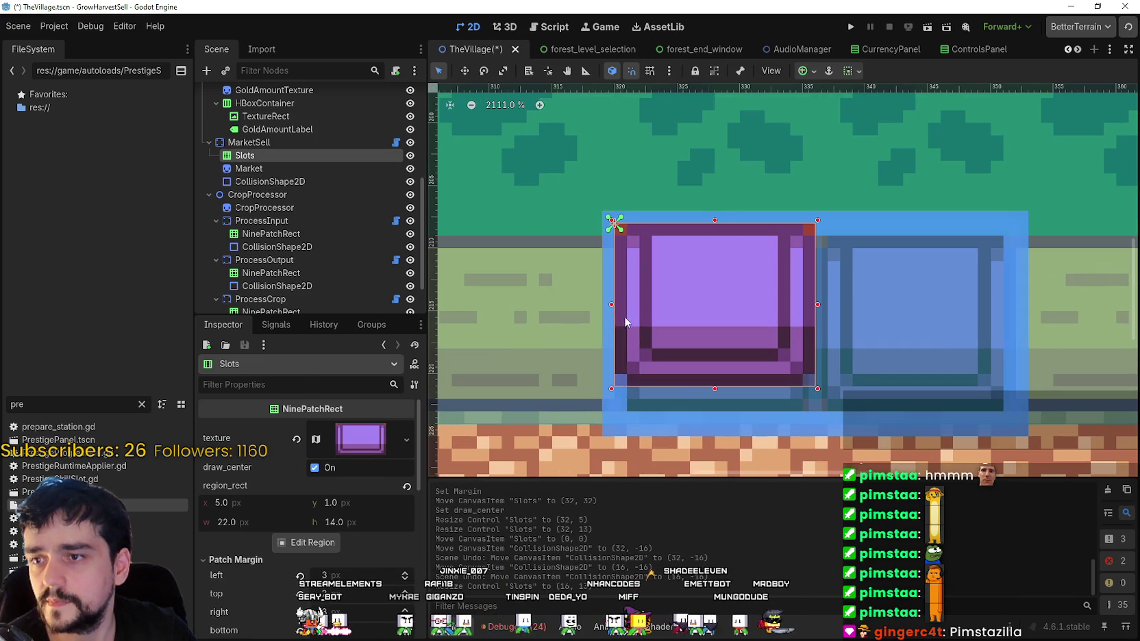
scroll(613, 290, "down", 3)
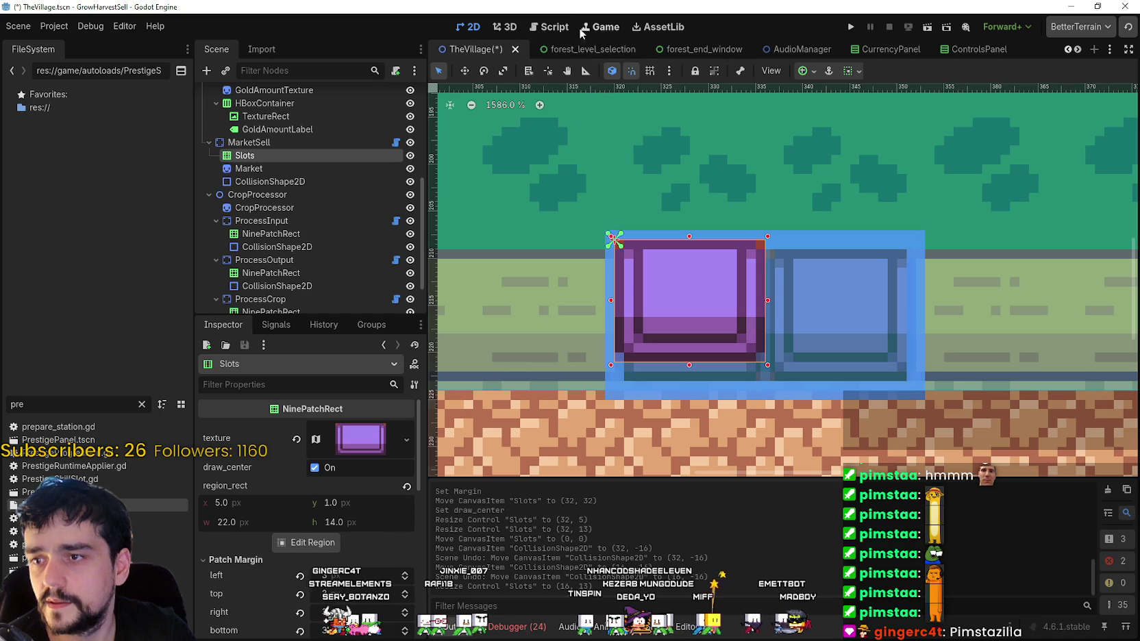
left_click(649, 71)
scroll(609, 302, "up", 1)
left_click_drag(608, 303, 600, 301)
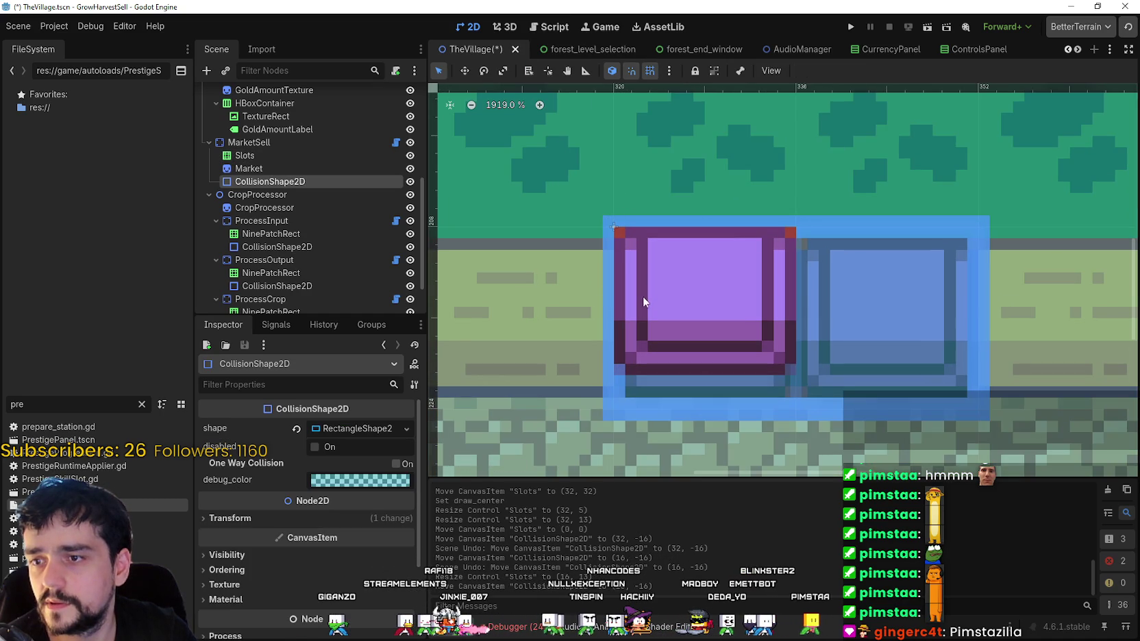
- Widen the Slots panel to 22 px via its edge handles, with grid snap off for fine sizing
left_click(288, 156)
left_click_drag(591, 299, 578, 290)
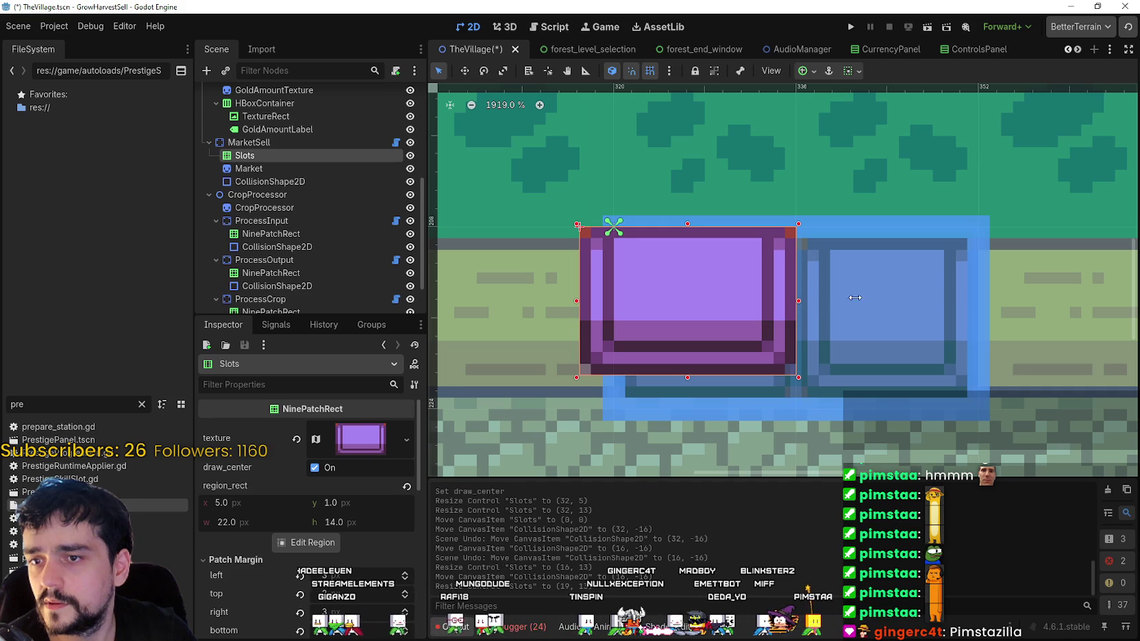
mouse_move(882, 297)
left_mouse_down()
mouse_move(915, 295)
mouse_move(861, 295)
left_mouse_up()
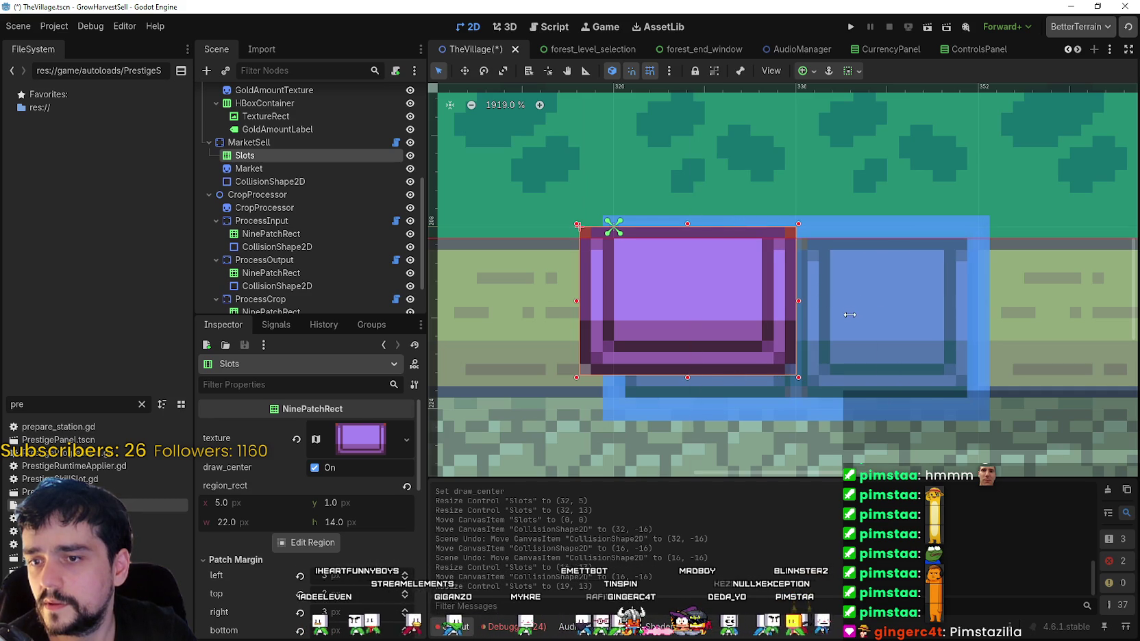
scroll(823, 314, "right", 3)
scroll(760, 297, "up", 1)
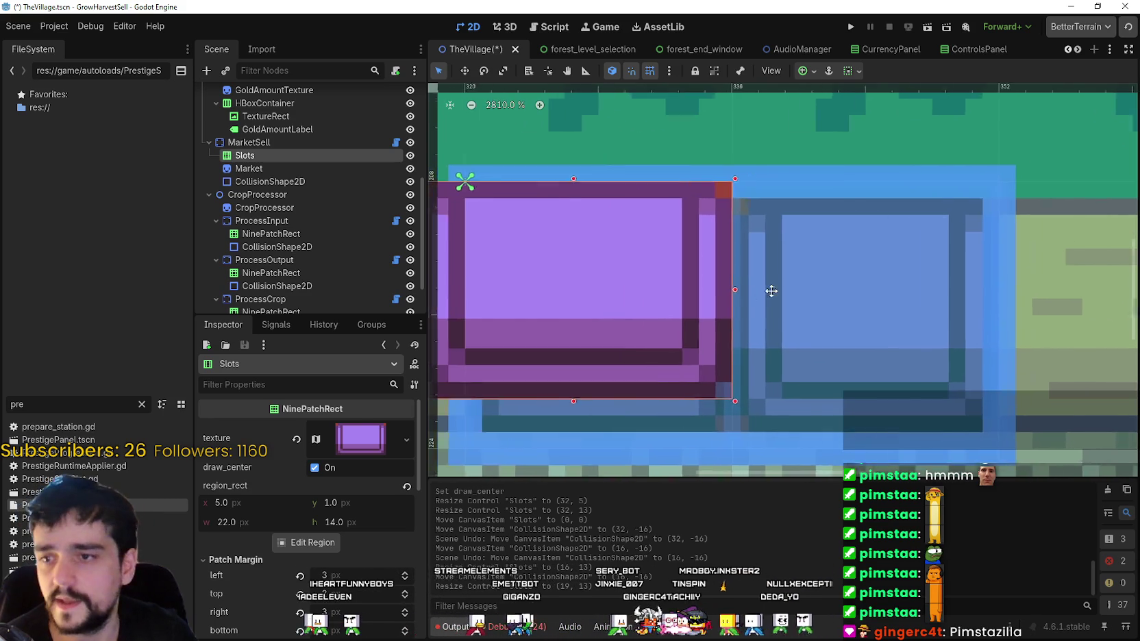
mouse_move(847, 283)
left_mouse_down()
mouse_move(882, 277)
mouse_move(879, 288)
mouse_move(837, 292)
mouse_move(941, 300)
mouse_move(836, 284)
left_mouse_up()
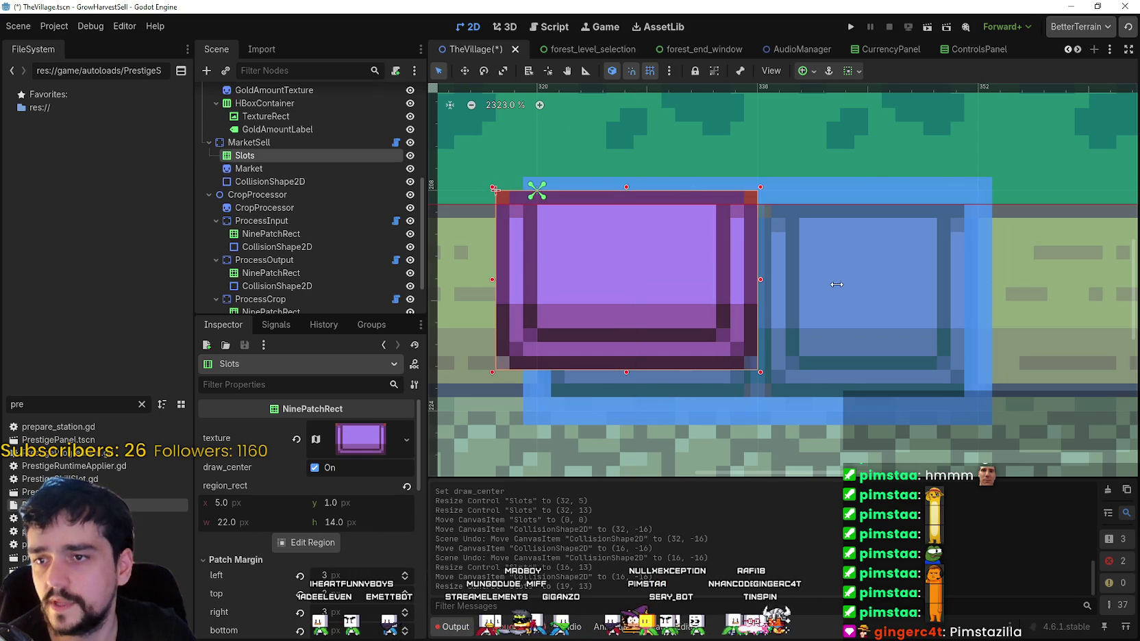
left_click(651, 71)
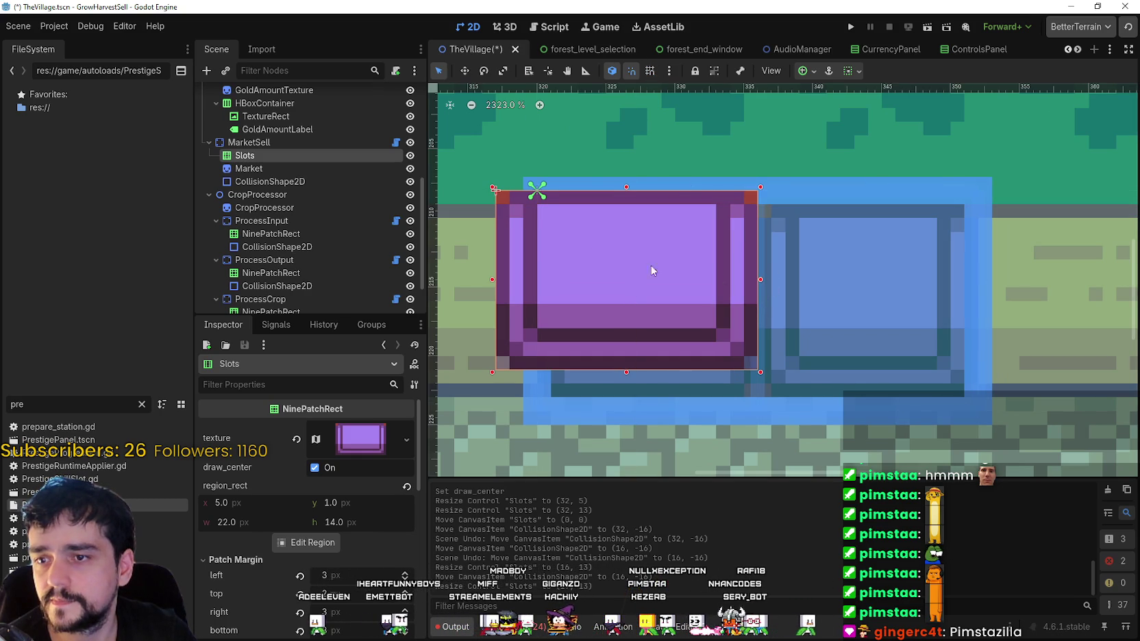
left_click_drag(761, 280, 801, 280)
- Shift the Slots panel down and right with the Move tool, then reselect MarketSell
left_click(466, 71)
mouse_move(597, 254)
left_mouse_down()
mouse_move(659, 310)
mouse_move(623, 294)
mouse_move(623, 278)
left_mouse_up()
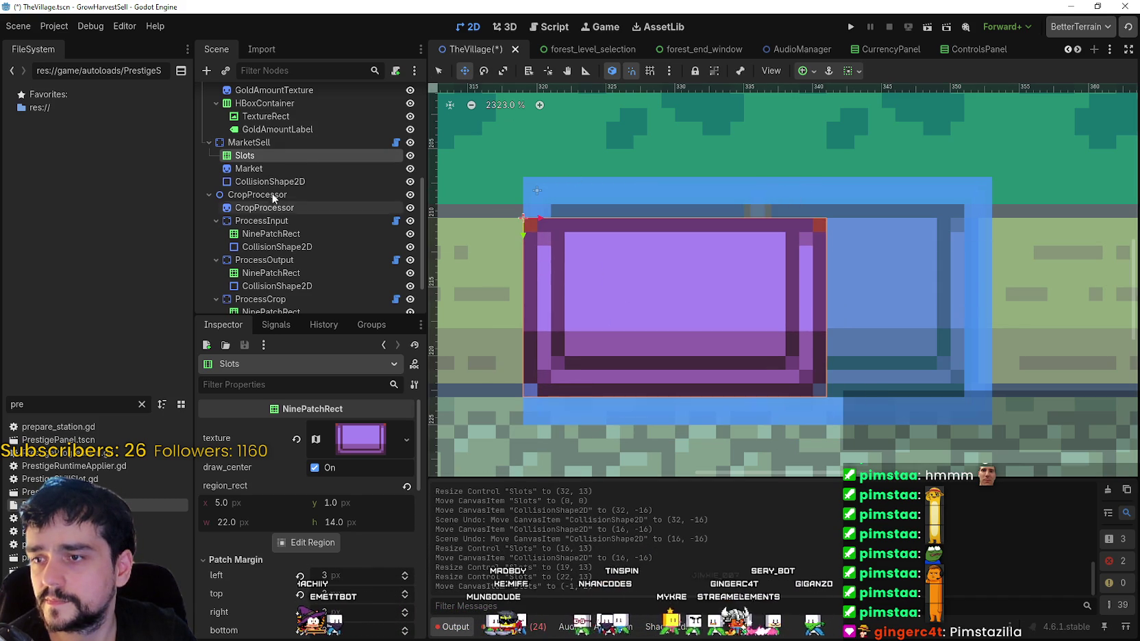
left_click(270, 182)
left_click(267, 143)
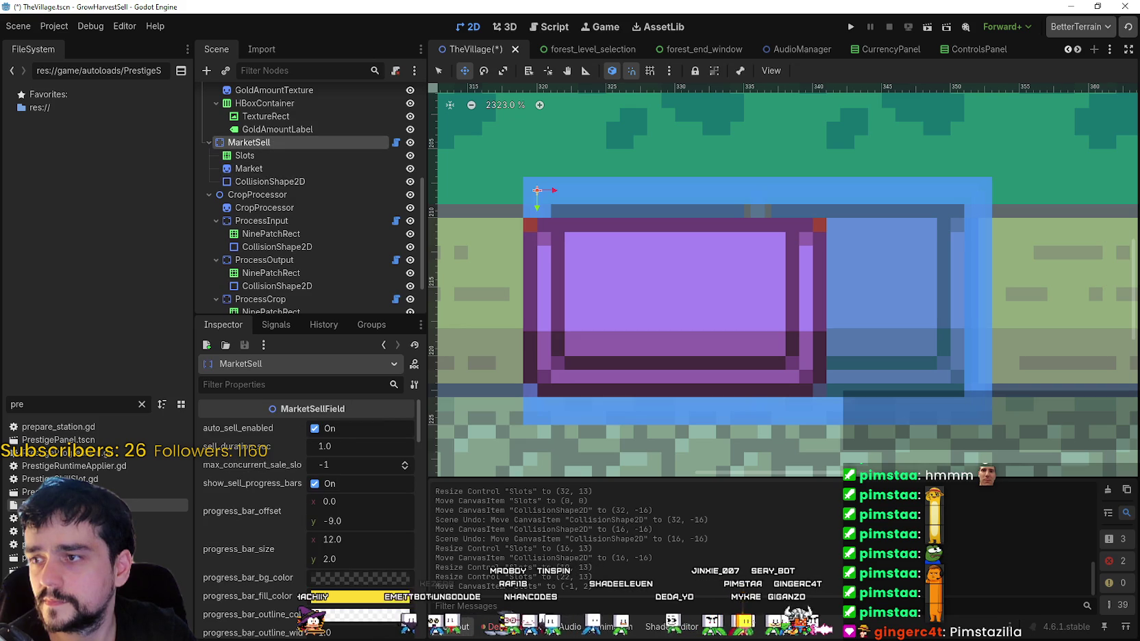
- Inspect the Slots, Market sprite and CollisionShape2D nodes, then return to MarketSell
scroll(367, 503, "down", 3)
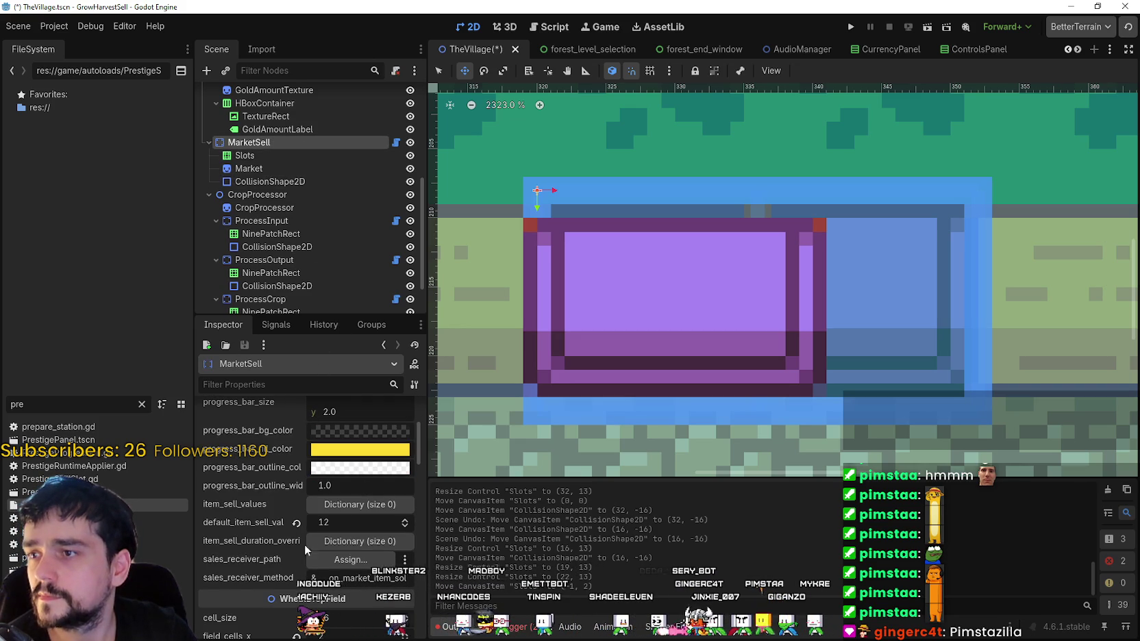
scroll(290, 513, "up", 2)
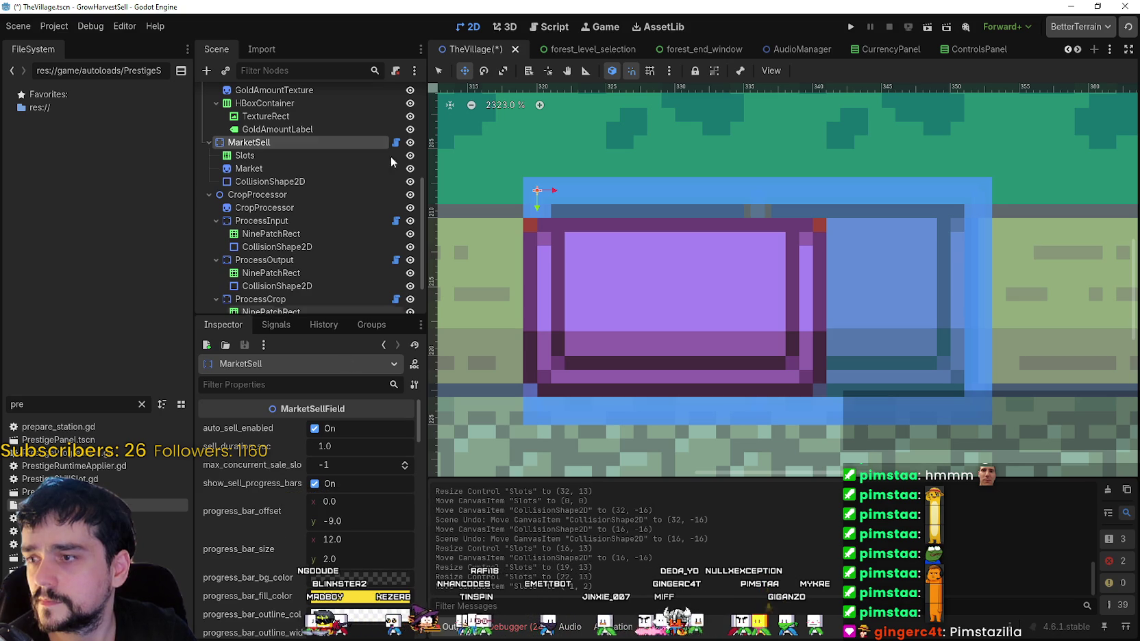
scroll(287, 260, "down", 2)
scroll(288, 263, "up", 3)
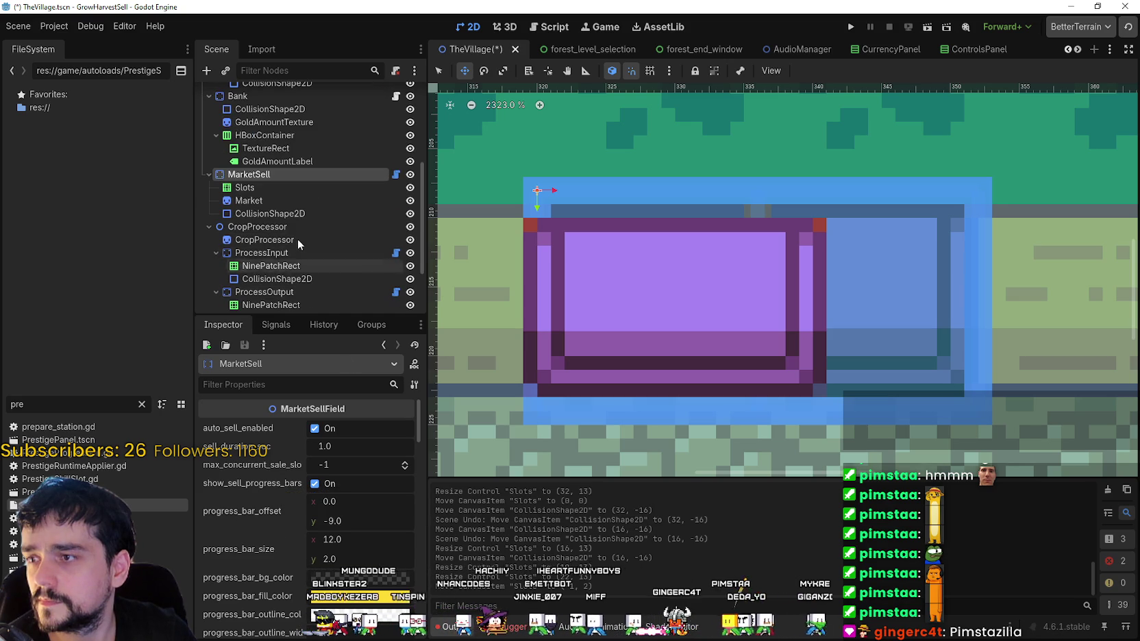
left_click(284, 189)
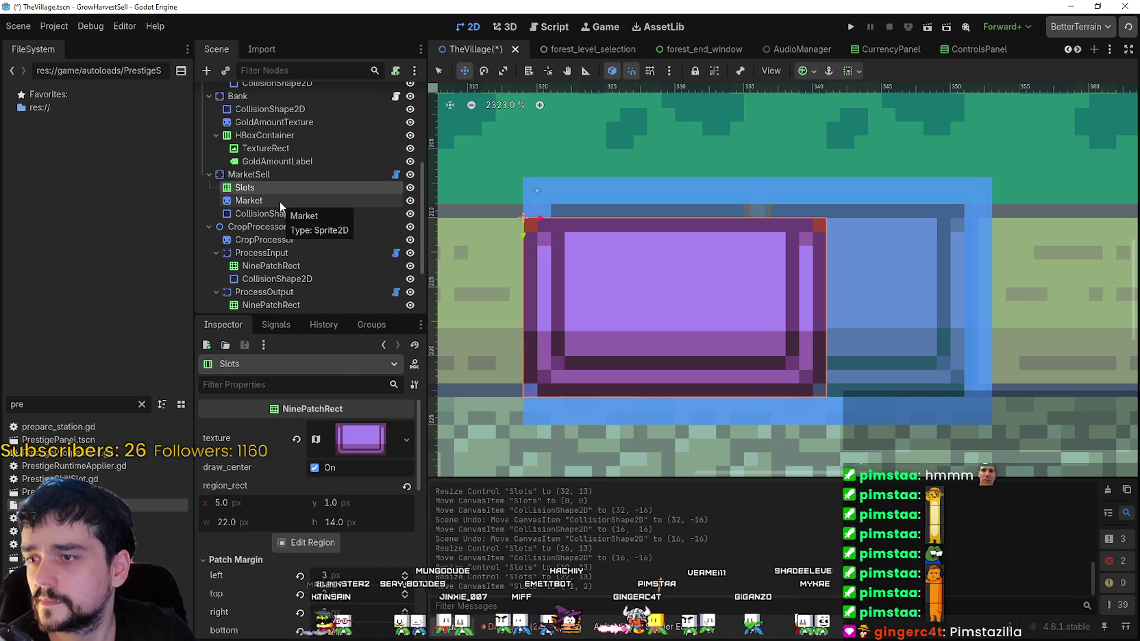
left_click(279, 201)
left_click(281, 215)
left_click(276, 176)
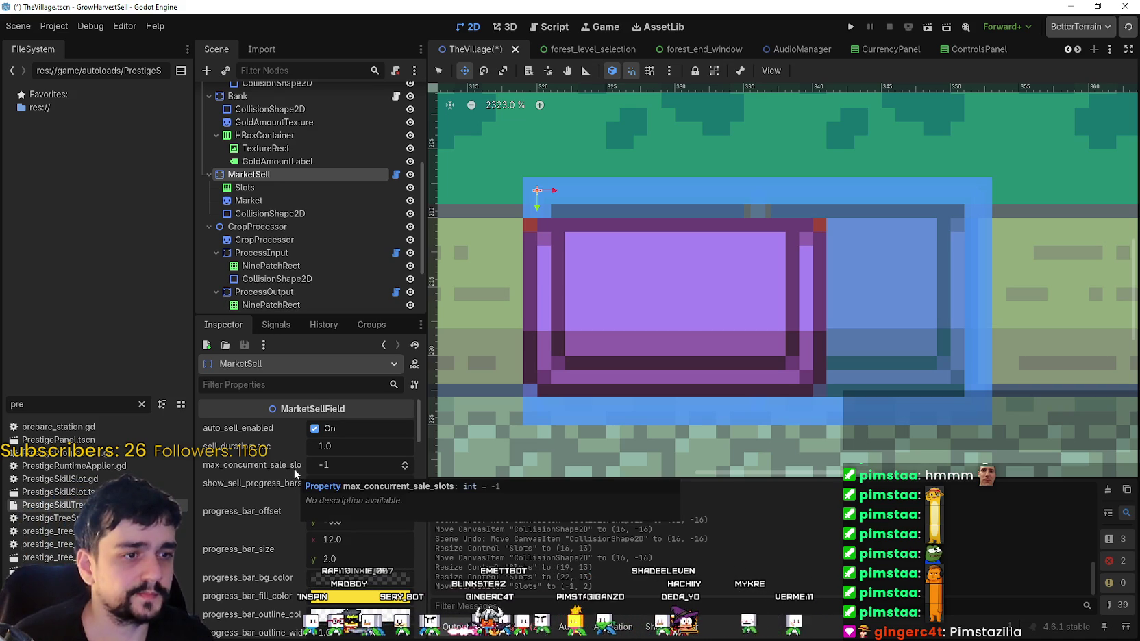
- Set MarketSell's default_item_sell_value to 10 and save
scroll(282, 520, "down", 3)
scroll(281, 528, "down", 4)
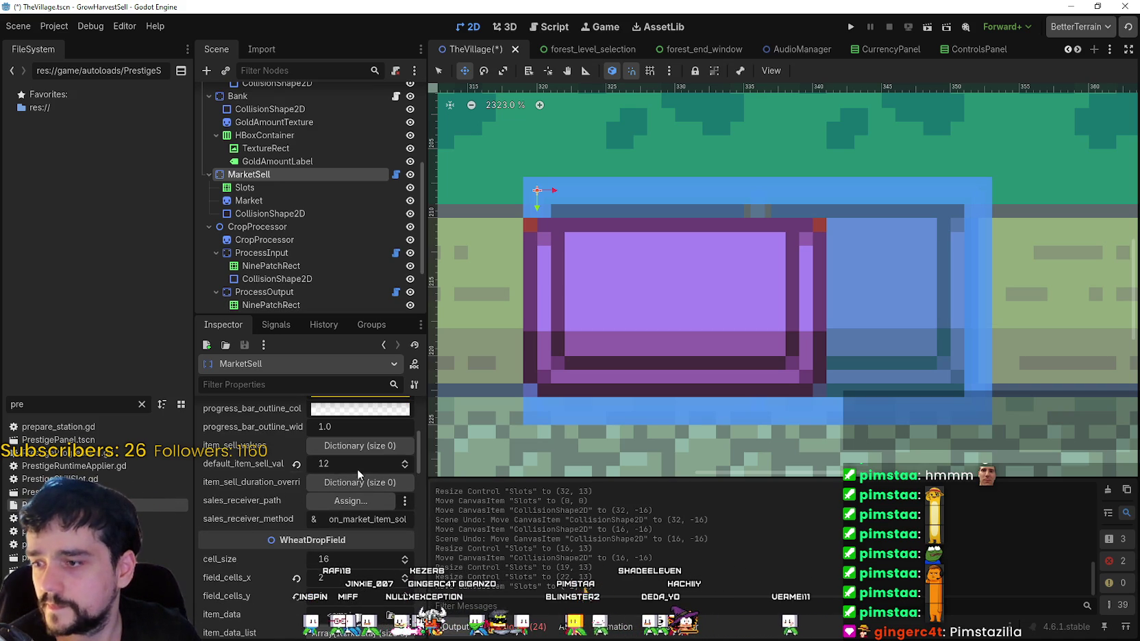
left_click(298, 465)
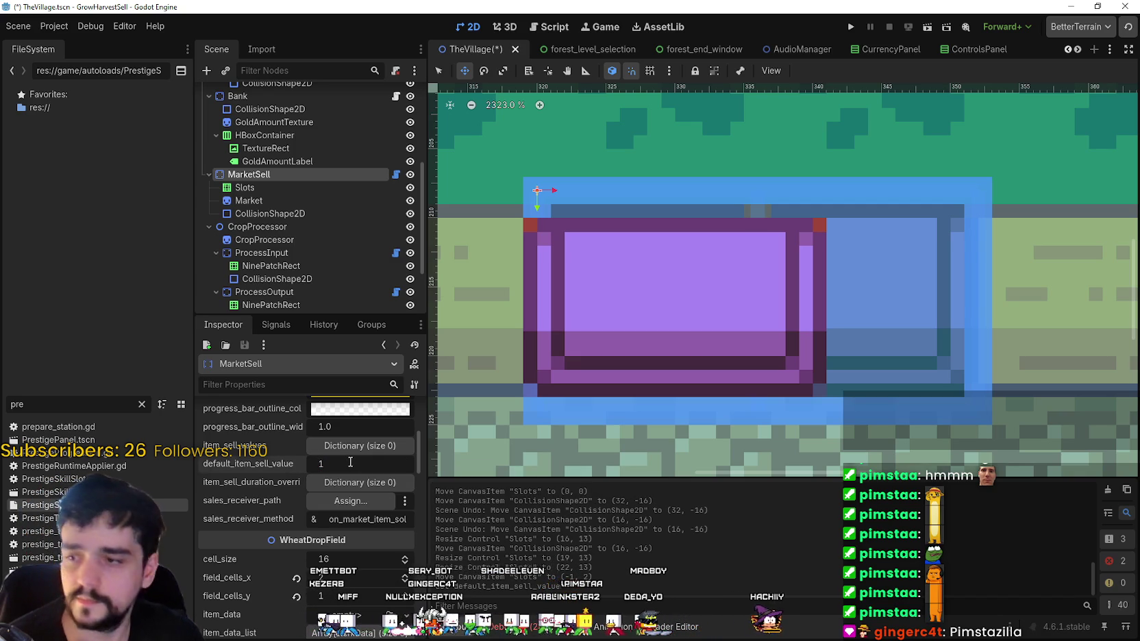
type("0")
key("Return")
key("ctrl+s")
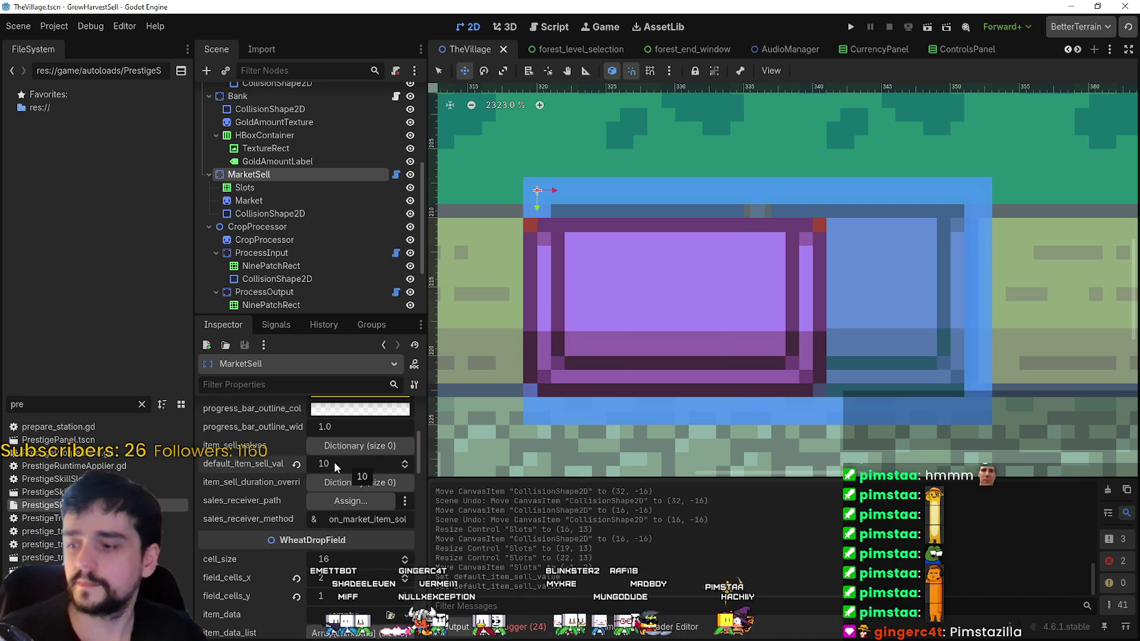
- Set field_cells_x to 1 so the field is one cell wide, and save the scene
scroll(343, 472, "down", 3)
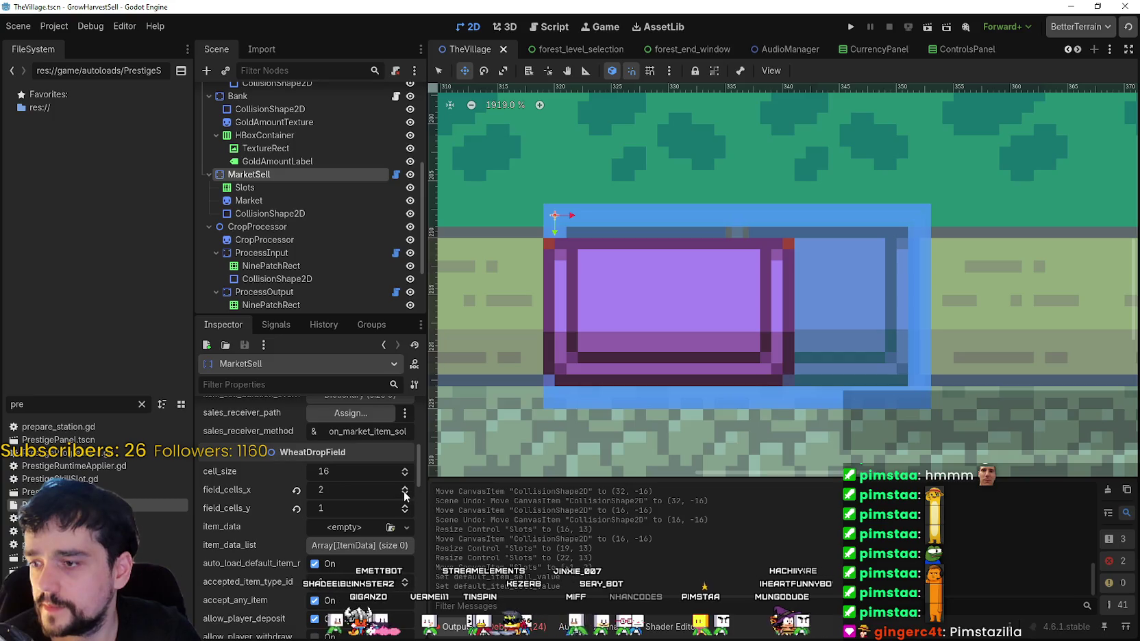
left_click(405, 496)
scroll(760, 312, "down", 4)
key("ctrl+s")
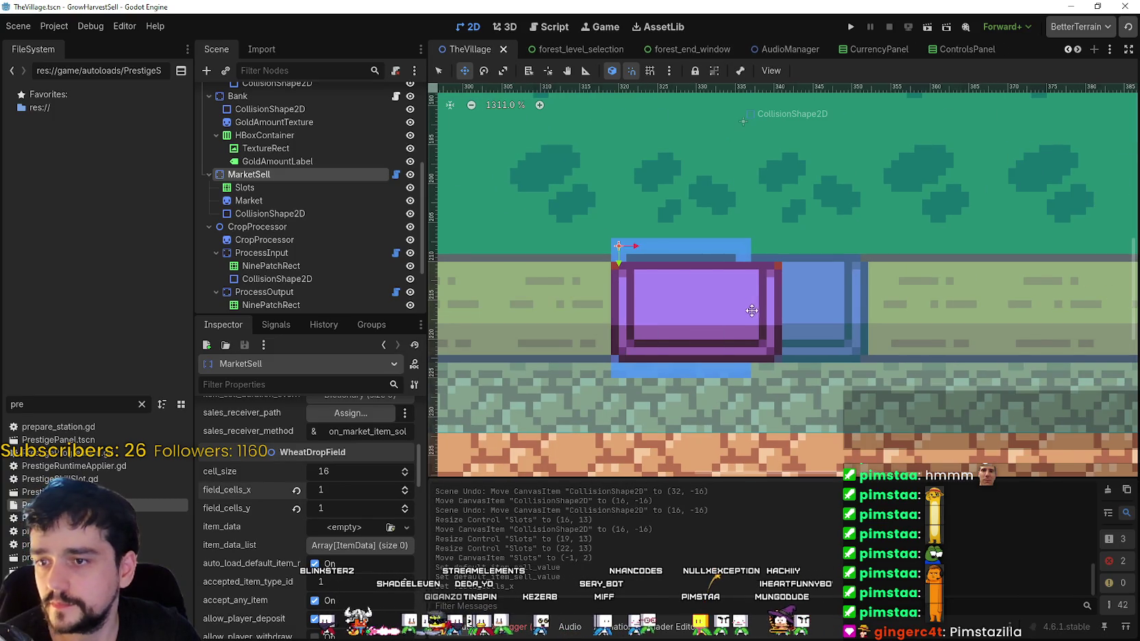
scroll(604, 276, "down", 6)
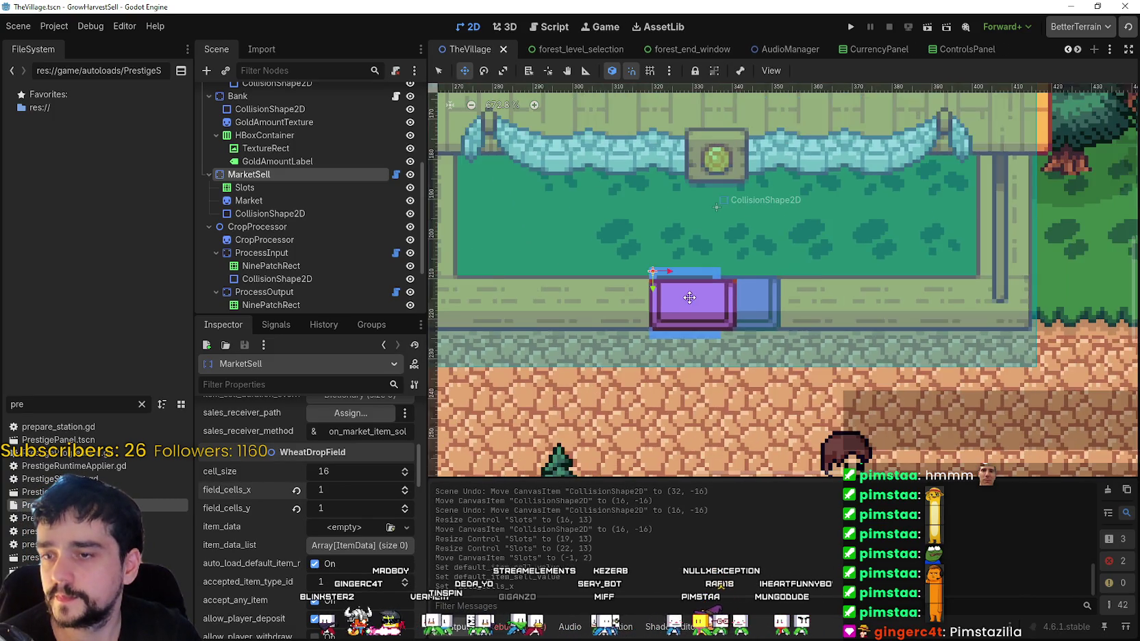
- Move the Slots panel 2 px left and nudge it up 1 px
scroll(660, 288, "up", 4)
scroll(660, 288, "up", 2)
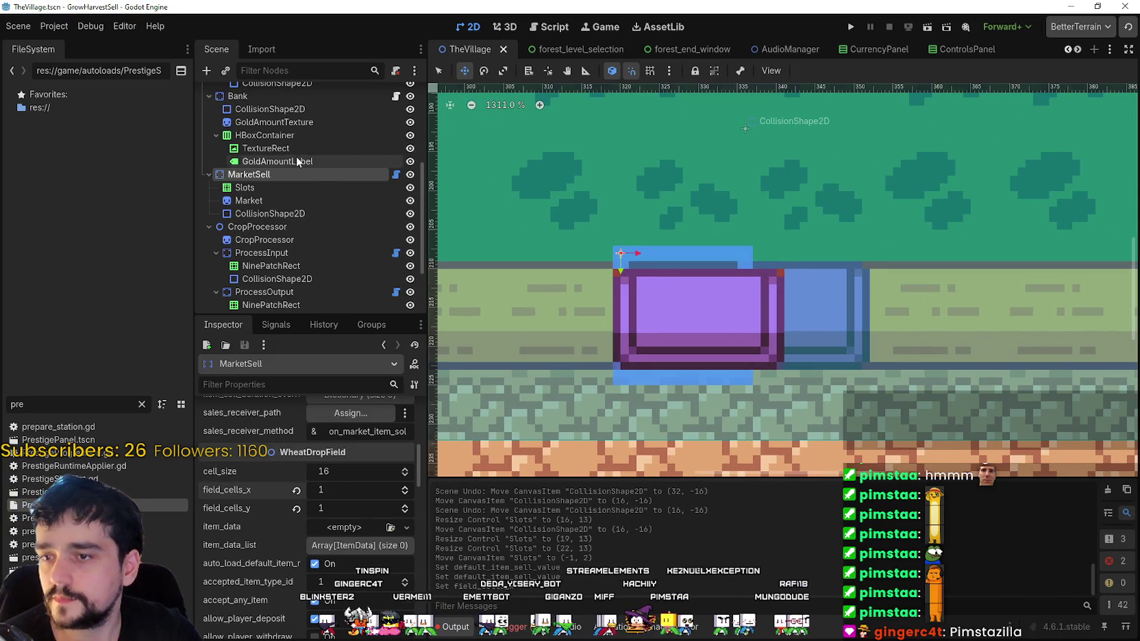
left_click(245, 187)
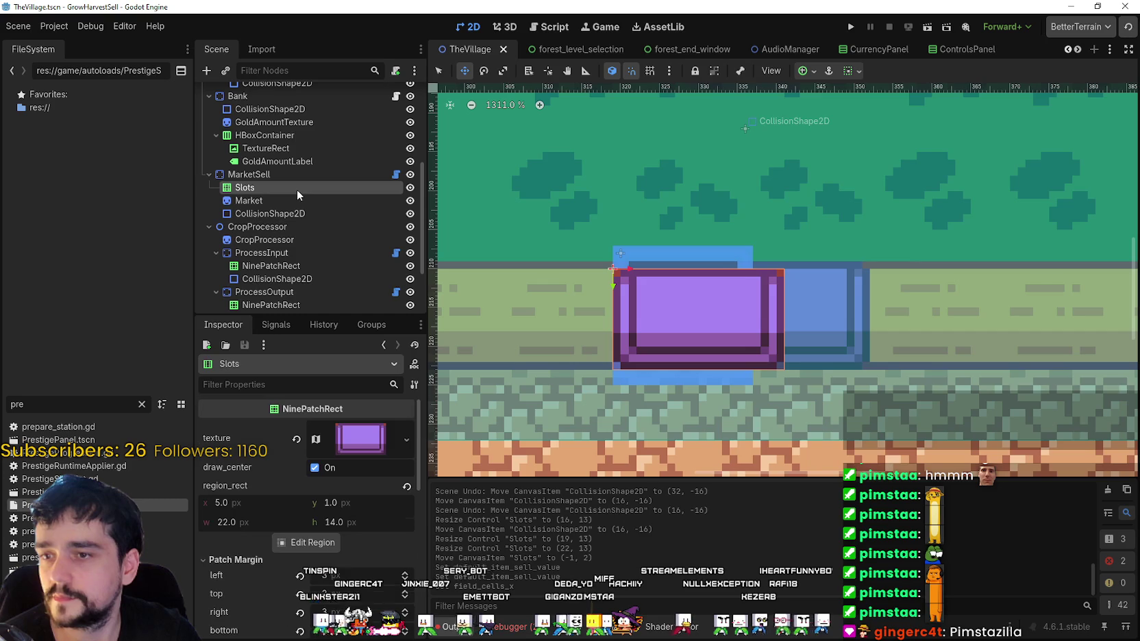
scroll(643, 288, "up", 2)
left_click_drag(668, 286, 643, 286)
scroll(656, 286, "up", 6)
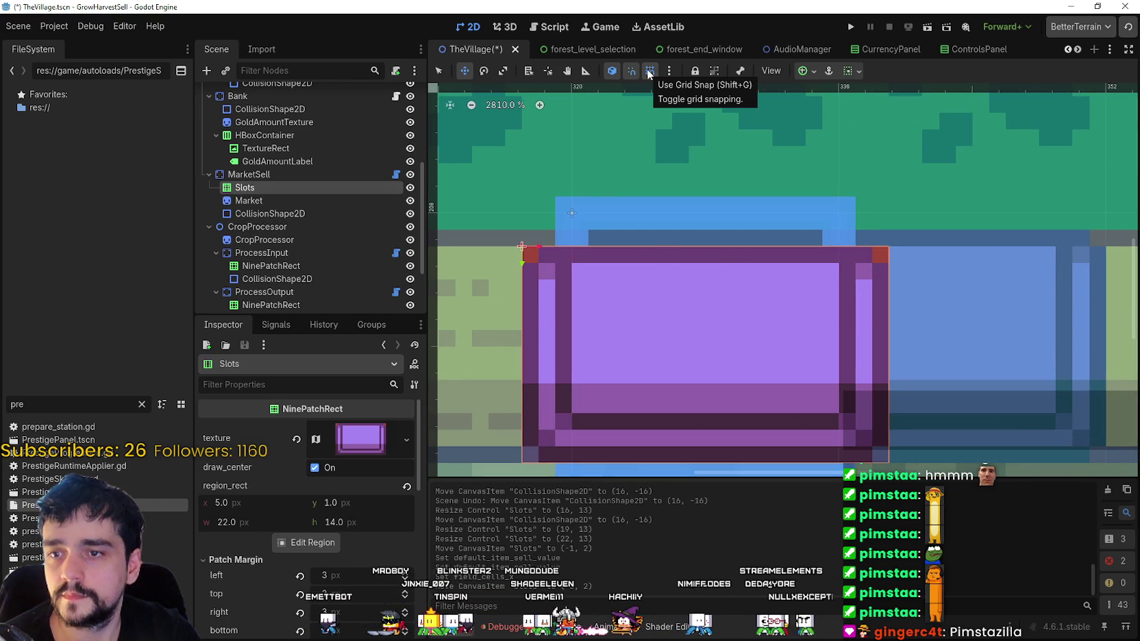
scroll(683, 260, "down", 3)
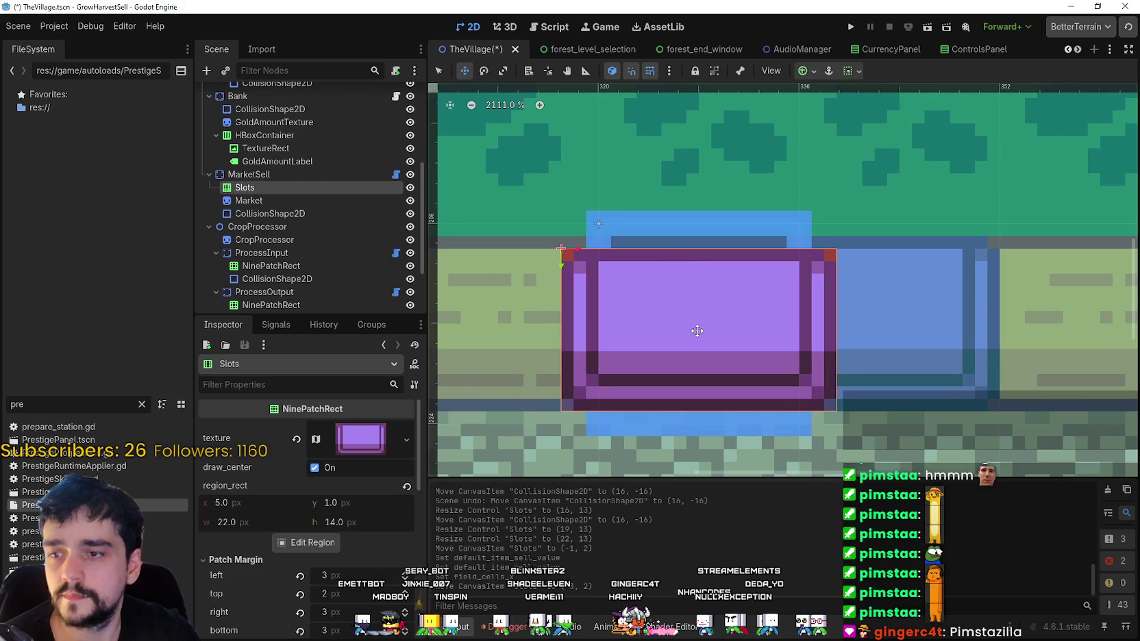
scroll(696, 329, "down", 1)
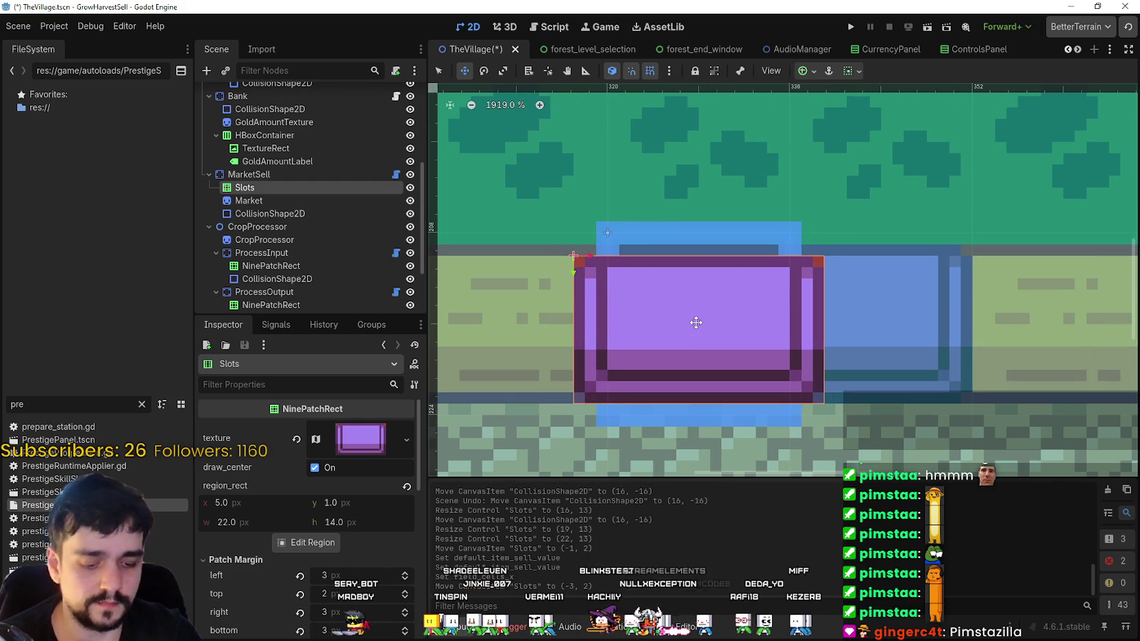
key("Up")
- With grid snap off, adjust the Slots bottom edge by one pixel and save the scene
scroll(695, 318, "down", 5)
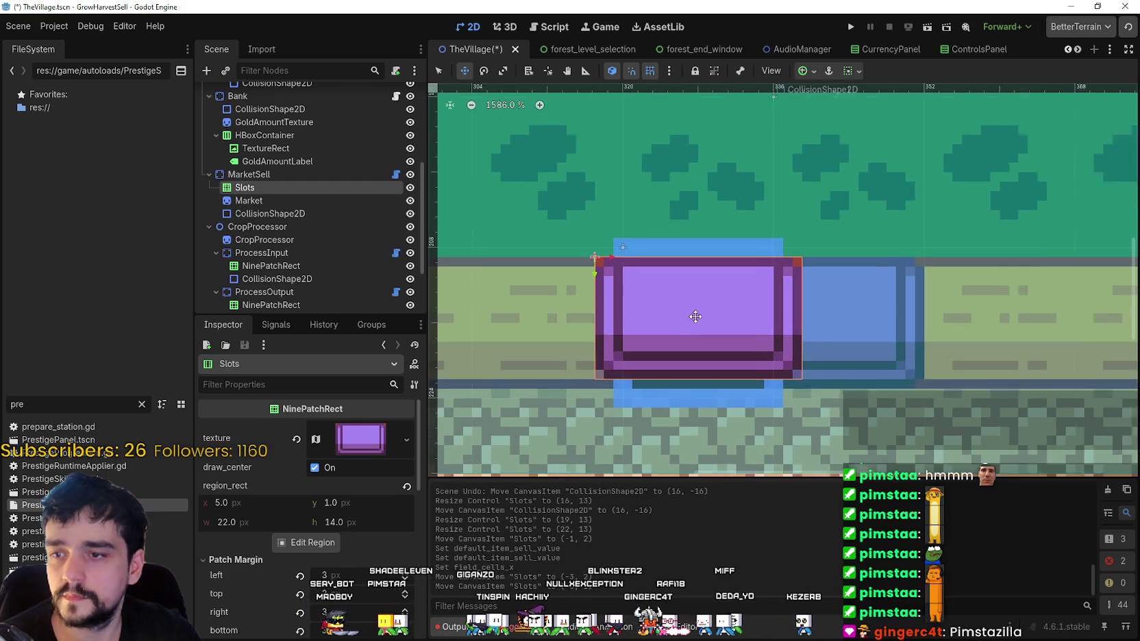
scroll(734, 317, "up", 1)
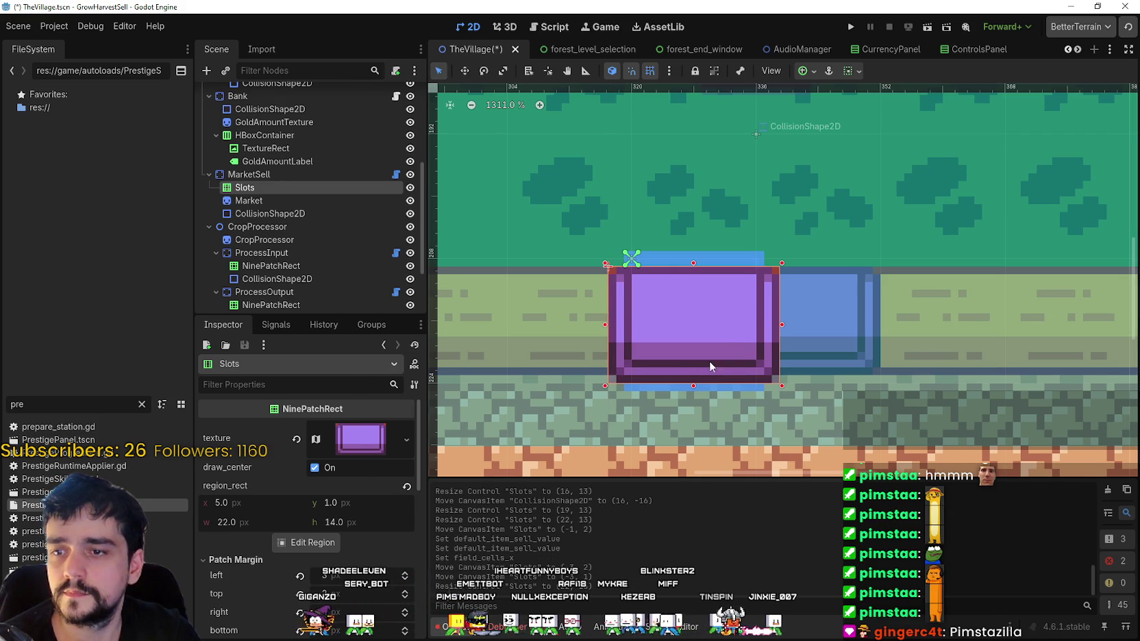
scroll(716, 336, "up", 1)
scroll(716, 336, "down", 3)
scroll(715, 336, "up", 4)
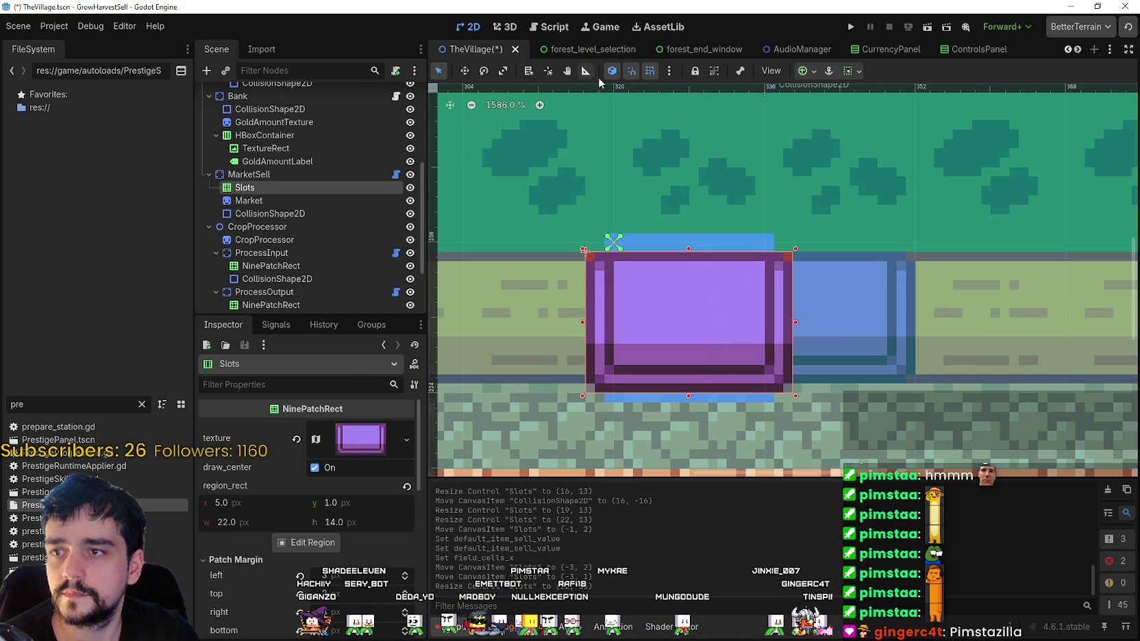
left_click(649, 72)
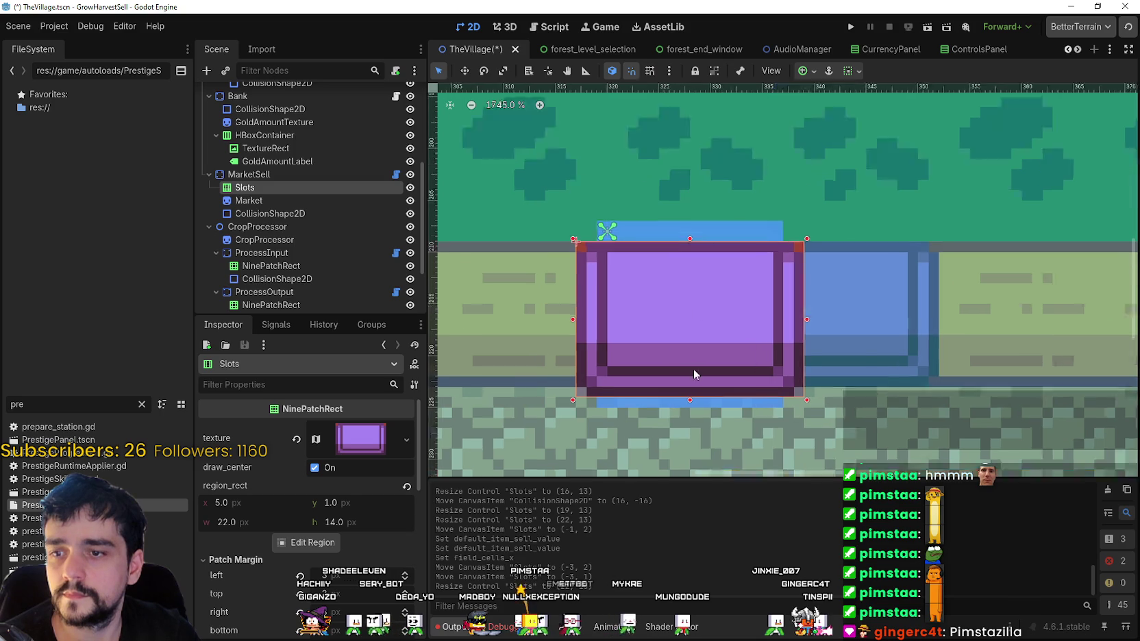
left_click_drag(688, 395, 688, 385)
scroll(691, 363, "up", 1)
scroll(696, 336, "down", 3)
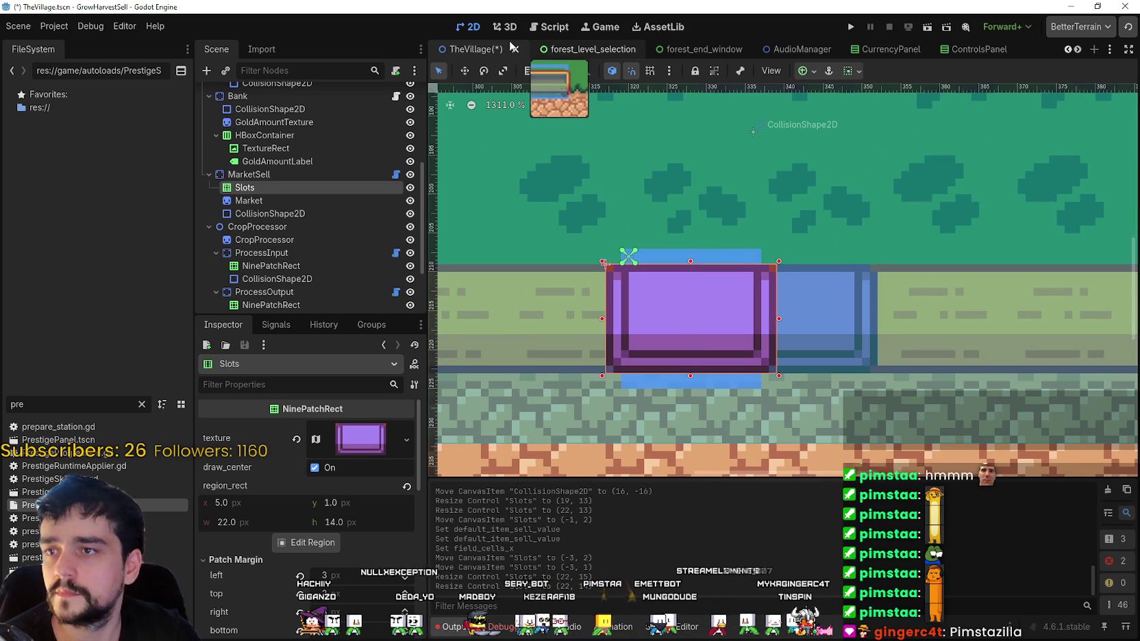
key("ctrl+s")
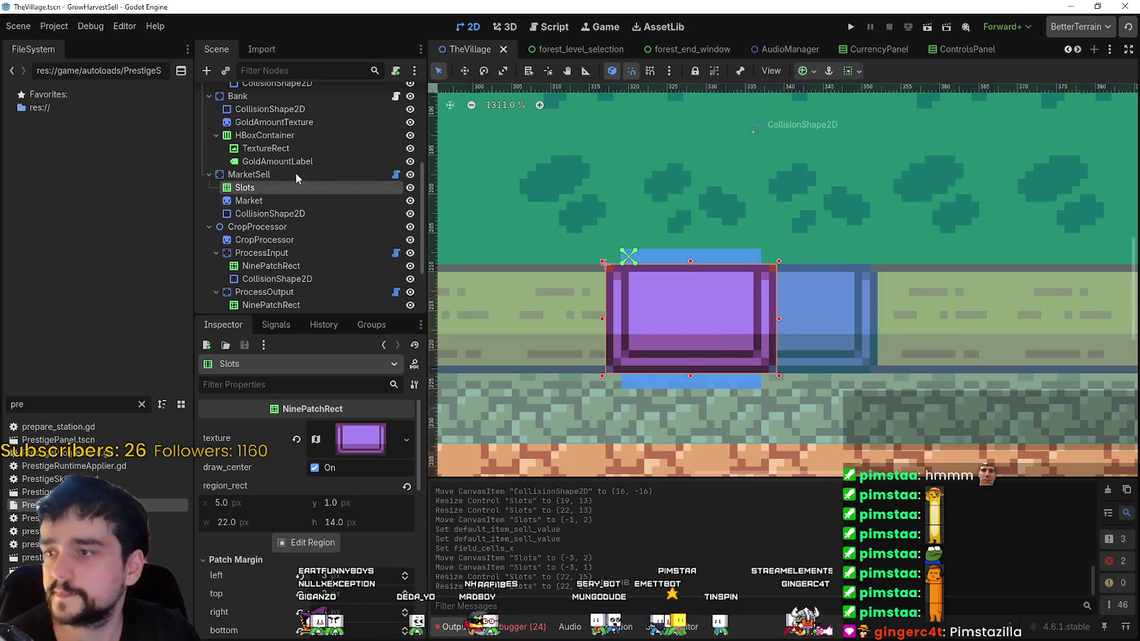
left_click(297, 173)
scroll(691, 288, "down", 2)
scroll(691, 281, "down", 4)
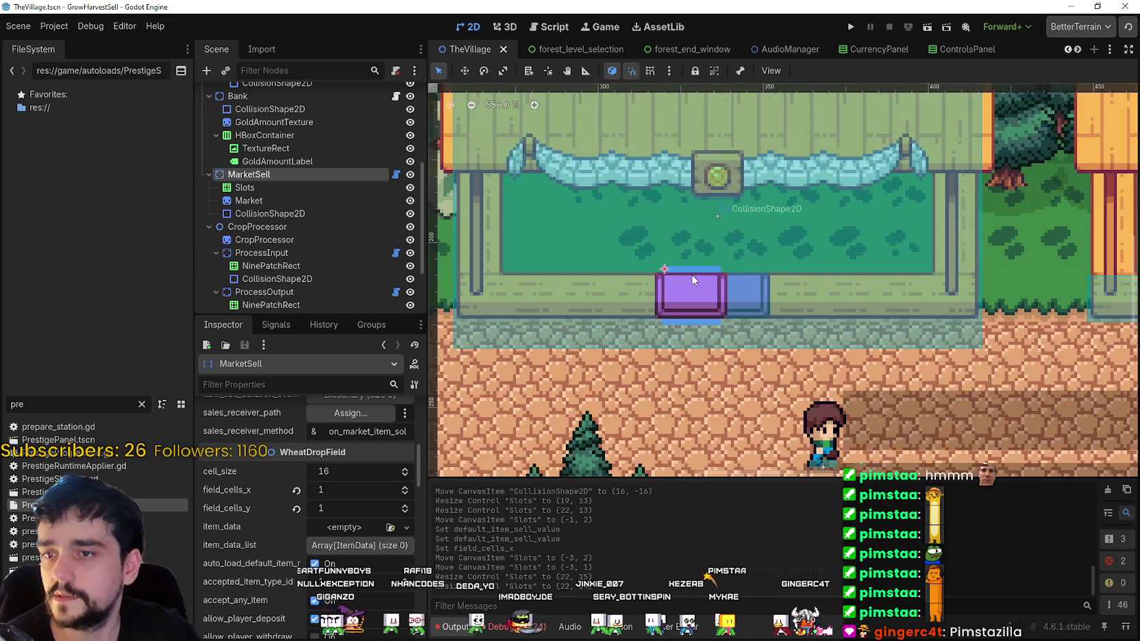
scroll(691, 274, "up", 2)
scroll(691, 271, "up", 1)
left_click(301, 197)
left_click(286, 185)
left_click(281, 174)
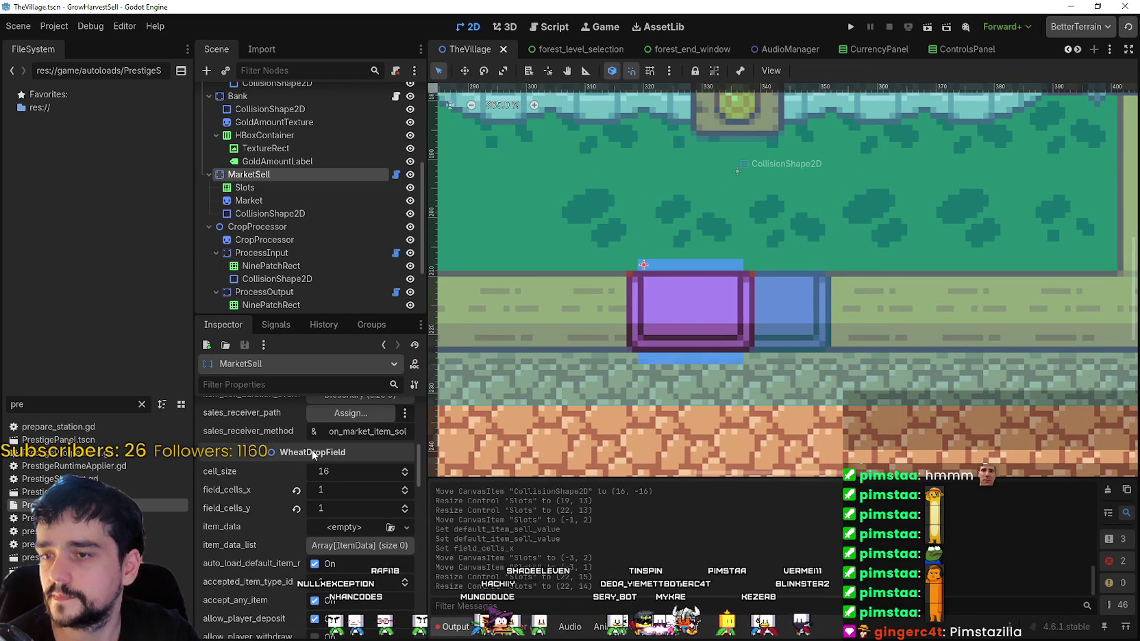
left_click(281, 188)
scroll(795, 347, "down", 2)
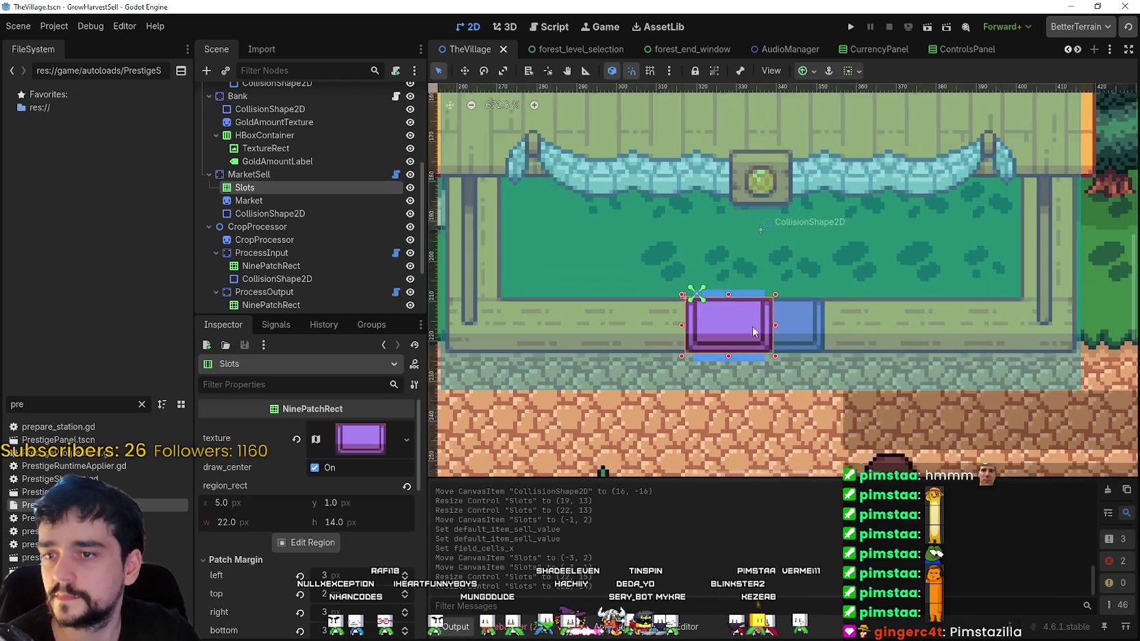
left_click(258, 175)
scroll(739, 321, "down", 5)
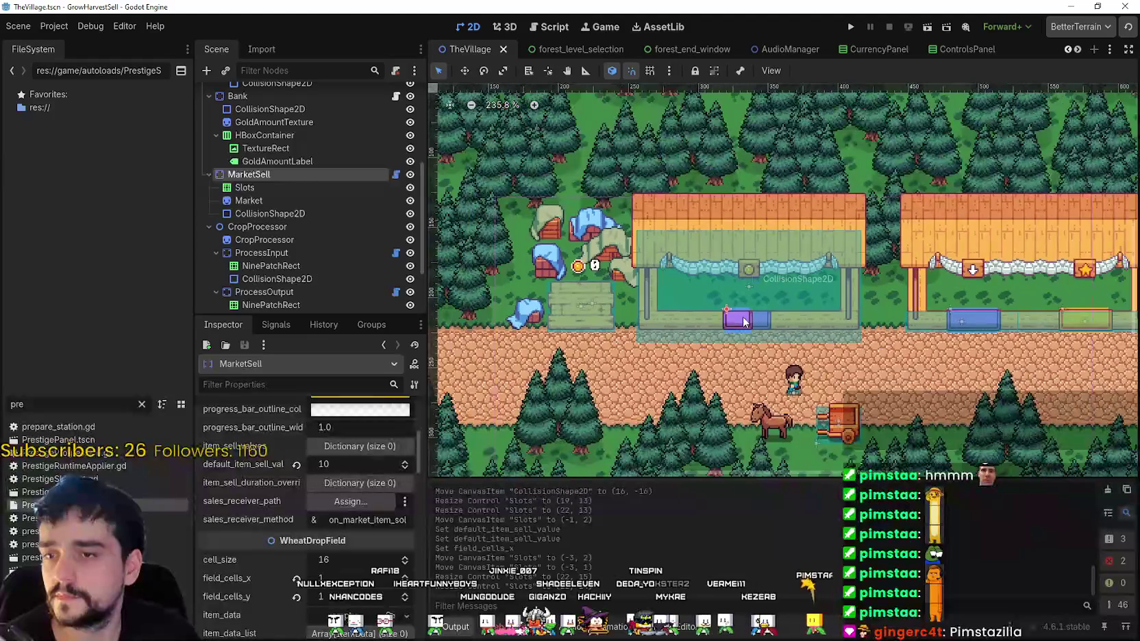
scroll(293, 267, "down", 3)
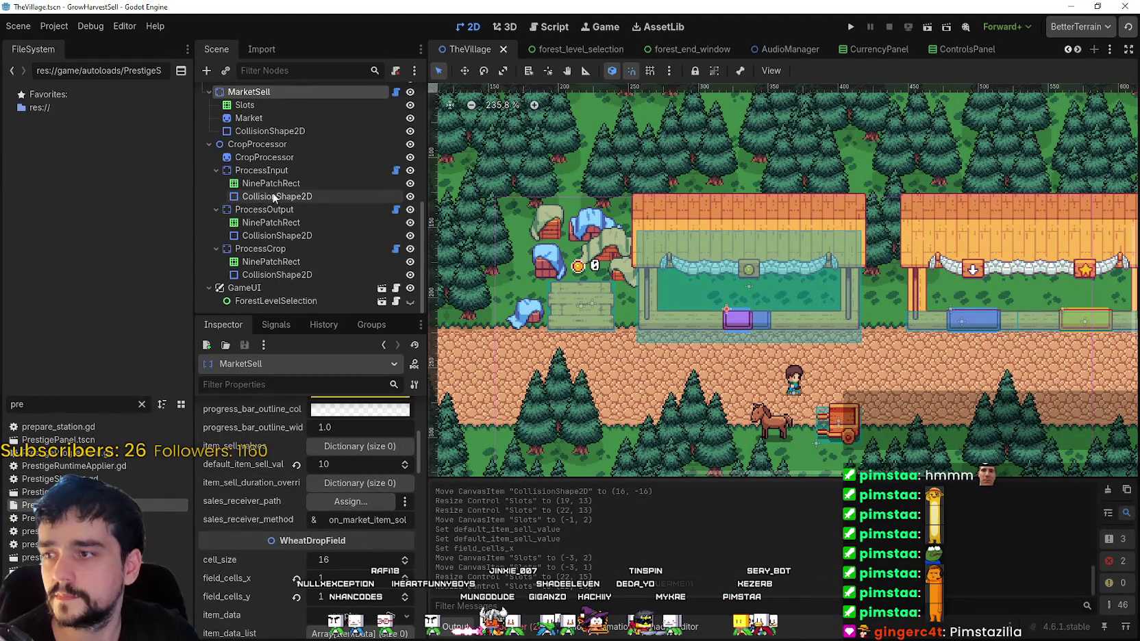
scroll(274, 199, "up", 2)
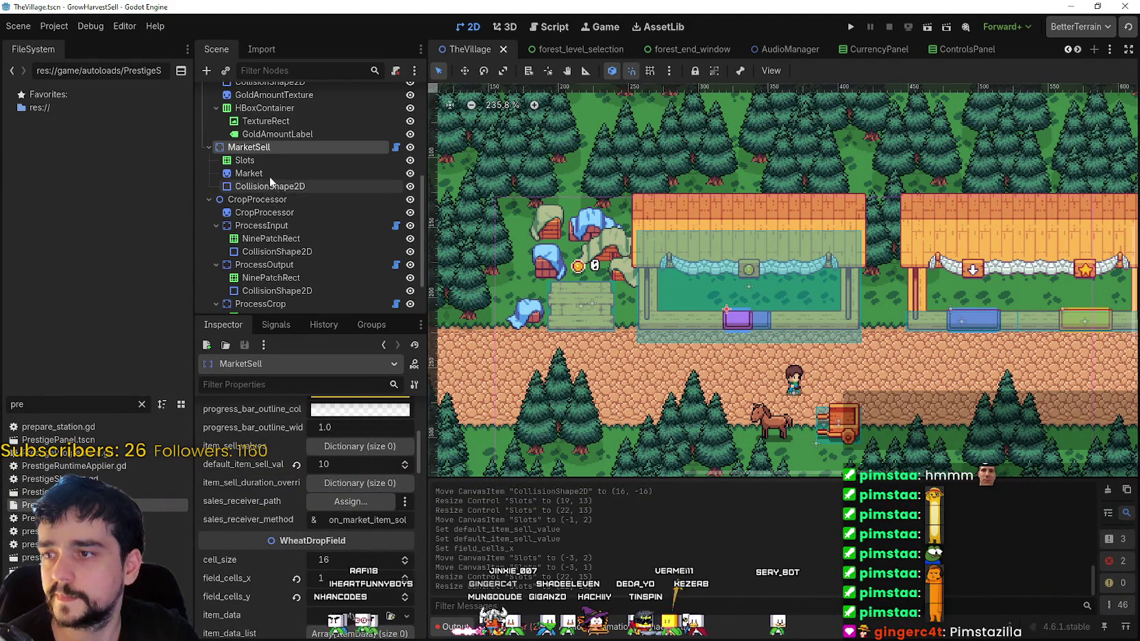
scroll(281, 219, "up", 1)
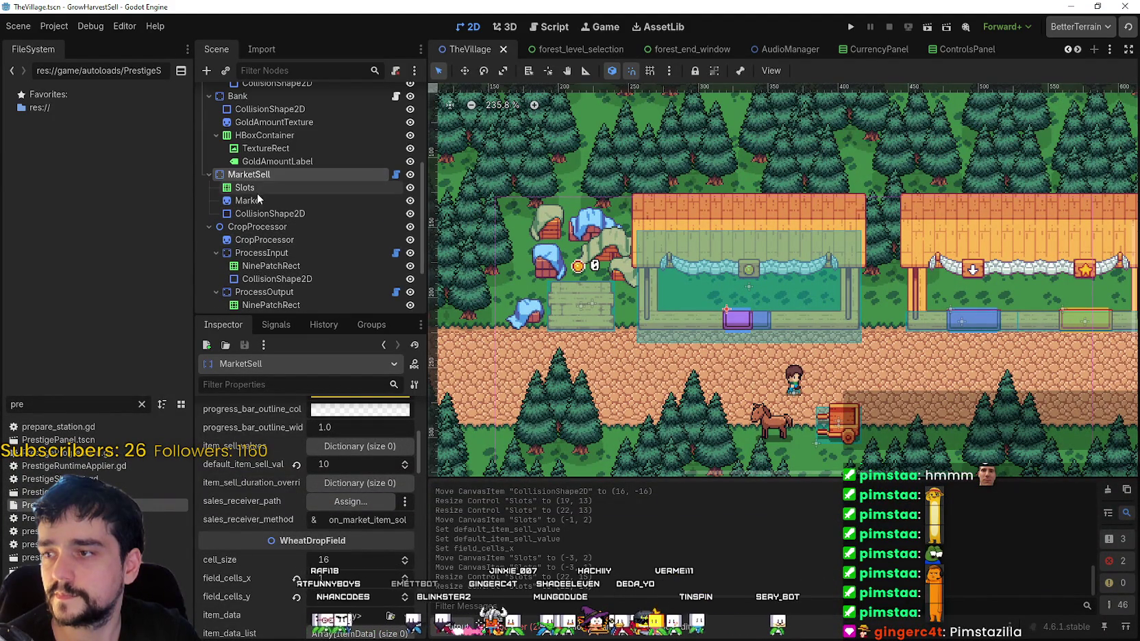
left_click(287, 200)
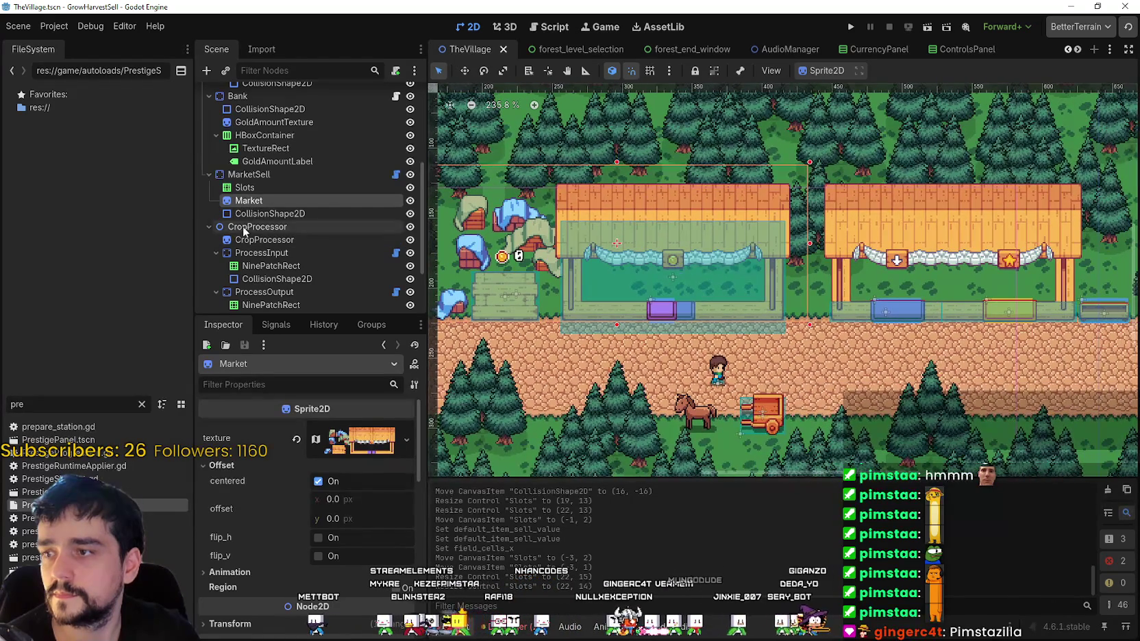
left_click(243, 228)
scroll(274, 240, "down", 3)
left_click(299, 236)
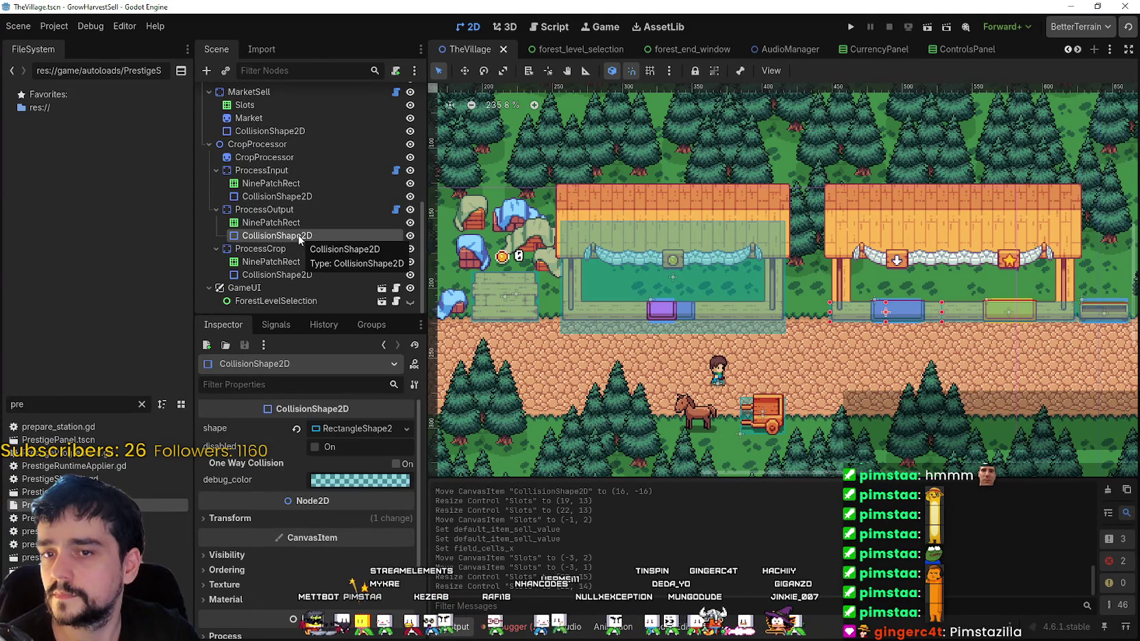
left_click(283, 197)
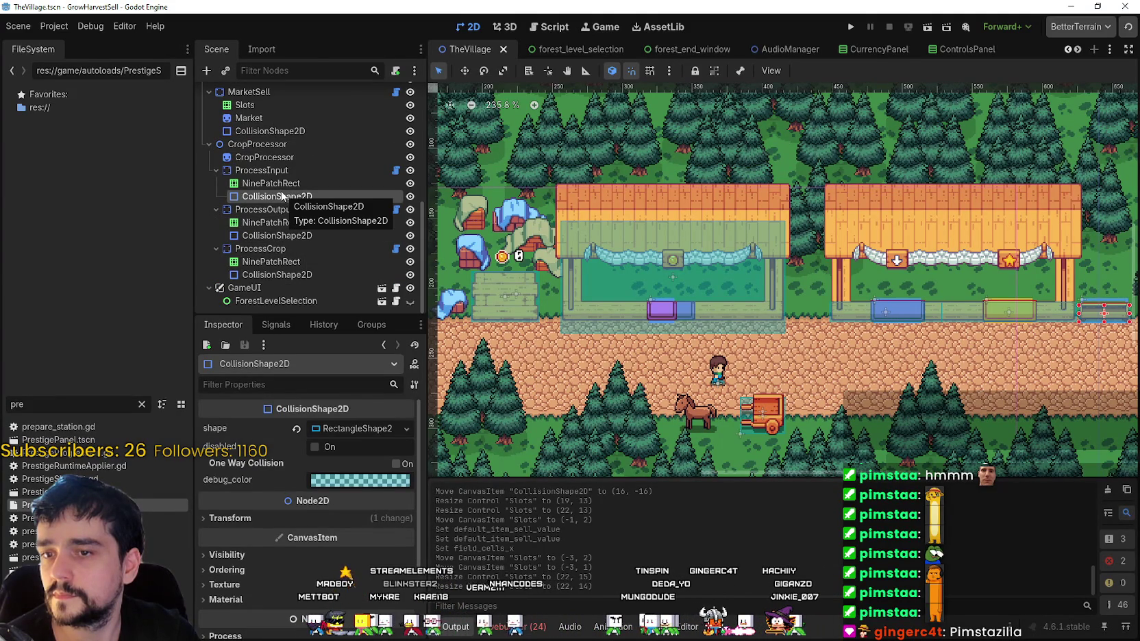
left_click(295, 236)
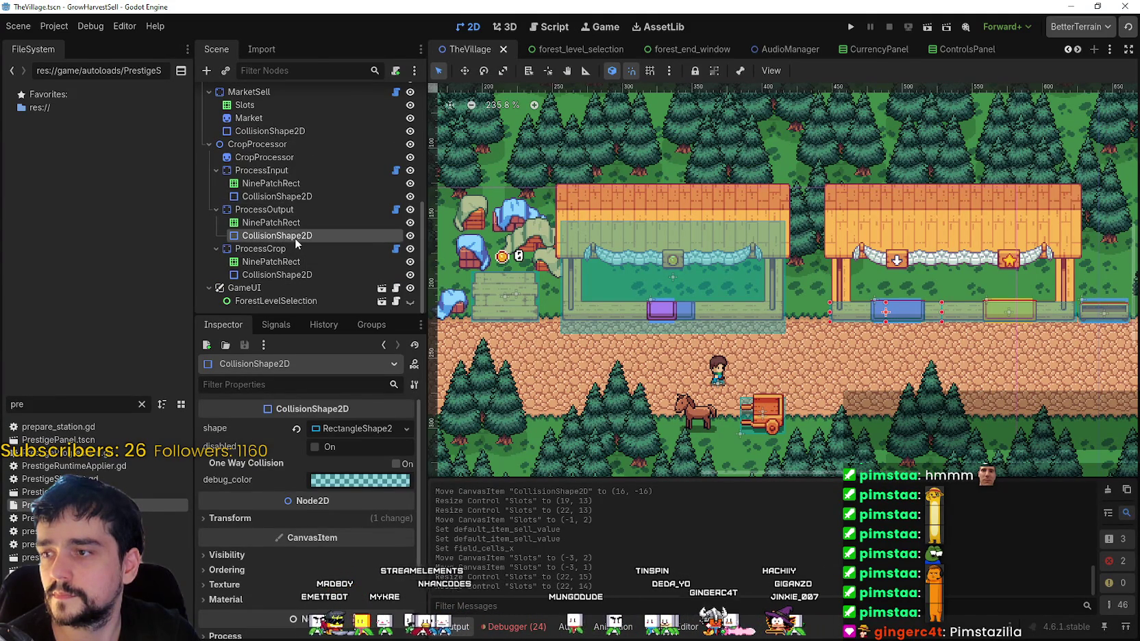
- Move the CollisionShape2D under CropProcessor and change CropProcessor's type to StaticBody2D
left_click_drag(294, 236, 293, 170)
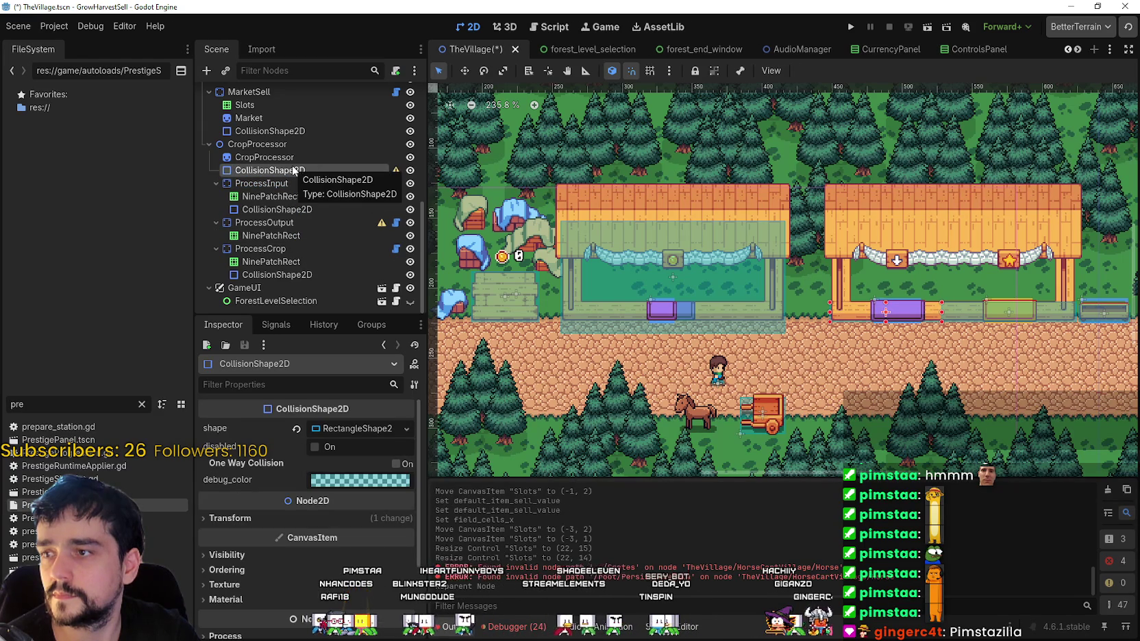
left_click(295, 158)
left_click(293, 170)
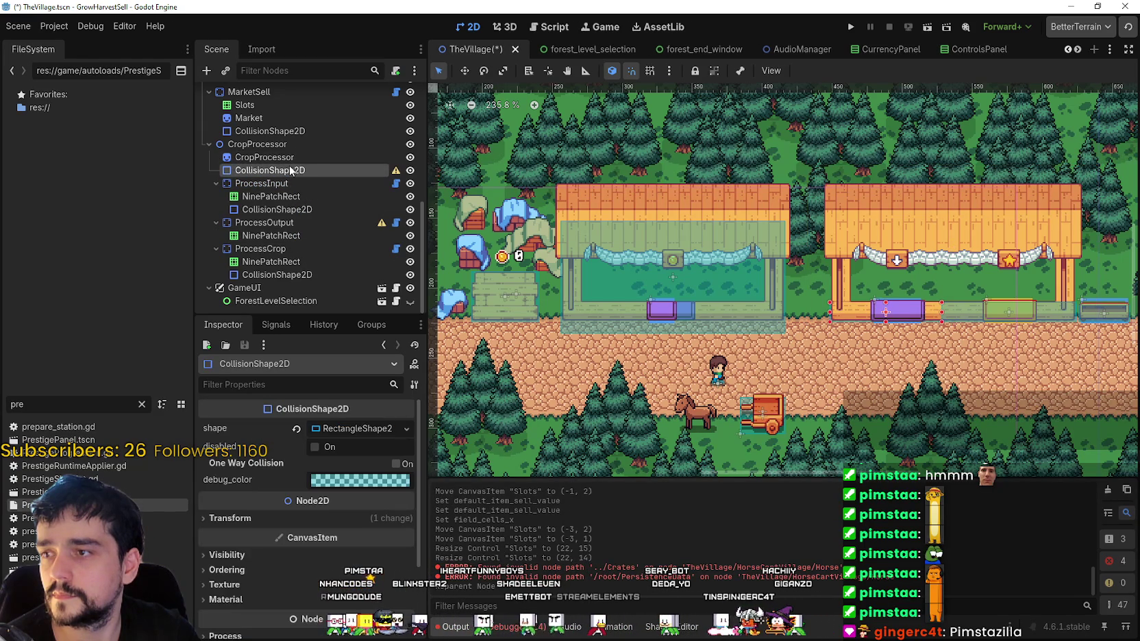
right_click(288, 146)
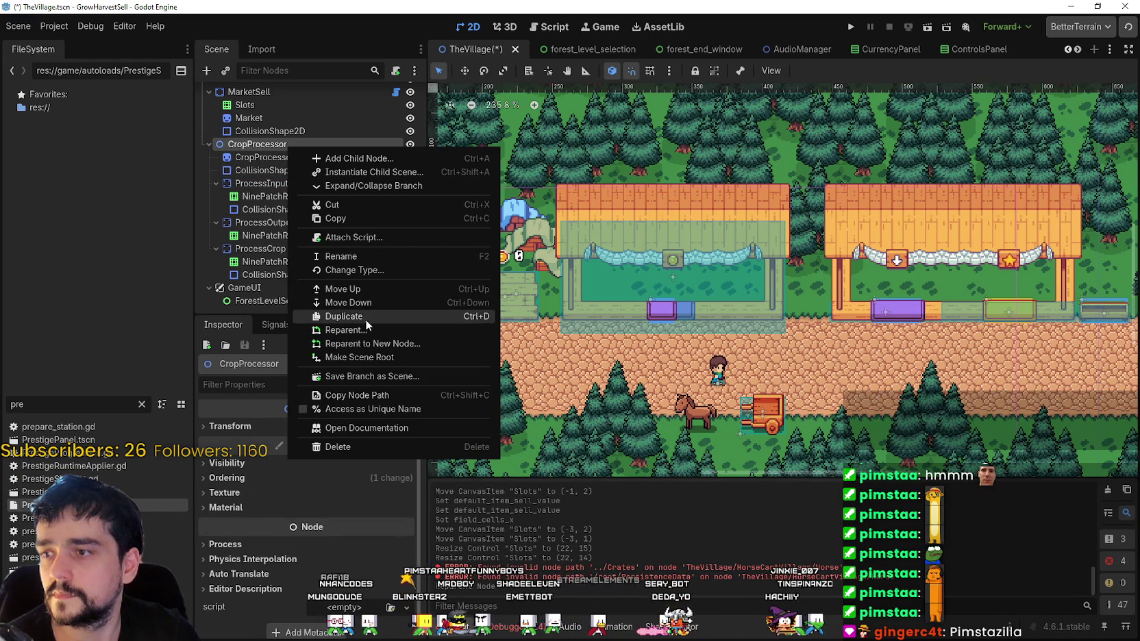
left_click(376, 271)
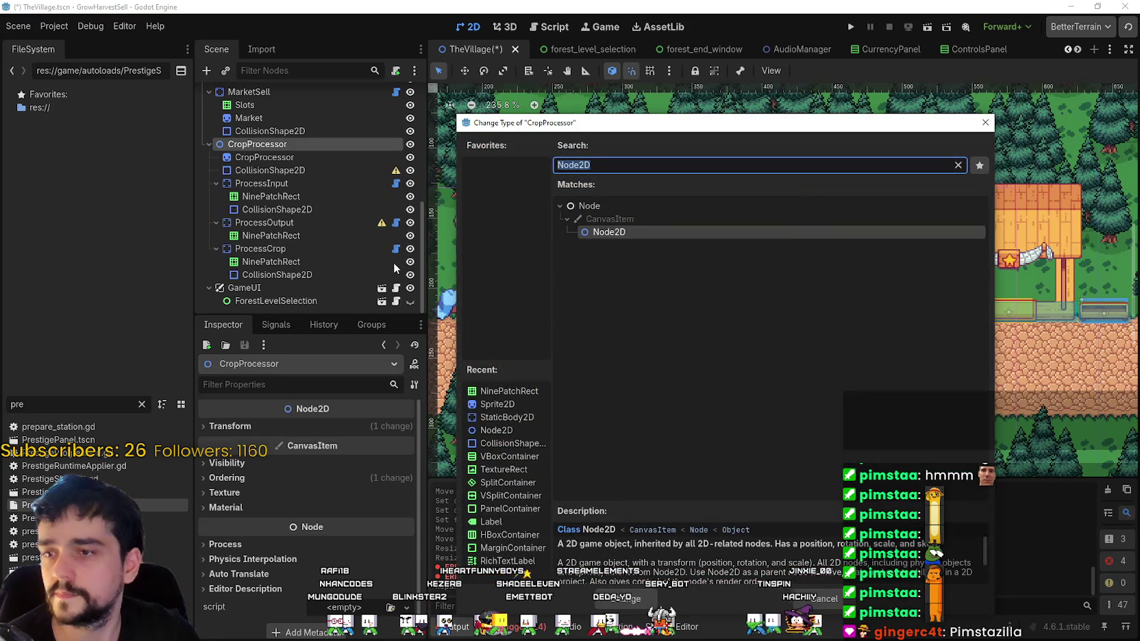
type("Static")
key("Return")
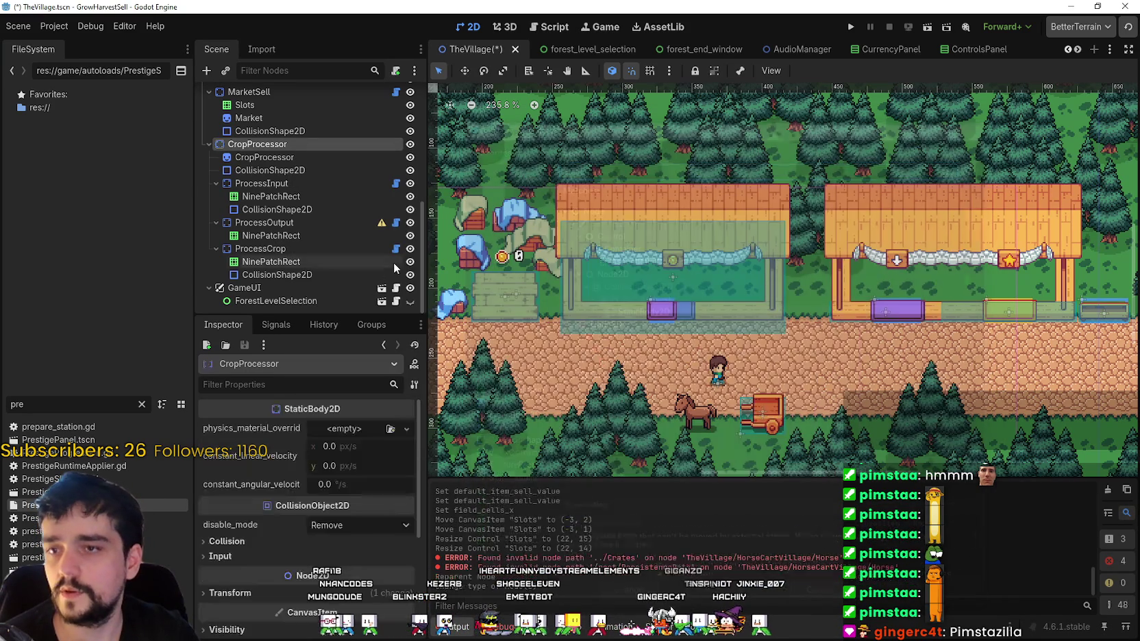
- Resize CropProcessor's collision shape to cover the whole right-hand stall
scroll(612, 286, "up", 1)
left_click(691, 306)
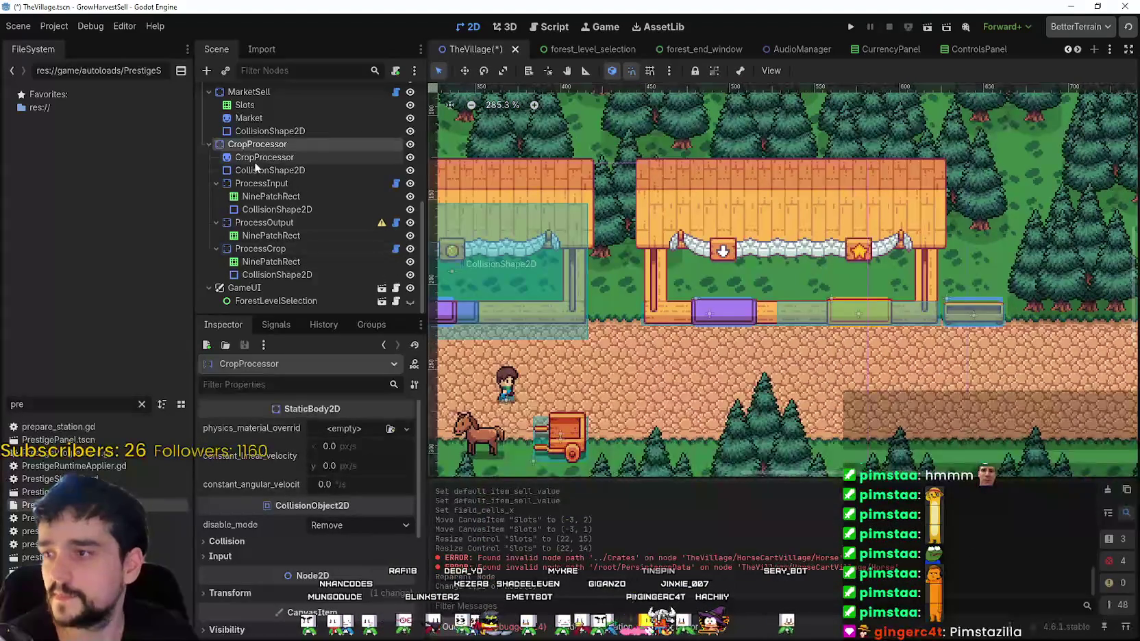
scroll(691, 307, "up", 4)
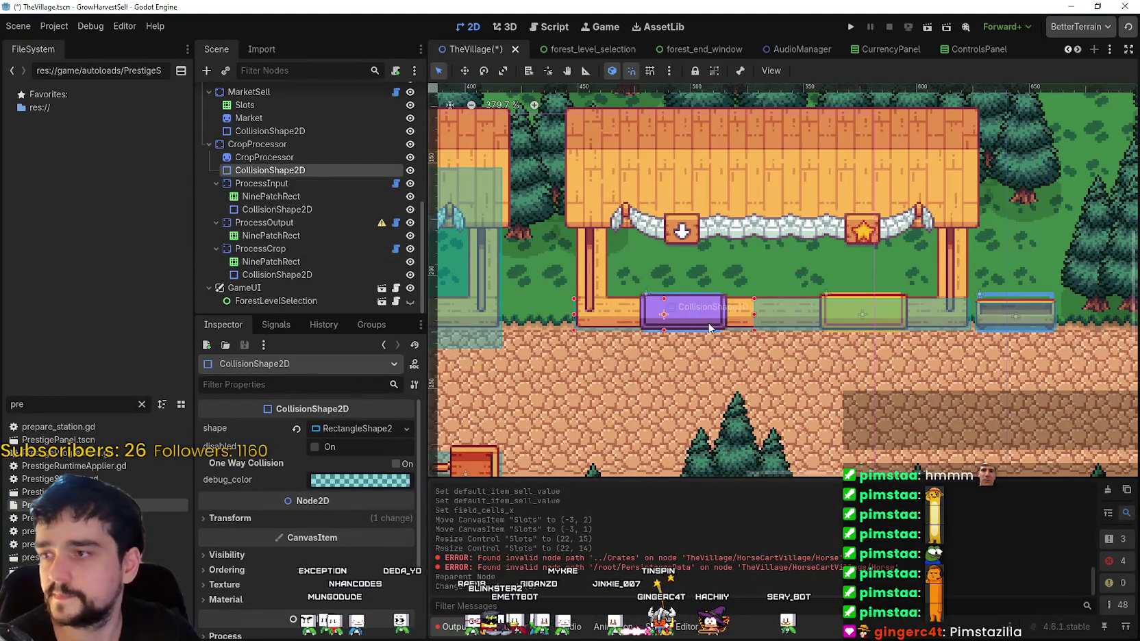
left_click_drag(666, 299, 694, 127)
left_click_drag(829, 235, 990, 231)
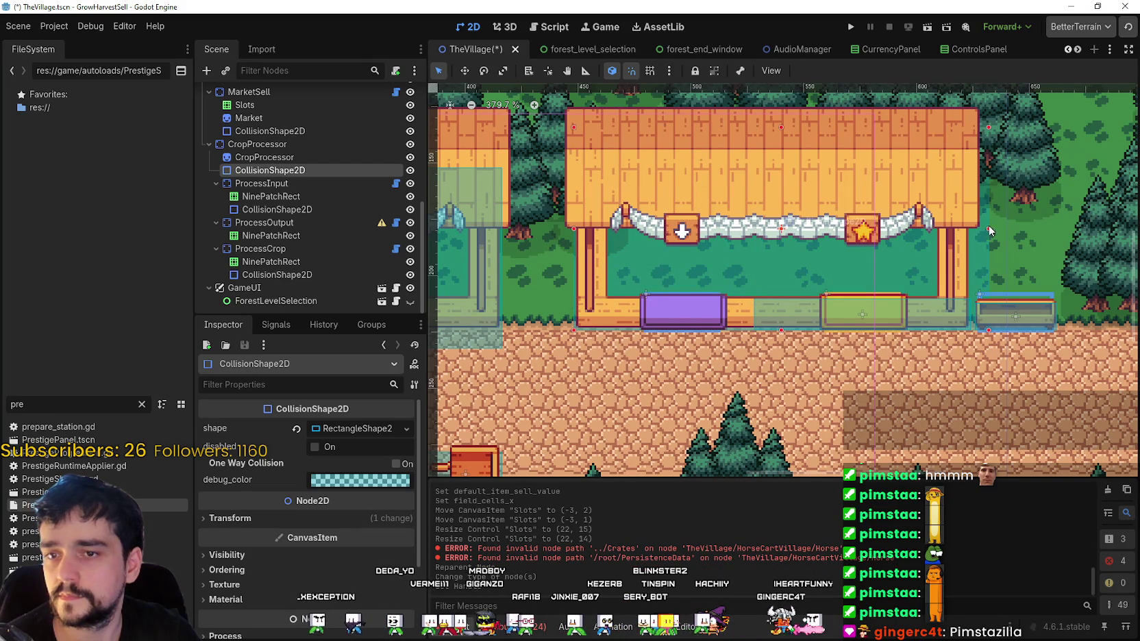
- Delete ProcessCrop's collision shape
left_click(318, 207)
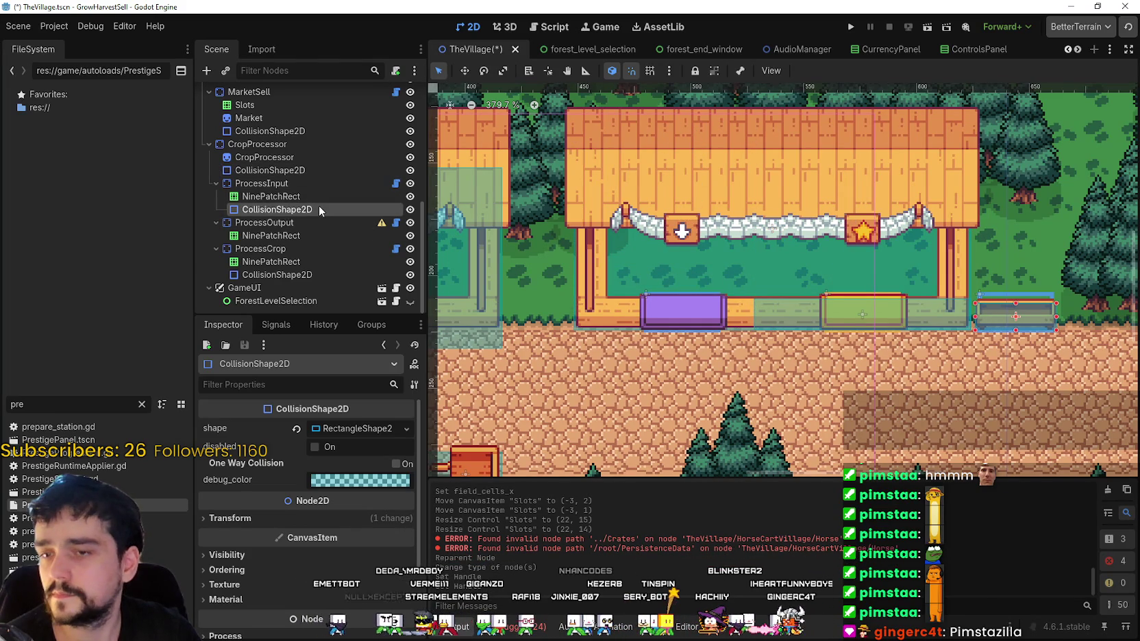
left_click(283, 237)
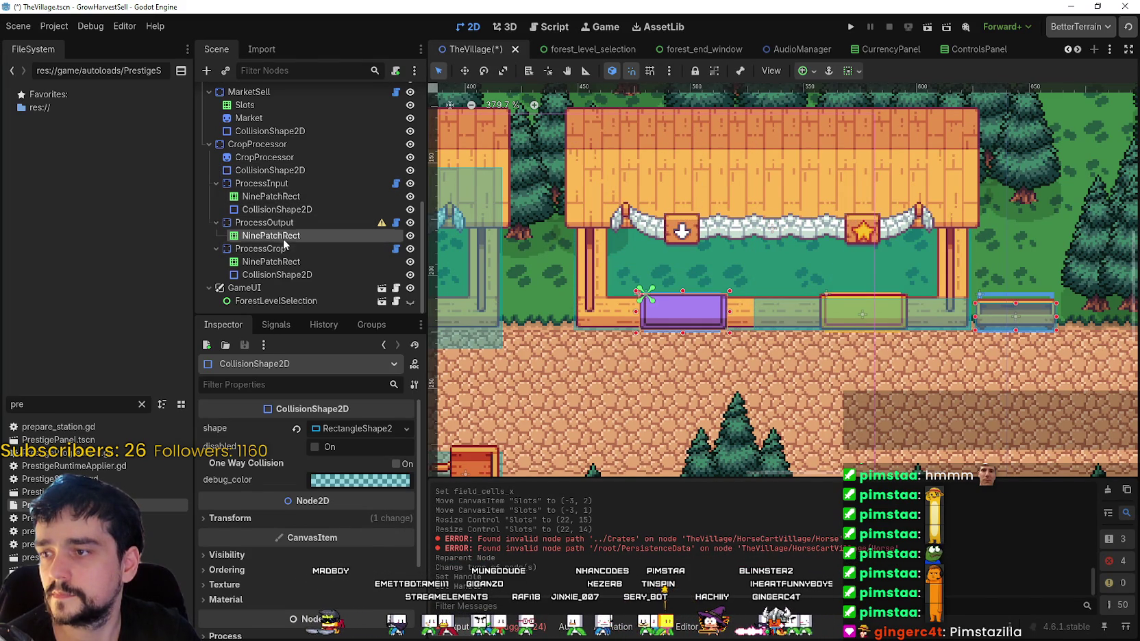
left_click(288, 275)
key("Delete")
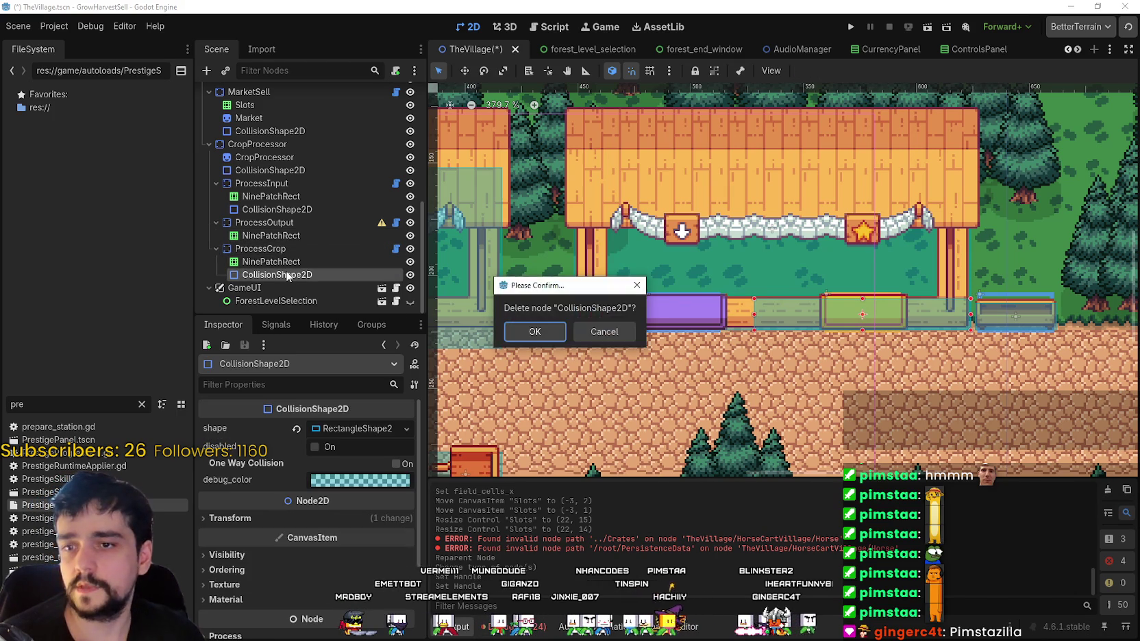
key("Return")
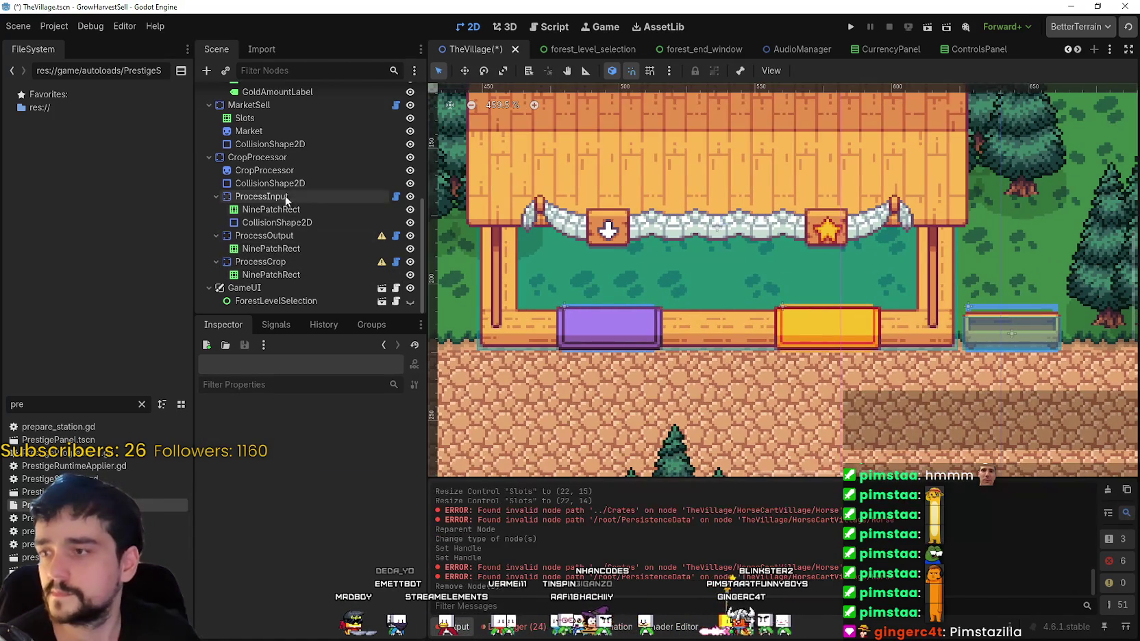
- Turn grid snapping back on and save the scene
left_click(270, 183)
scroll(750, 292, "down", 3)
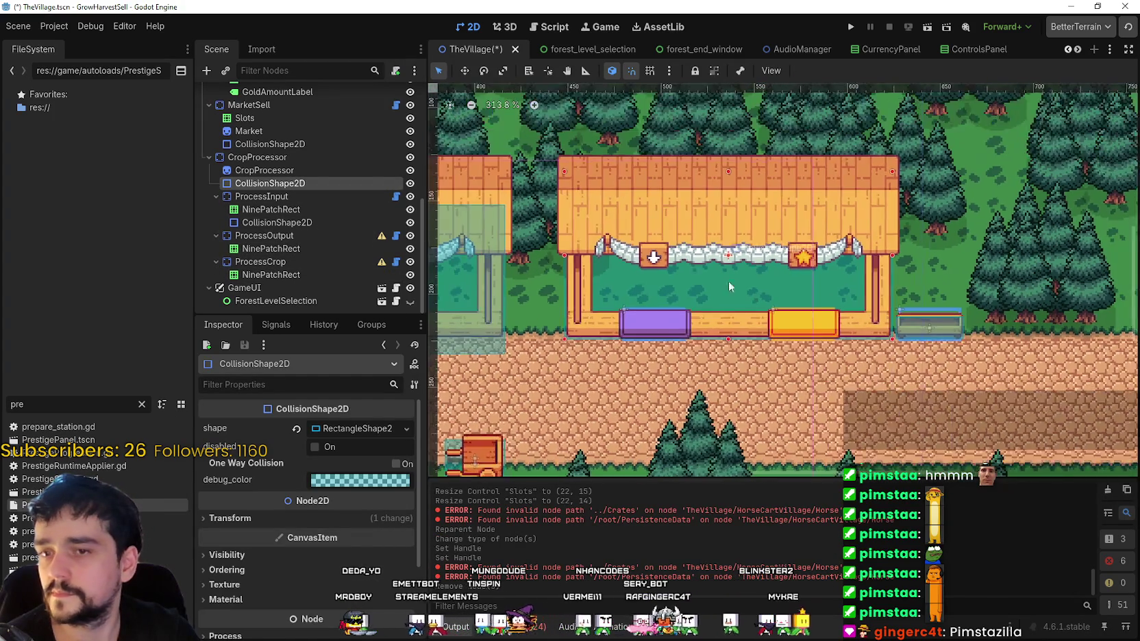
left_click(320, 171)
left_click(294, 184)
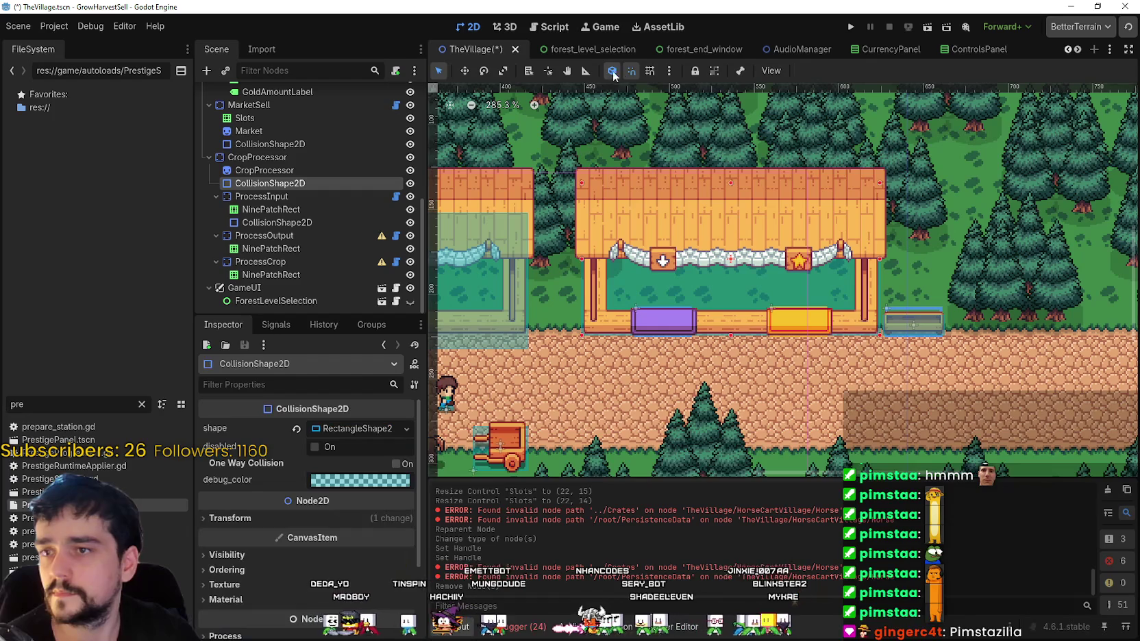
left_click(650, 71)
scroll(892, 265, "up", 2)
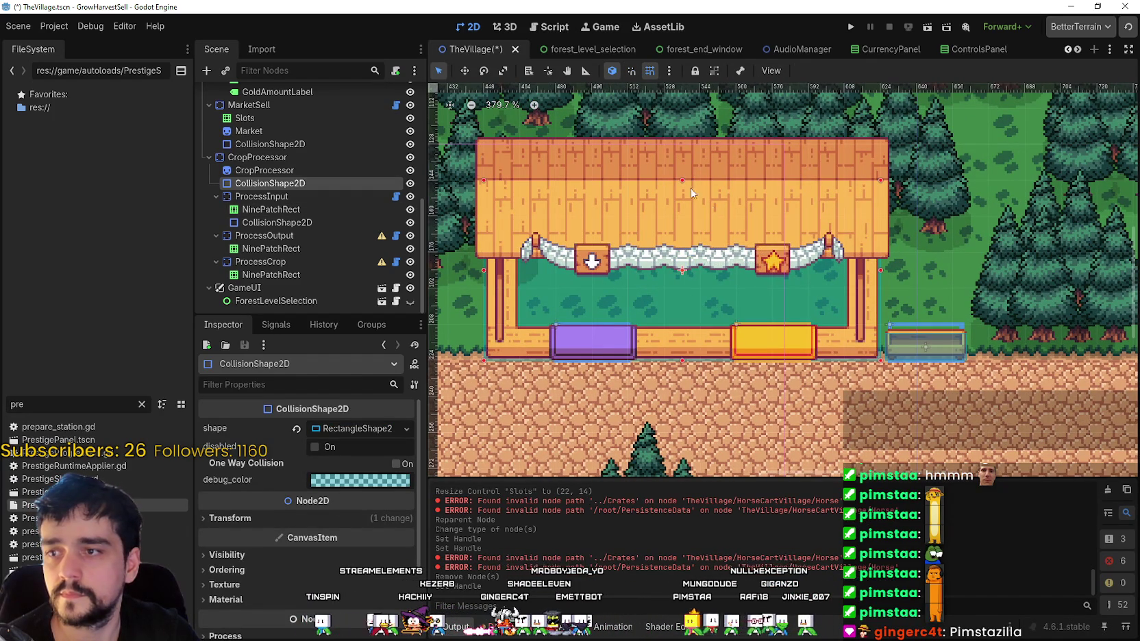
scroll(754, 256, "down", 2)
scroll(754, 257, "down", 1)
scroll(699, 264, "left", 3)
key("ctrl+s")
scroll(649, 269, "down", 3)
scroll(519, 253, "left", 4)
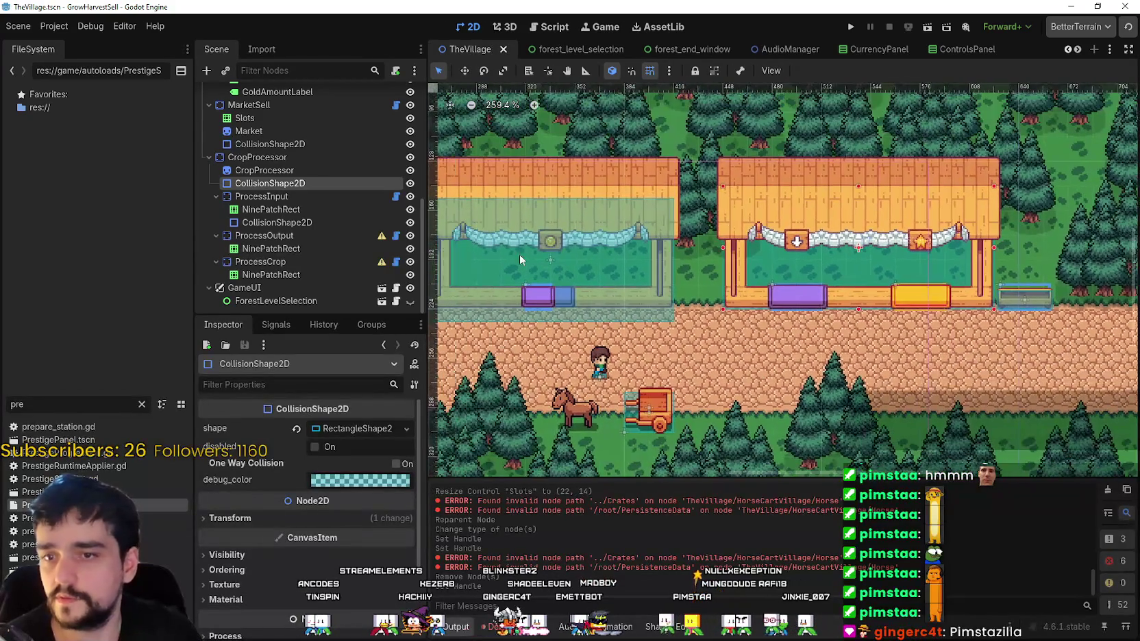
left_click(299, 234)
- Change both ProcessOutput and ProcessCrop into plain Node2D nodes
right_click(294, 241)
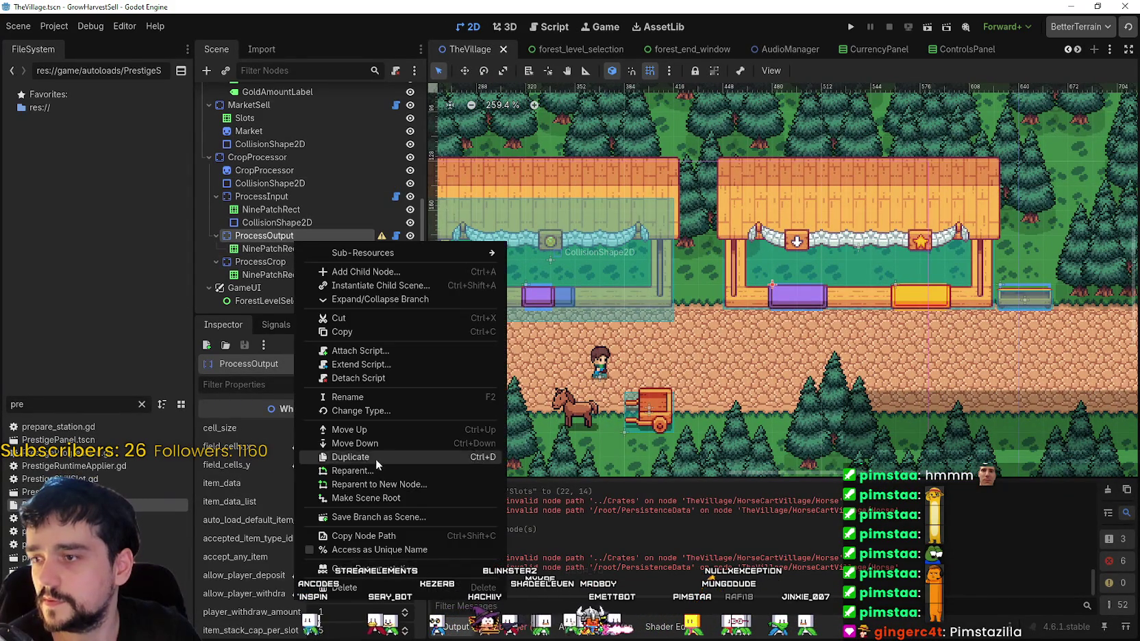
left_click(376, 410)
left_click(634, 231)
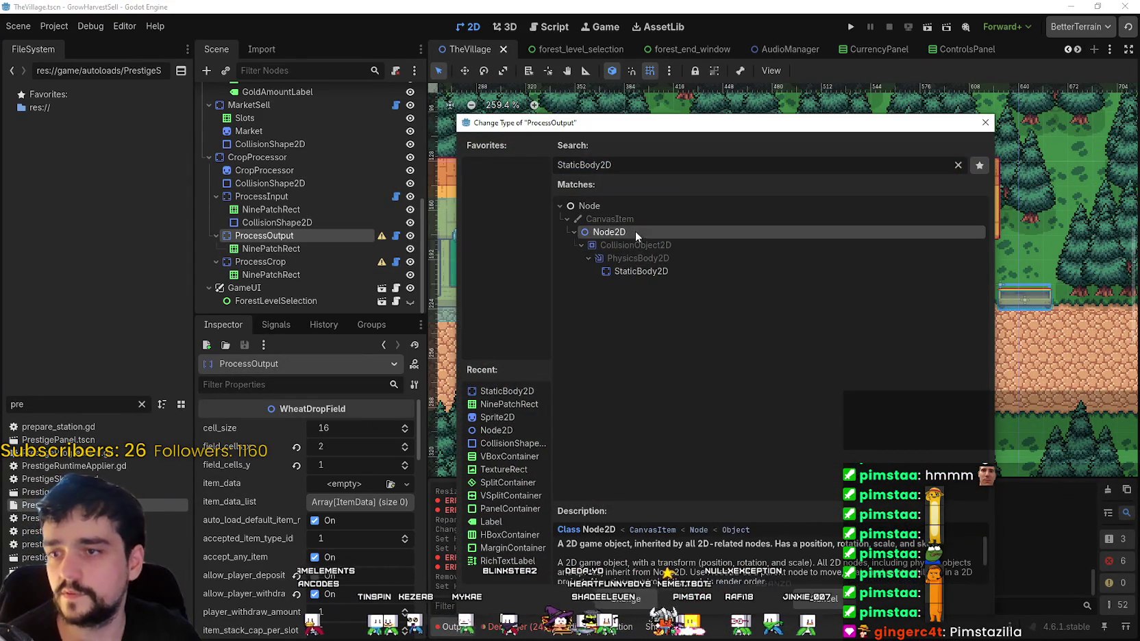
left_click(627, 598)
left_click(279, 265)
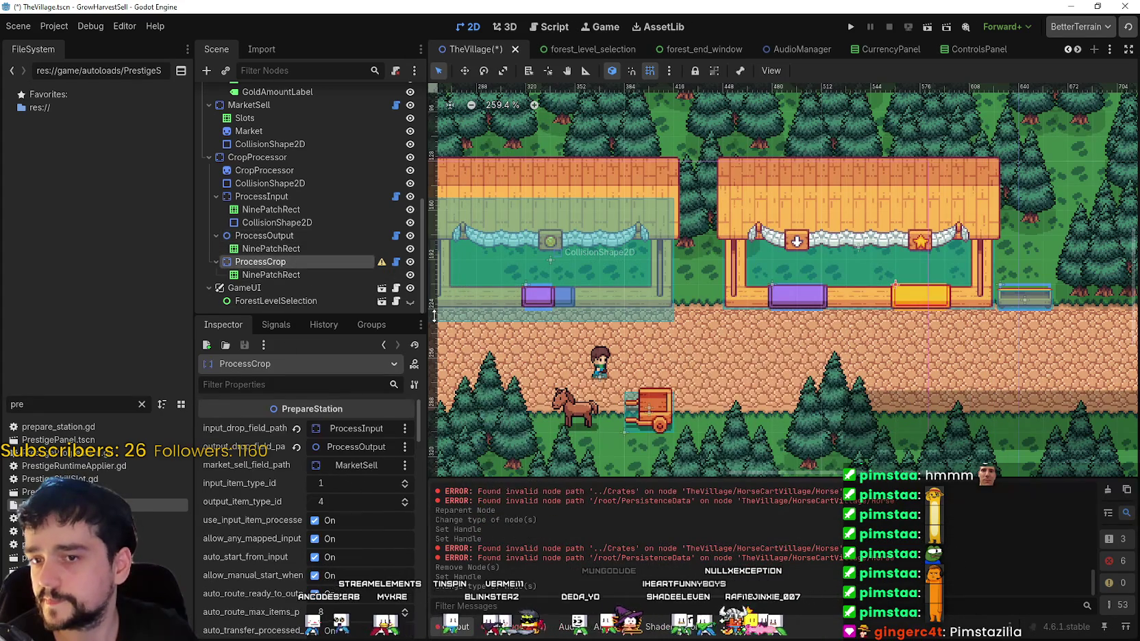
right_click(345, 264)
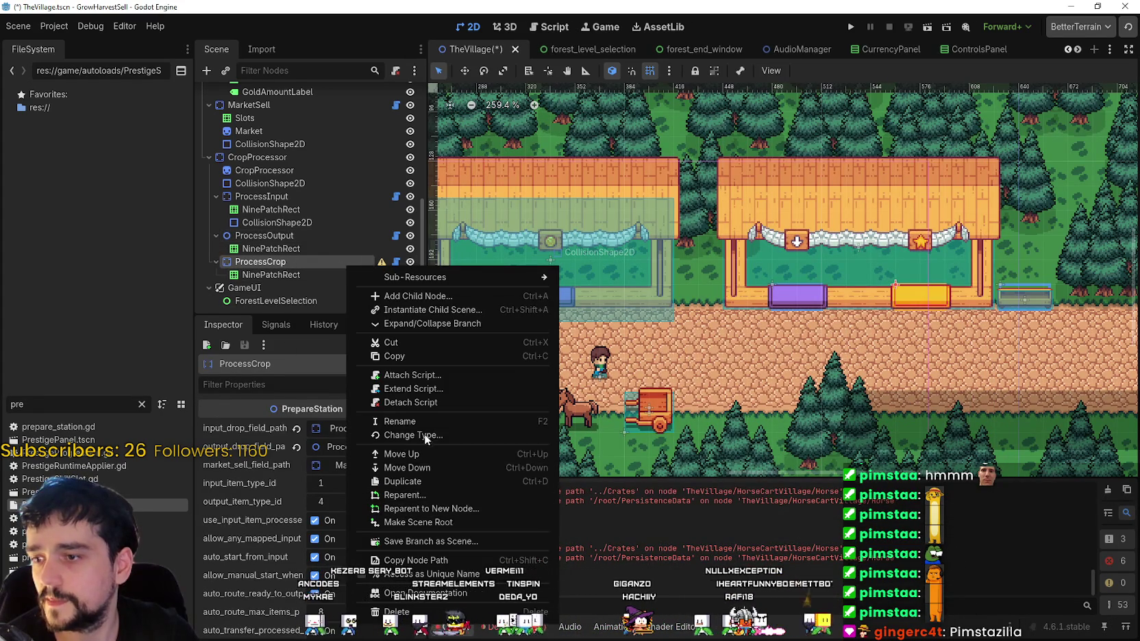
left_click(424, 436)
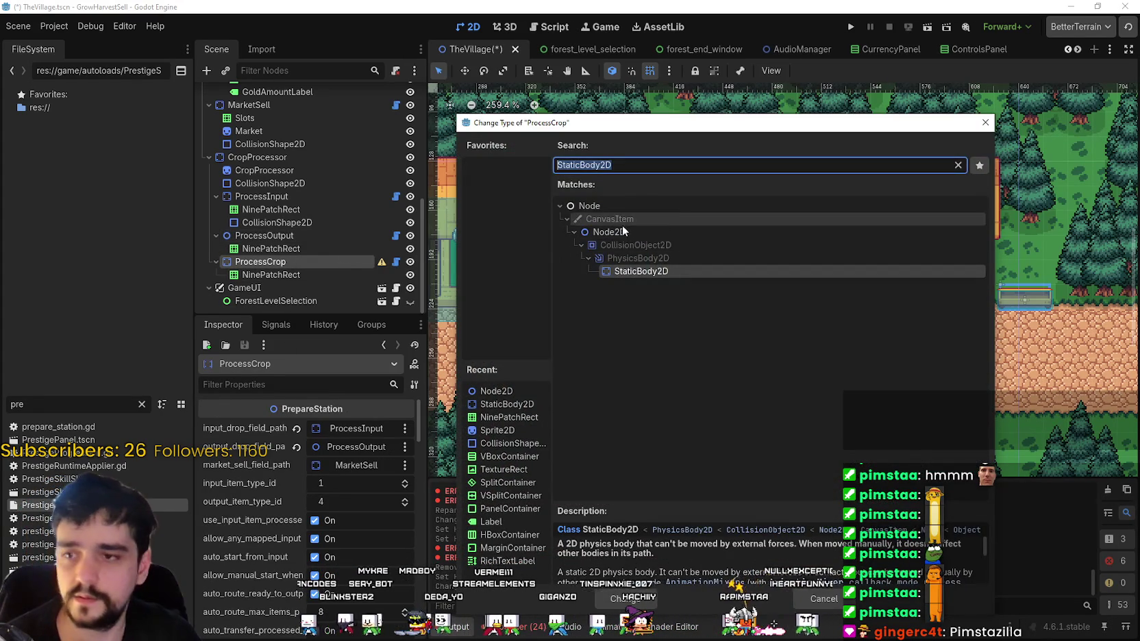
left_click(620, 232)
left_click(630, 598)
- Filter the FileSystem dock to 'main' files and dismiss the file actions menu
scroll(820, 327, "up", 3)
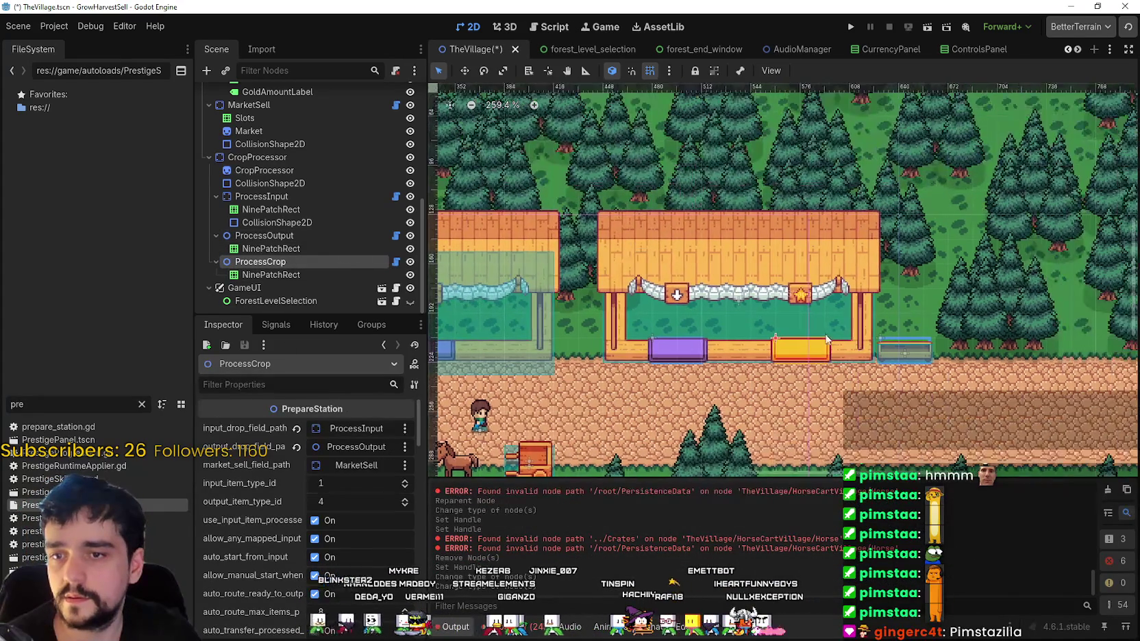
scroll(793, 334, "up", 2)
scroll(766, 333, "down", 4)
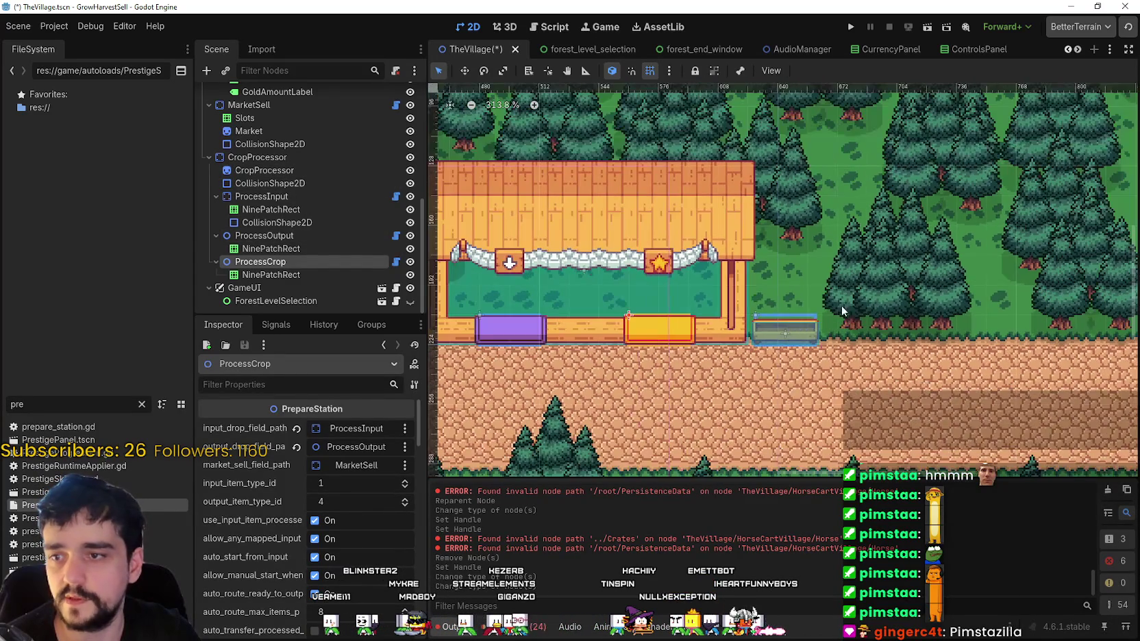
scroll(827, 348, "down", 2)
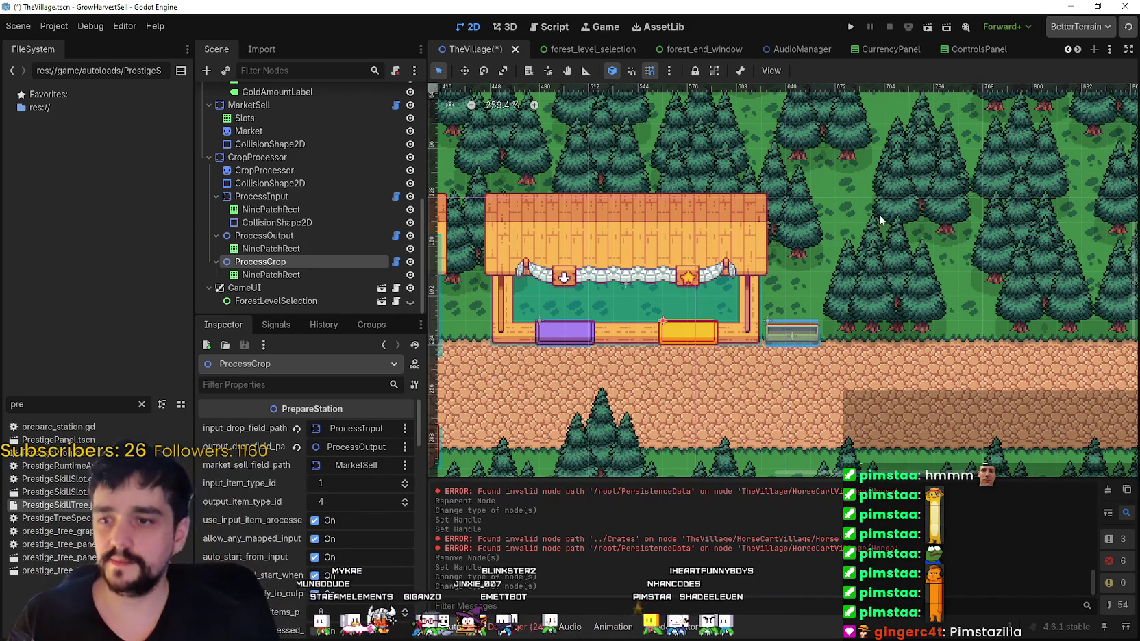
scroll(780, 282, "down", 1)
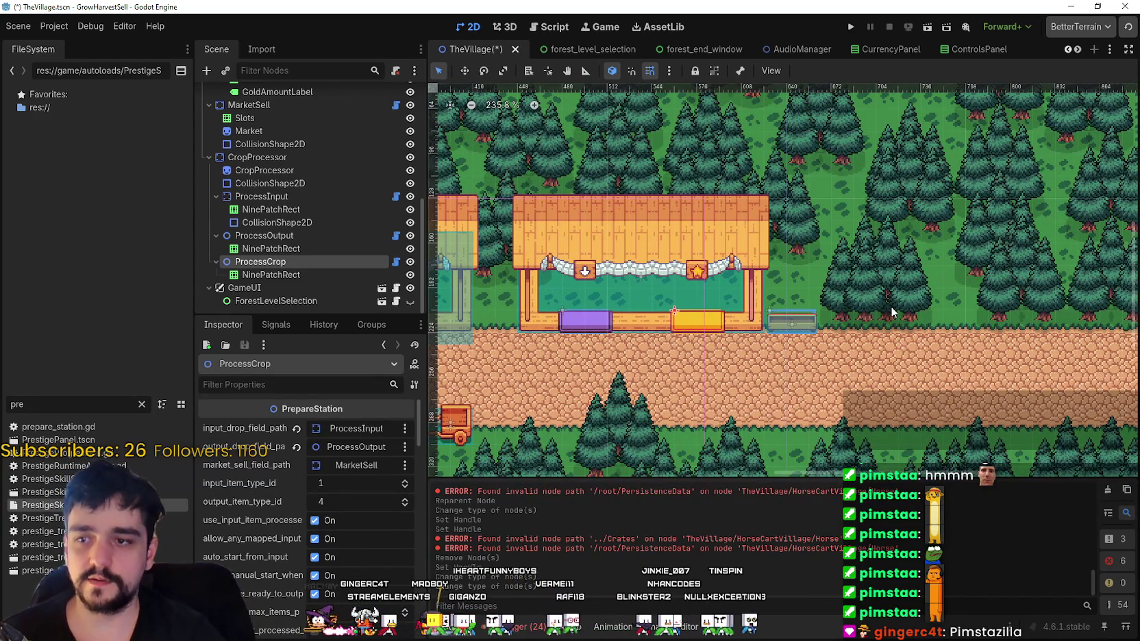
scroll(855, 325, "up", 6)
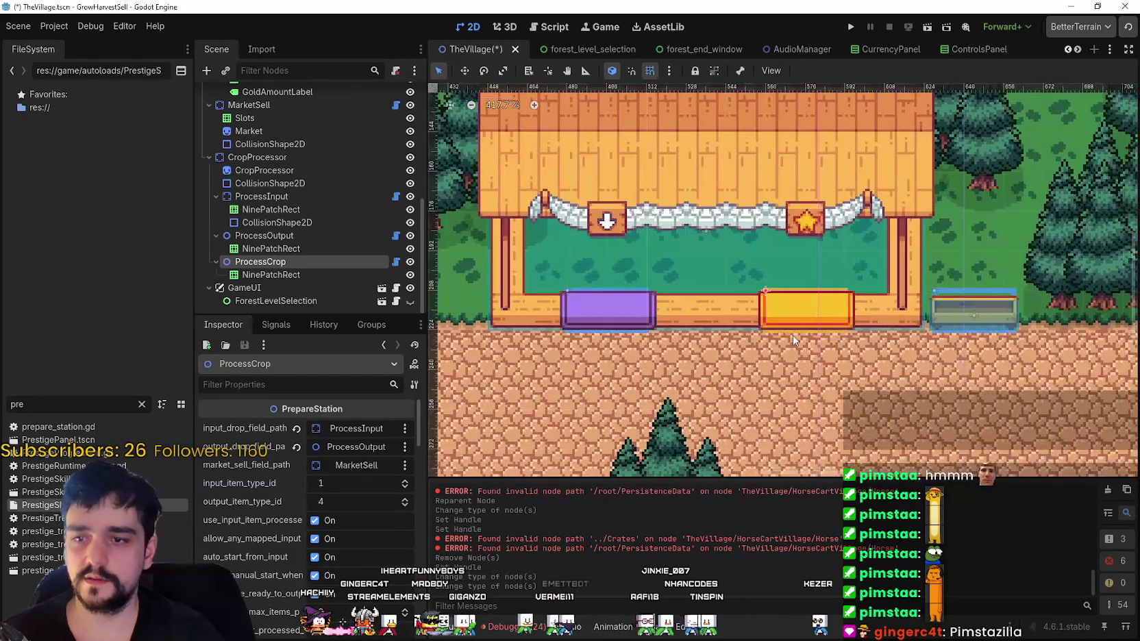
scroll(792, 335, "down", 5)
scroll(890, 329, "up", 3)
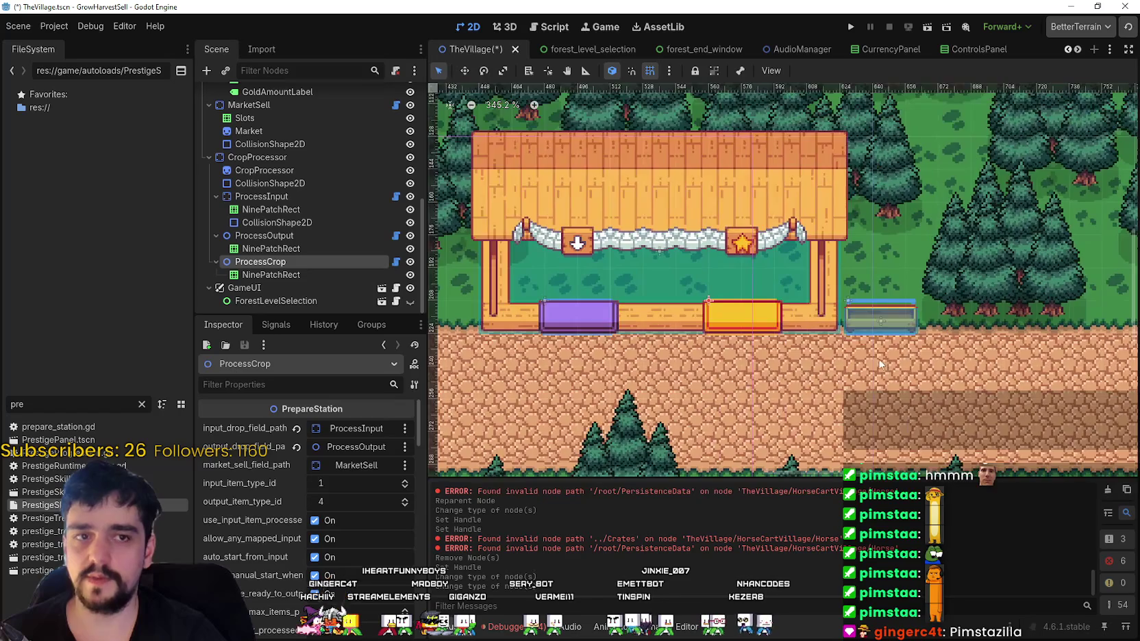
scroll(751, 328, "up", 3)
scroll(681, 313, "down", 7)
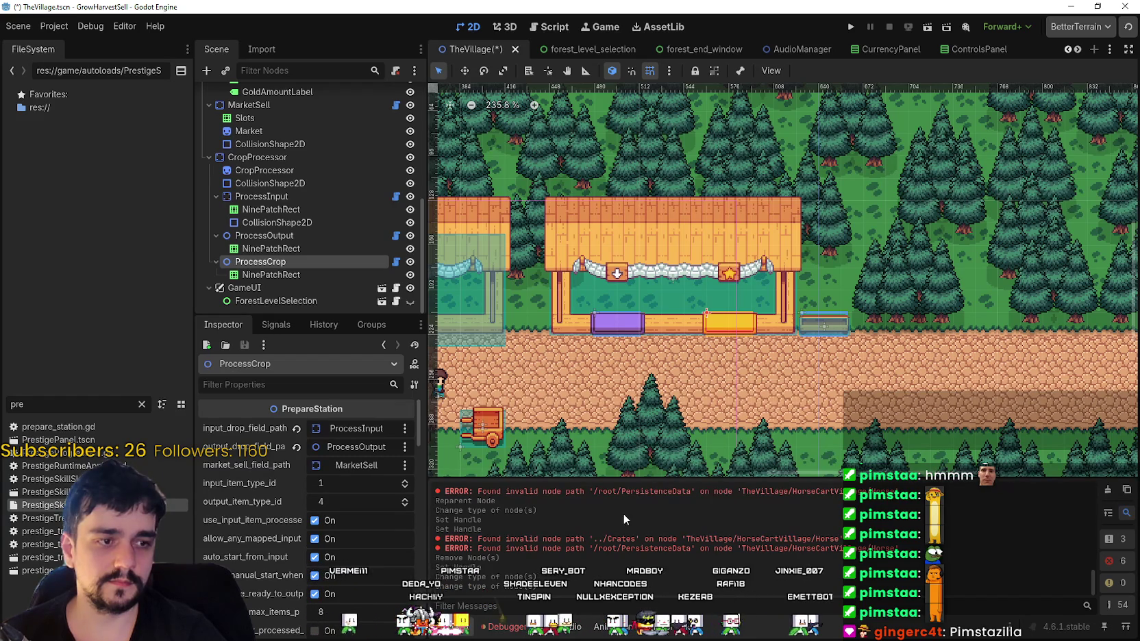
key("ctrl+a")
type("main")
right_click(41, 453)
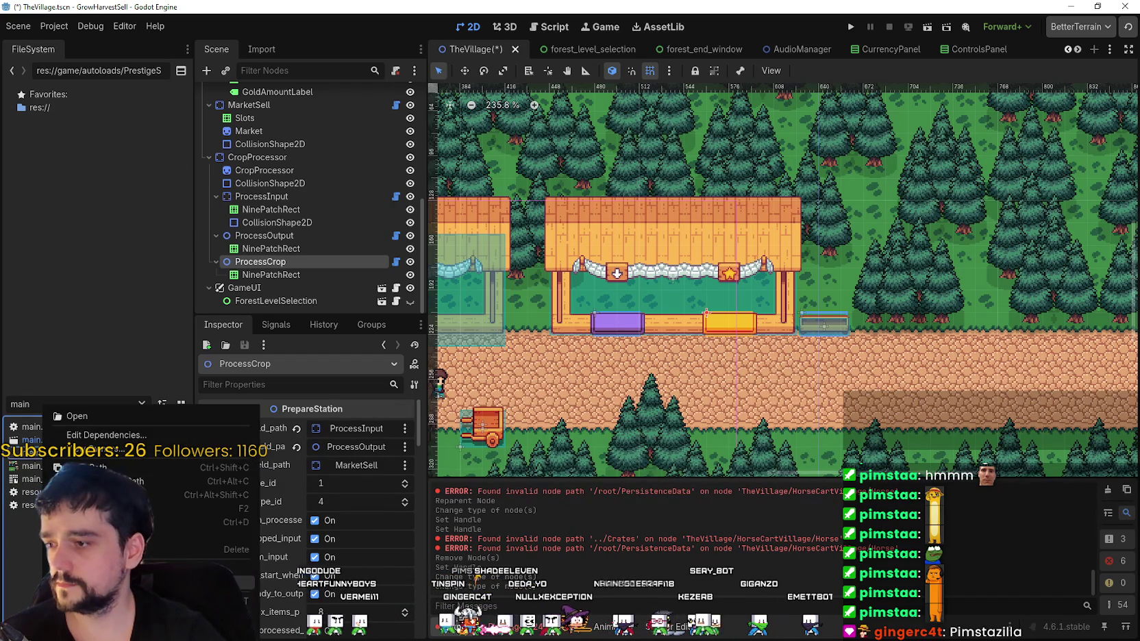
key("Escape")
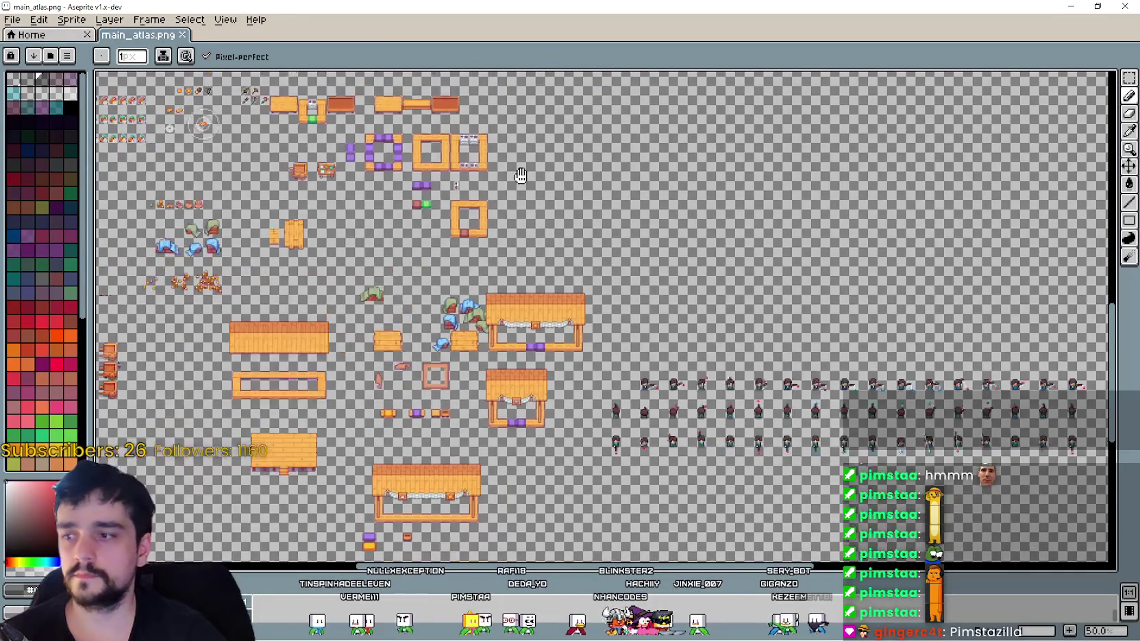
- Zoom in on the market stall in main_atlas.png and switch to the rectangular marquee
left_click_drag(520, 175, 439, 265)
scroll(480, 219, "up", 3)
scroll(479, 219, "down", 3)
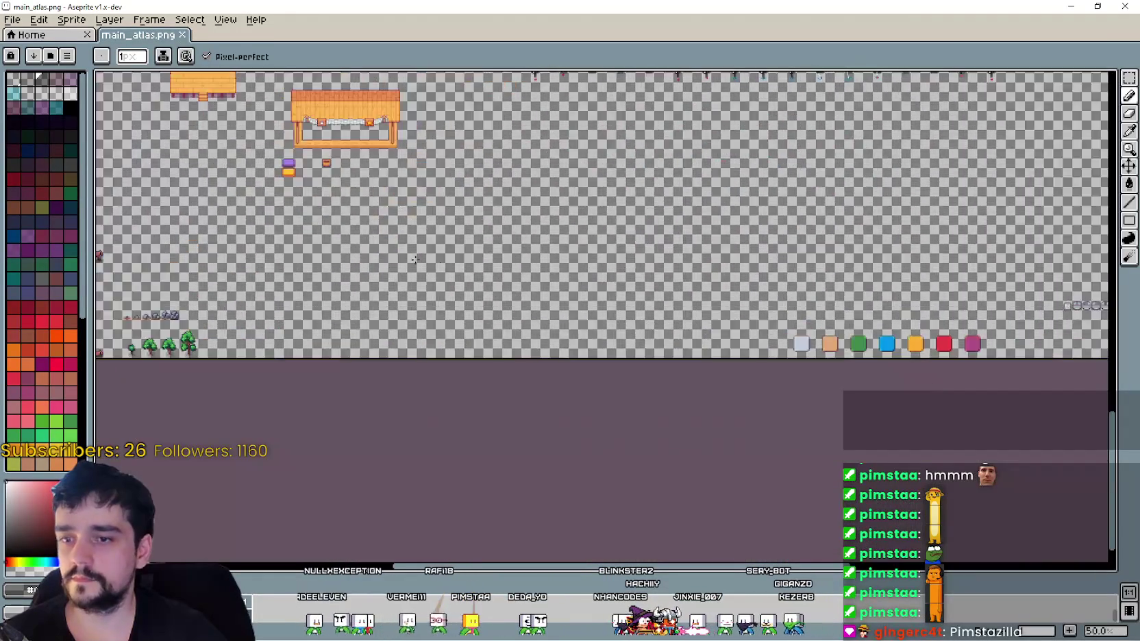
scroll(440, 266, "up", 2)
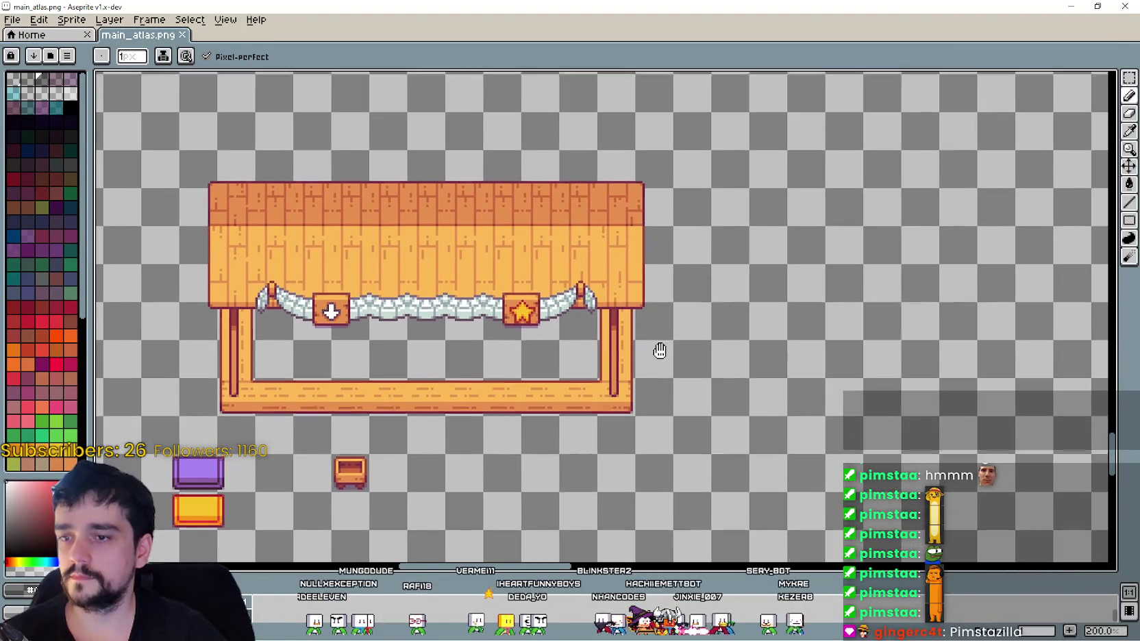
key("m")
left_click_drag(659, 352, 646, 338)
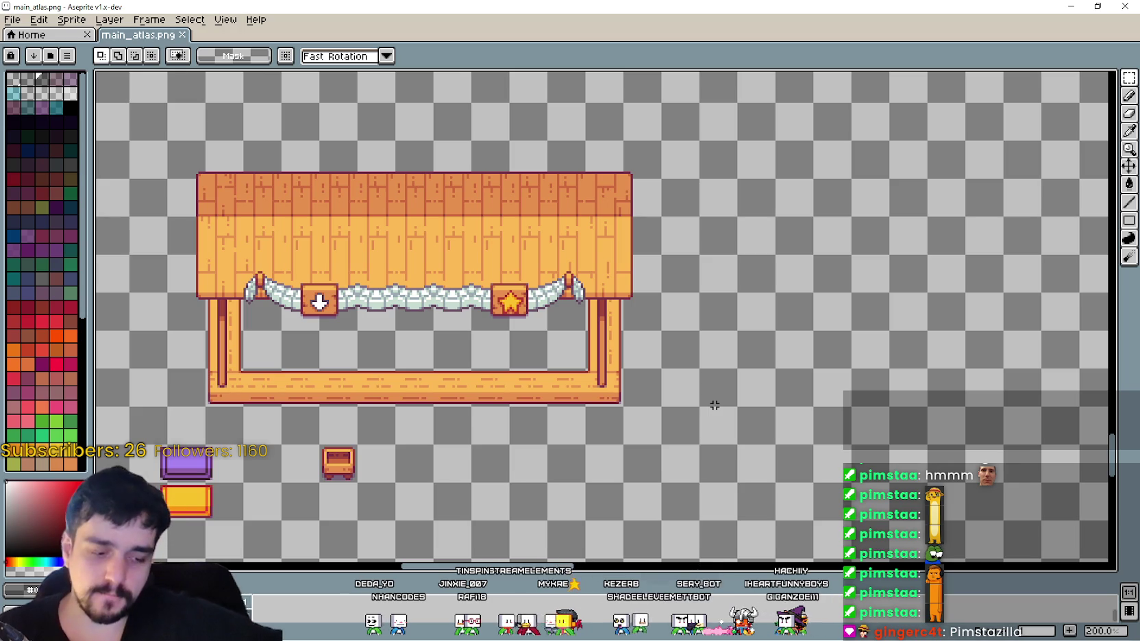
scroll(643, 251, "down", 1)
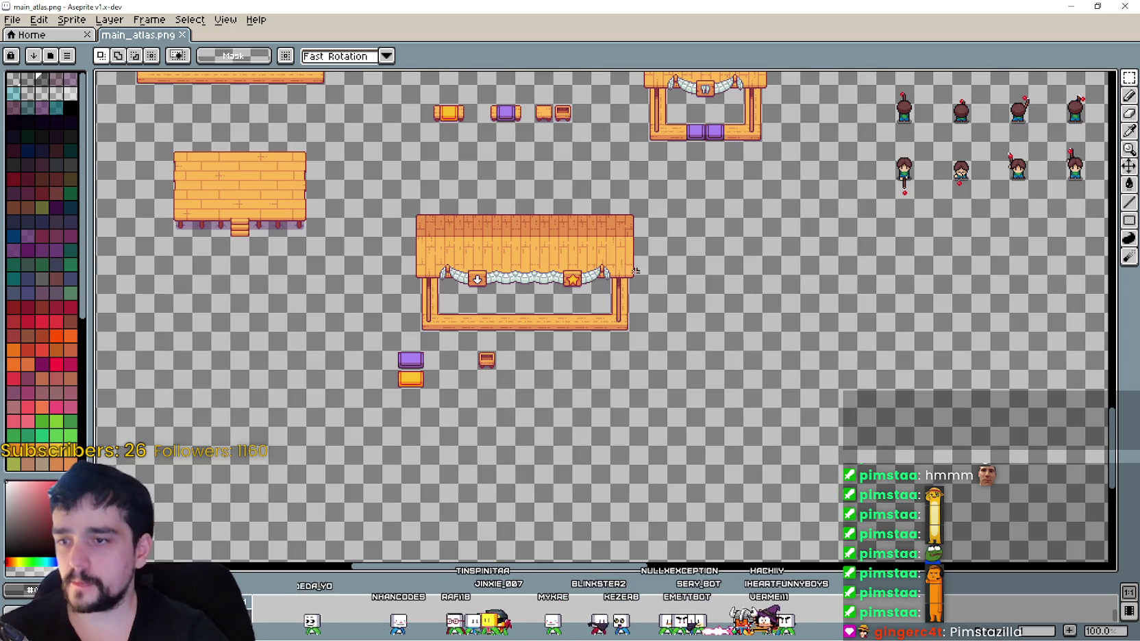
scroll(636, 268, "up", 1)
- Marquee-select the area around the stall's star sign
left_click(1129, 77)
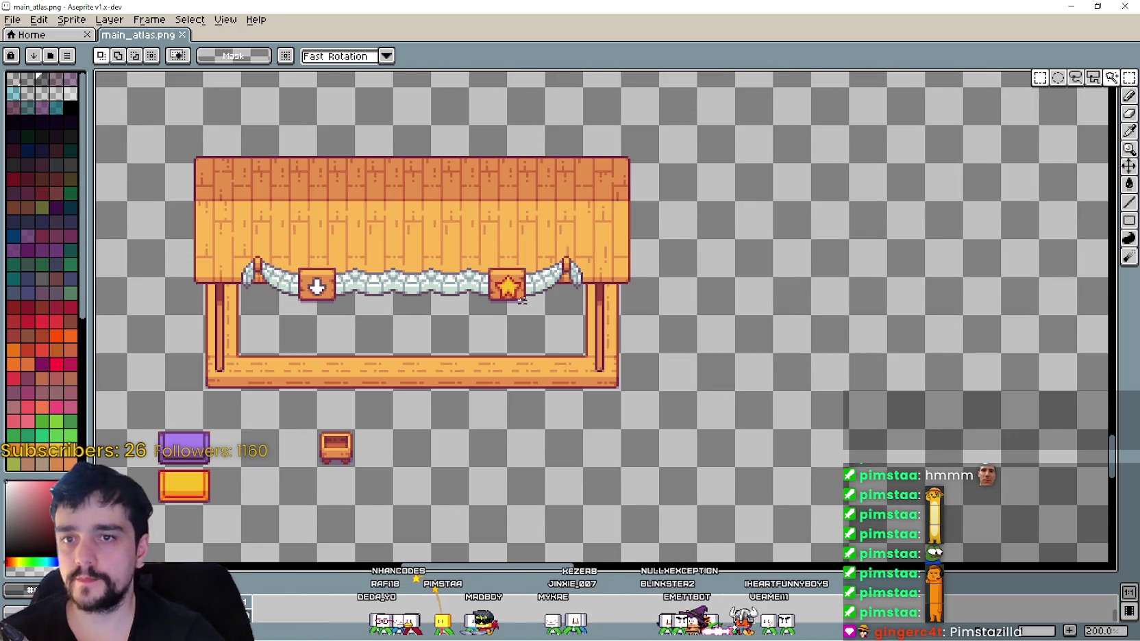
scroll(463, 380, "up", 1)
left_click_drag(495, 363, 542, 241)
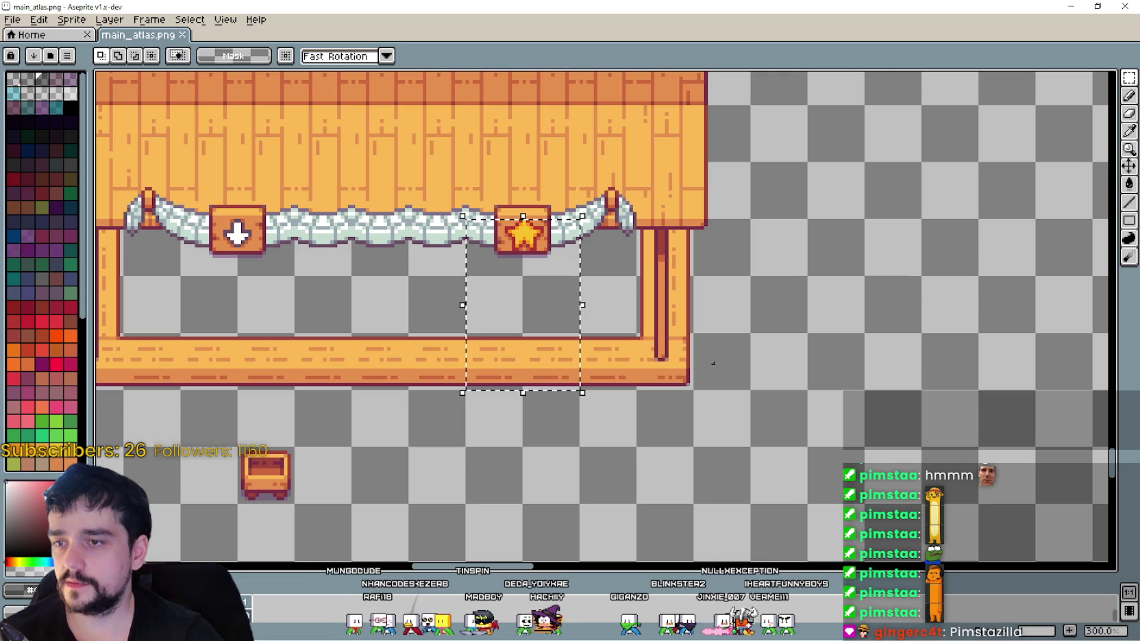
scroll(726, 381, "down", 1)
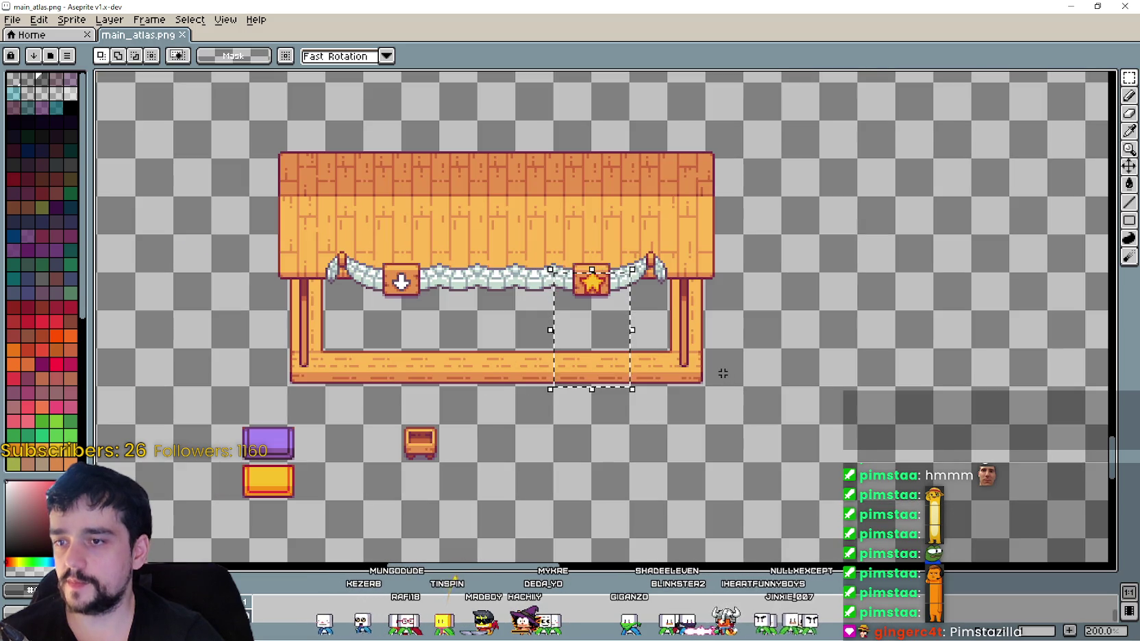
- Move the stall's right end outward and fill the gap with a stretched awning slice
left_click_drag(671, 382, 745, 119)
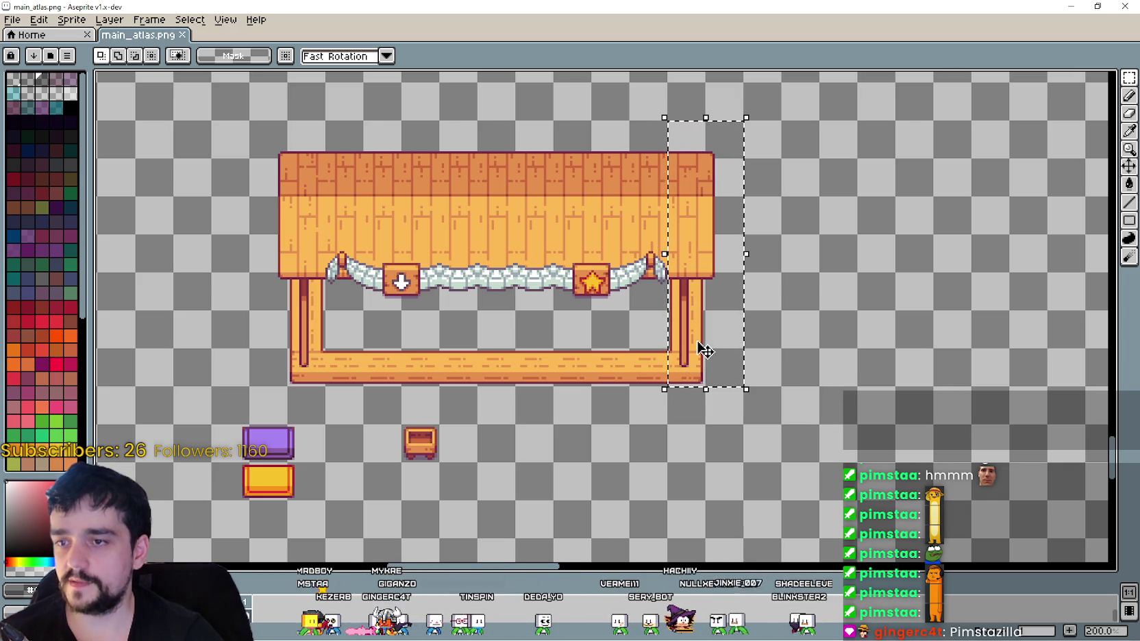
left_click_drag(705, 350, 804, 349)
key("Return")
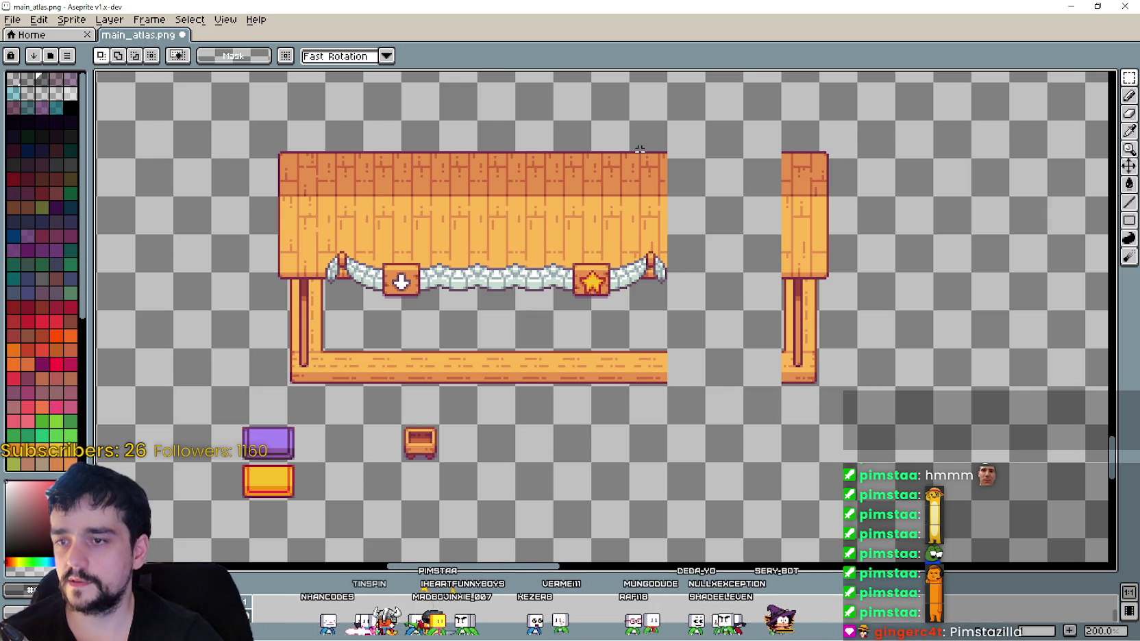
left_click_drag(641, 148, 637, 266)
mouse_move(608, 363)
left_mouse_down()
mouse_move(533, 370)
mouse_move(667, 155)
mouse_move(628, 122)
mouse_move(636, 114)
left_mouse_up()
left_click(661, 426)
mouse_move(621, 258)
left_mouse_down()
mouse_move(693, 335)
mouse_move(752, 257)
left_mouse_up()
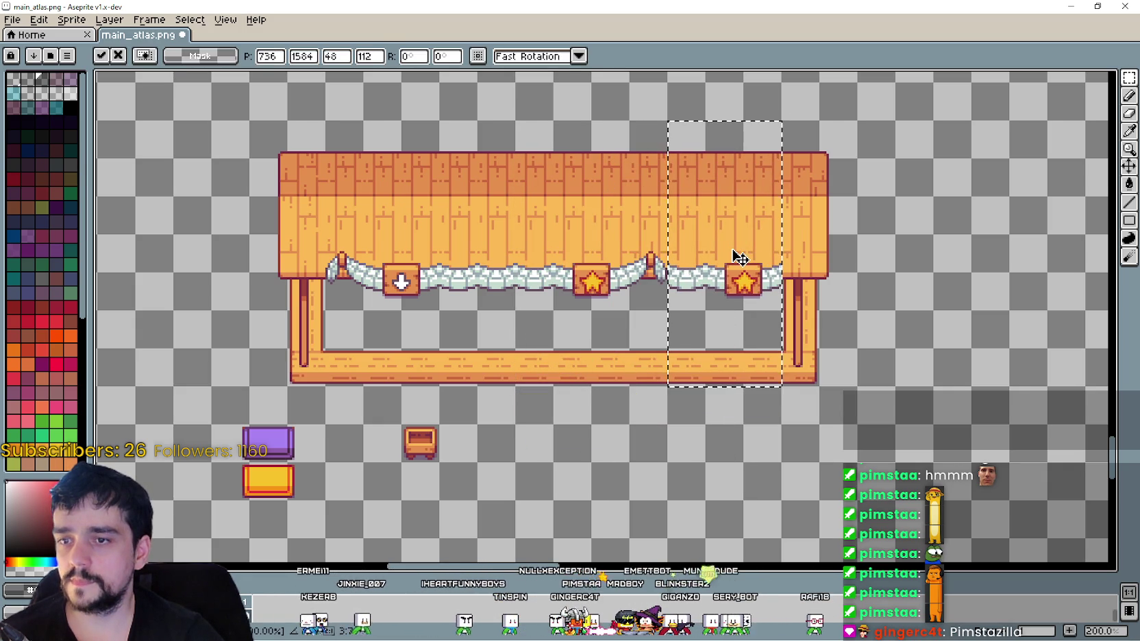
left_click(578, 406)
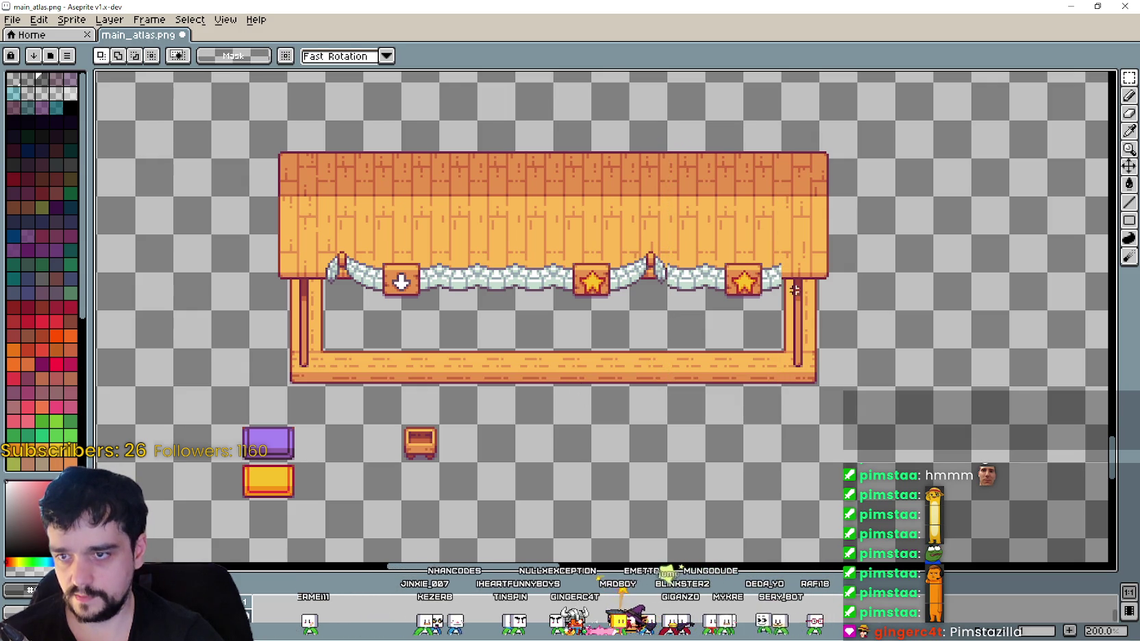
- Copy the garland piece from the upper table and paste it onto the stall's awning
scroll(622, 260, "up", 1)
scroll(693, 258, "down", 2)
scroll(699, 259, "up", 2)
scroll(754, 293, "down", 1)
scroll(754, 294, "up", 1)
scroll(719, 281, "down", 1)
scroll(679, 266, "down", 1)
mouse_move(680, 266)
left_mouse_down()
mouse_move(649, 372)
mouse_move(727, 149)
mouse_move(740, 173)
mouse_move(745, 325)
mouse_move(761, 186)
mouse_move(753, 287)
left_mouse_up()
scroll(708, 198, "up", 1)
left_click_drag(663, 117, 813, 192)
key("ctrl+c")
mouse_move(726, 520)
left_mouse_down()
mouse_move(745, 342)
mouse_move(602, 377)
mouse_move(639, 370)
mouse_move(630, 404)
mouse_move(613, 370)
mouse_move(605, 387)
mouse_move(603, 339)
mouse_move(603, 373)
mouse_move(668, 343)
mouse_move(654, 373)
mouse_move(654, 353)
mouse_move(649, 365)
left_mouse_up()
key("ctrl+v")
scroll(607, 381, "up", 1)
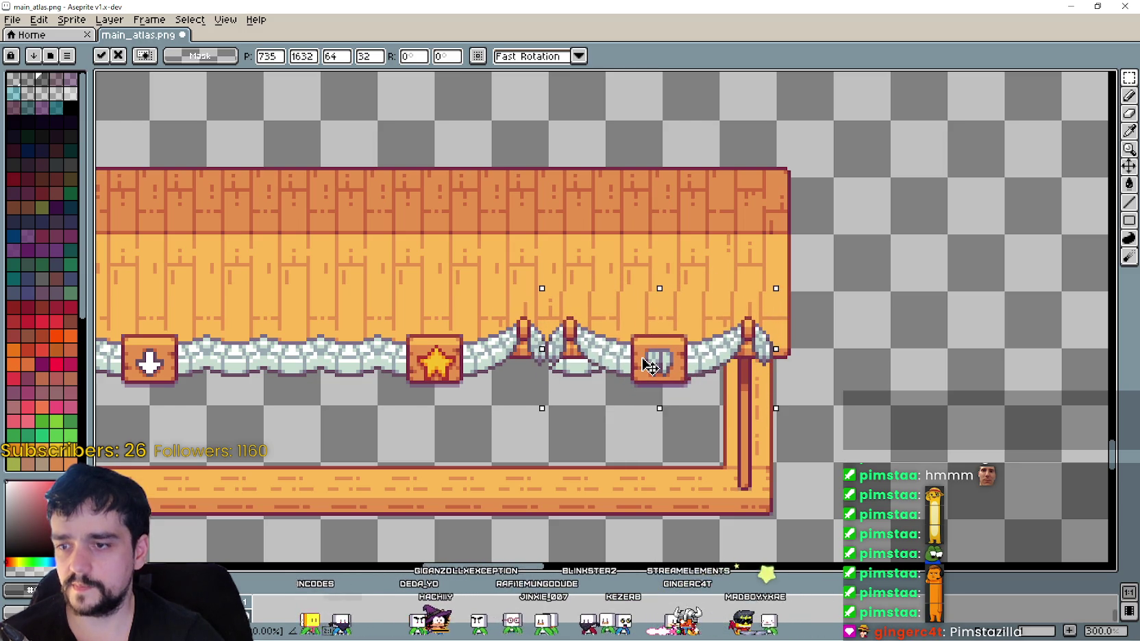
key("Return")
- Shift the garland peak to the left to make one continuous garland
scroll(667, 388, "down", 1)
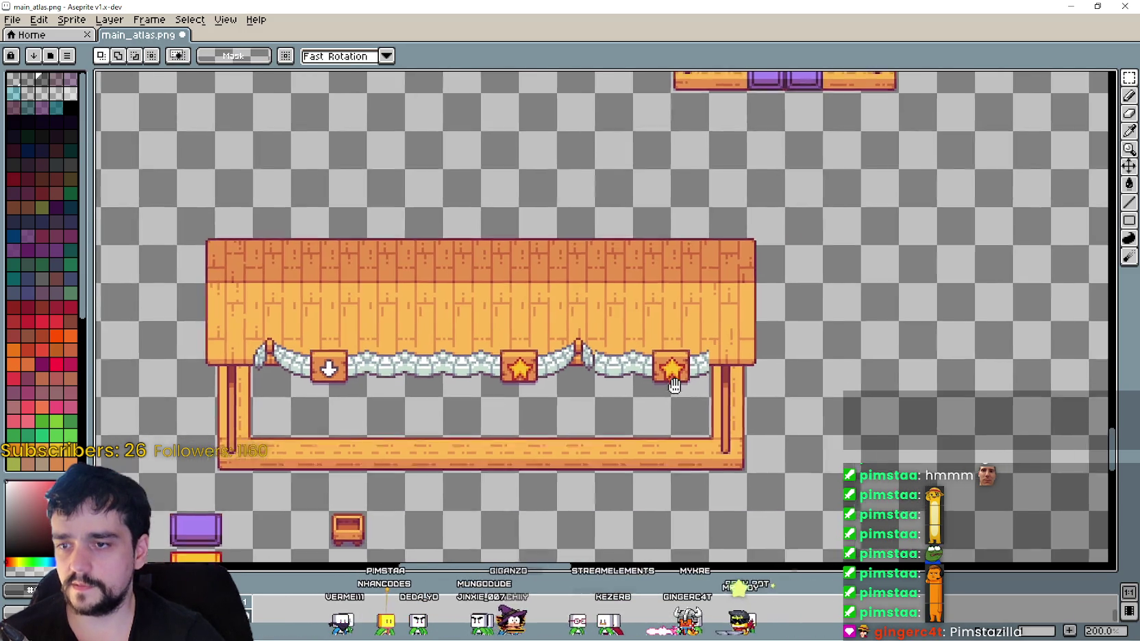
scroll(680, 387, "down", 3)
scroll(679, 386, "up", 3)
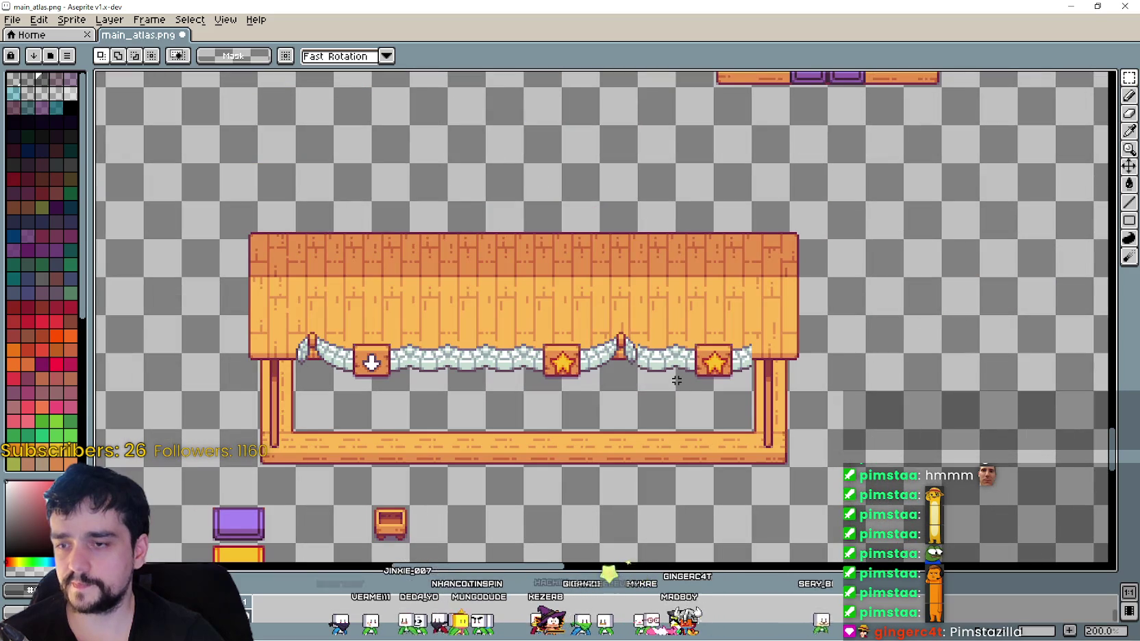
scroll(630, 361, "up", 2)
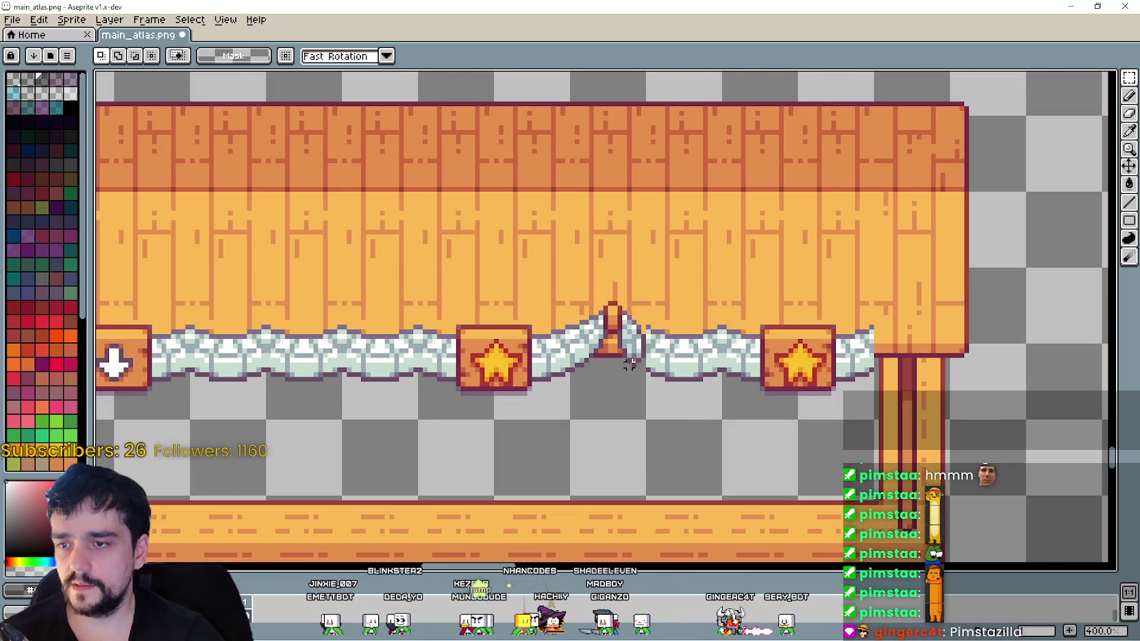
left_click_drag(644, 264, 726, 422)
left_click_drag(685, 370, 632, 361)
left_click(738, 413)
- Select the small stall's right drape
scroll(743, 411, "down", 3)
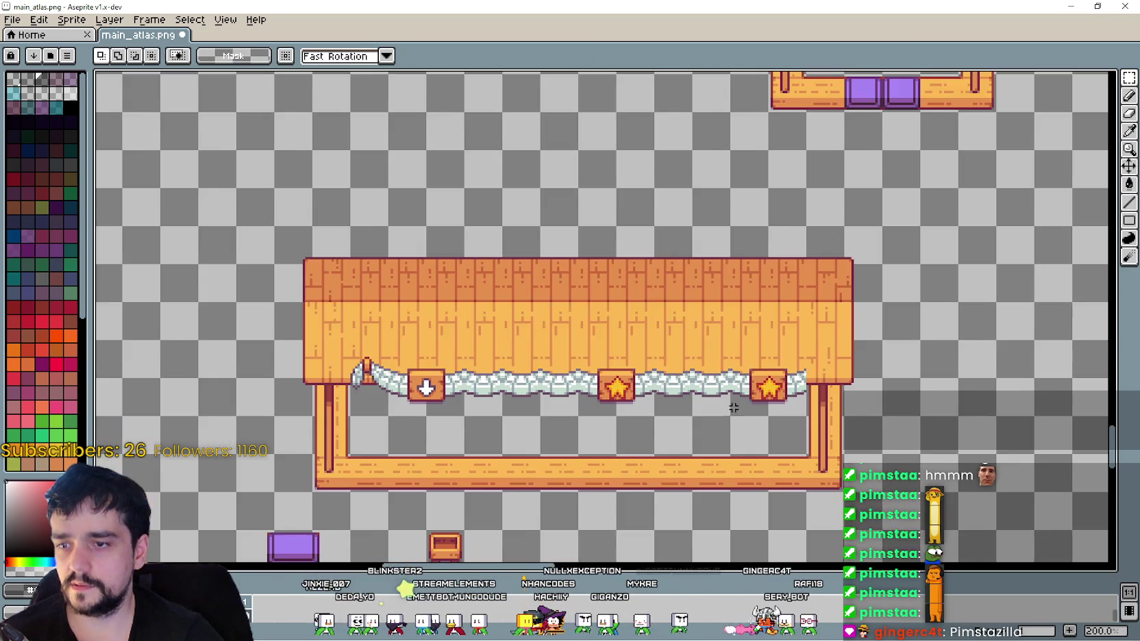
scroll(668, 364, "up", 2)
scroll(668, 364, "up", 1)
scroll(728, 310, "down", 2)
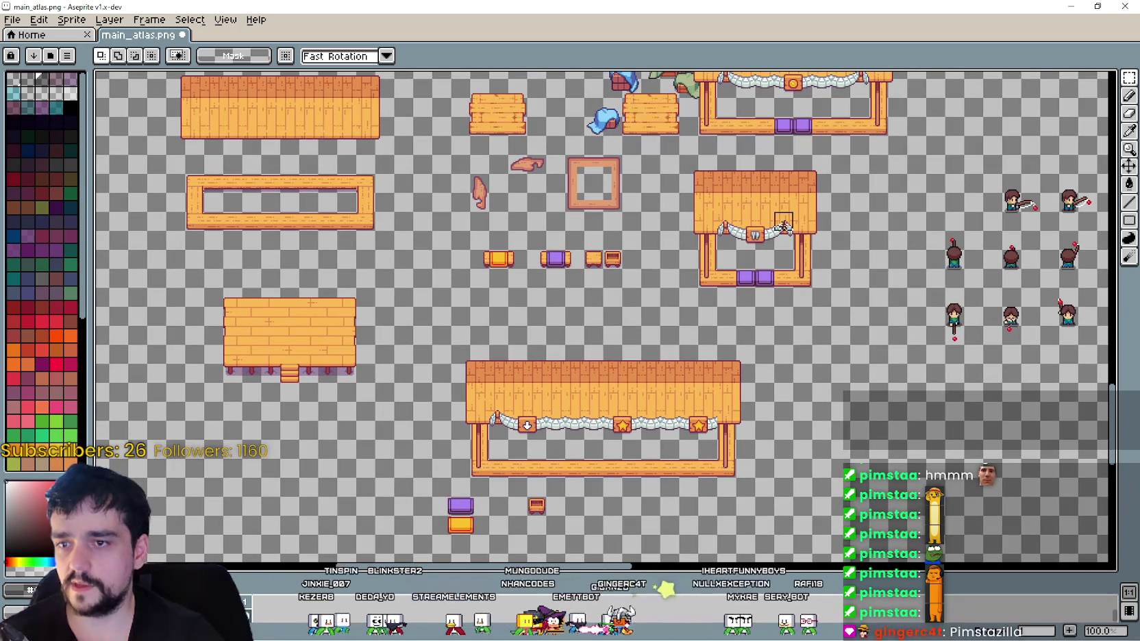
scroll(783, 226, "up", 3)
mouse_move(817, 298)
left_mouse_down()
mouse_move(737, 217)
mouse_move(736, 142)
left_mouse_up()
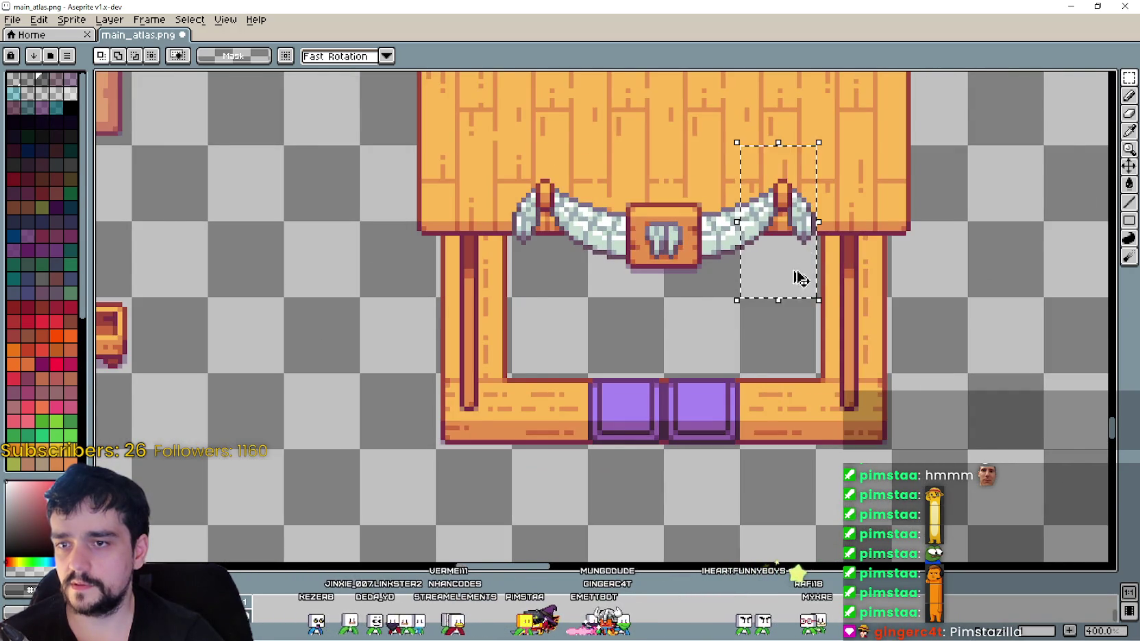
- Paste the drape onto the wide stall's right corner and align it with the awning
scroll(805, 254, "down", 2)
scroll(642, 311, "up", 3)
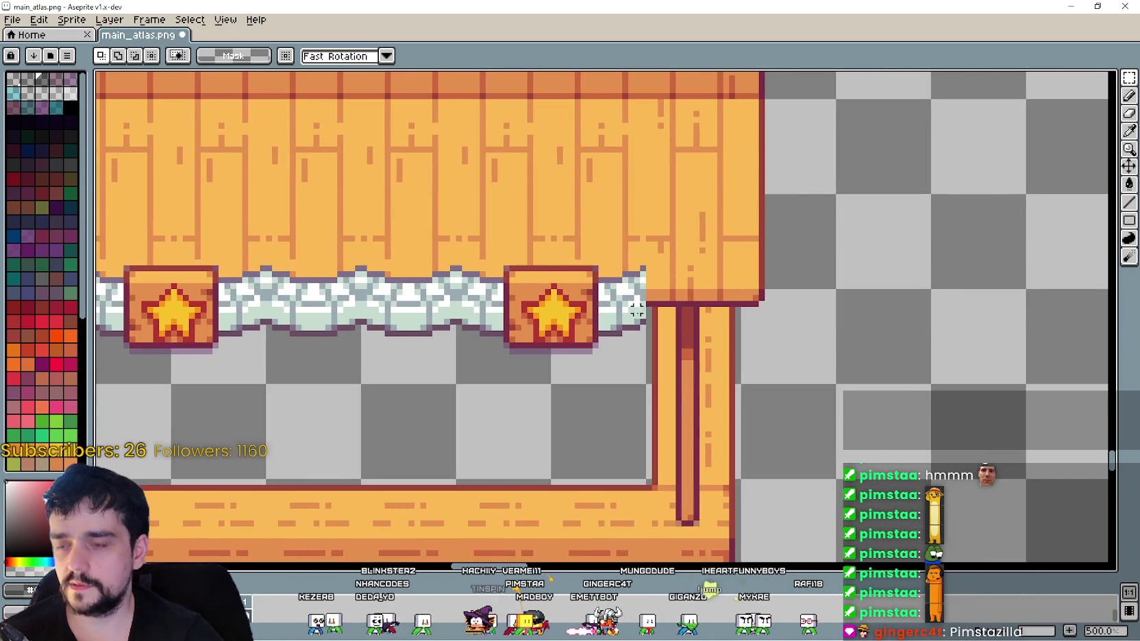
key("ctrl+v")
mouse_move(959, 307)
left_mouse_down()
mouse_move(628, 318)
mouse_move(631, 346)
mouse_move(616, 285)
mouse_move(630, 315)
mouse_move(548, 317)
mouse_move(598, 310)
mouse_move(623, 384)
mouse_move(656, 267)
mouse_move(667, 285)
mouse_move(700, 283)
left_mouse_up()
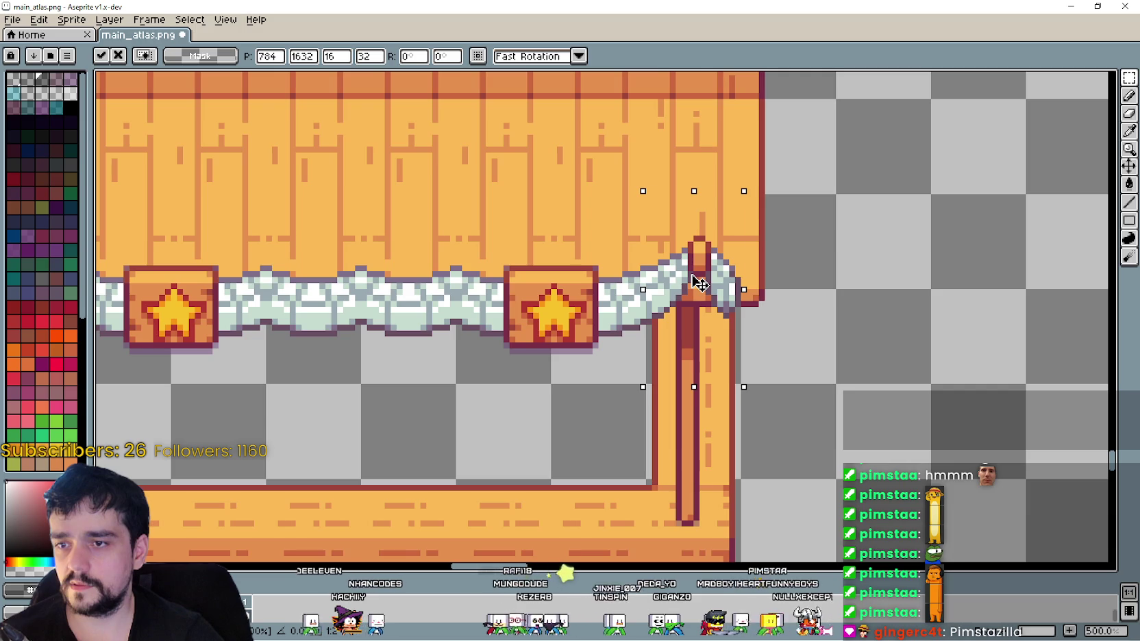
scroll(699, 282, "down", 3)
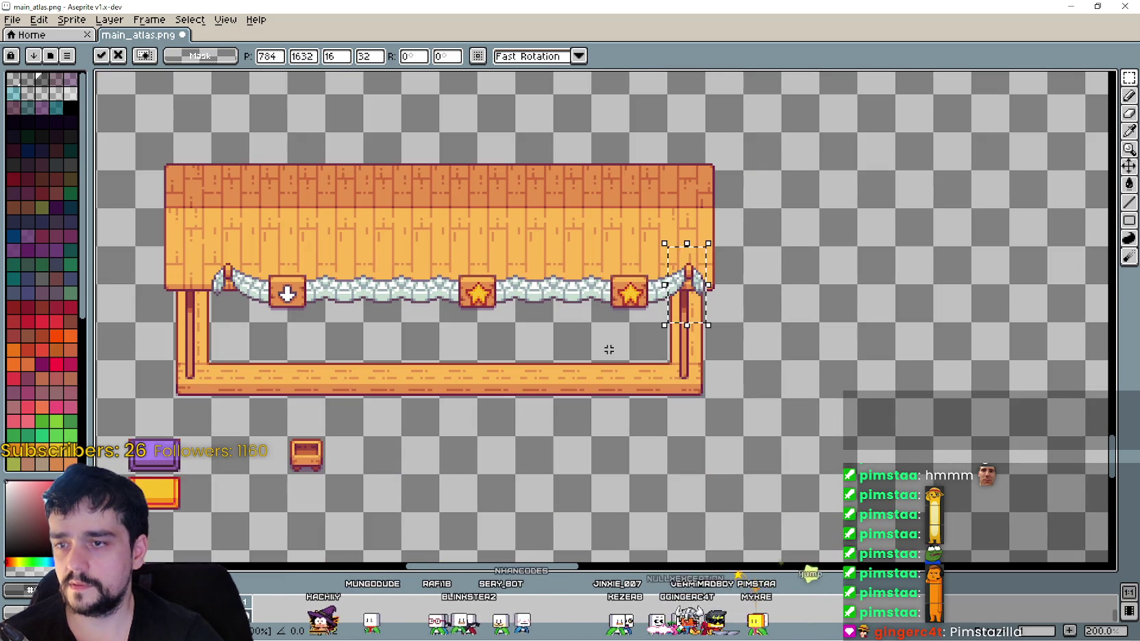
scroll(608, 336, "up", 1)
scroll(608, 335, "up", 1)
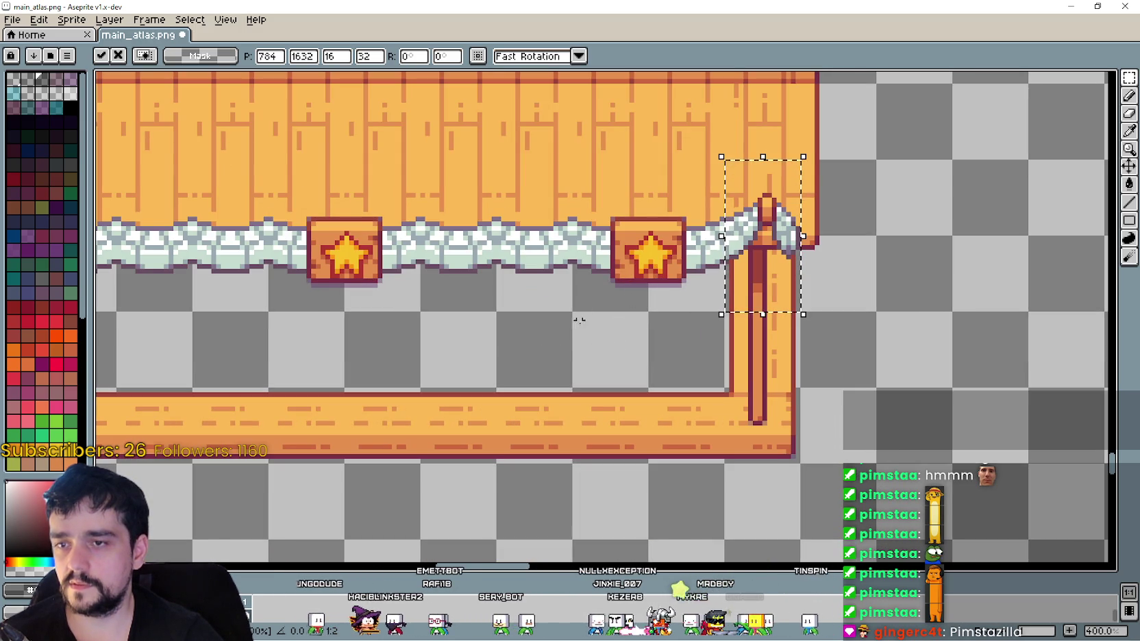
scroll(762, 244, "up", 1)
mouse_move(763, 254)
left_mouse_down()
mouse_move(776, 246)
mouse_move(766, 252)
left_mouse_up()
scroll(767, 252, "down", 3)
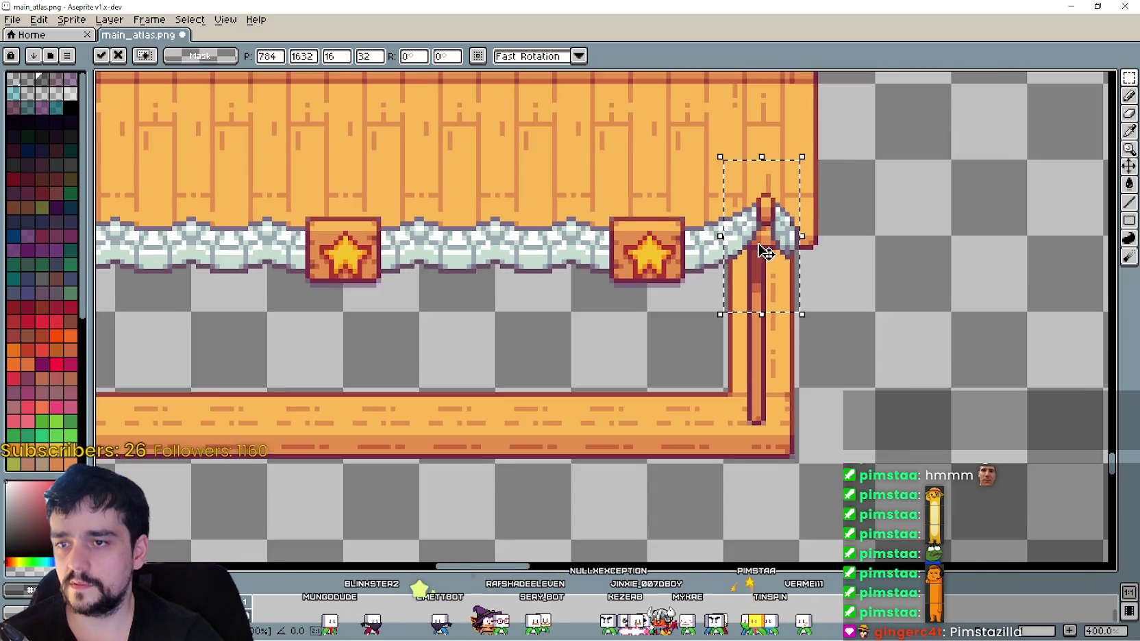
mouse_move(890, 217)
left_mouse_down()
mouse_move(715, 492)
mouse_move(740, 411)
left_mouse_up()
key("Escape")
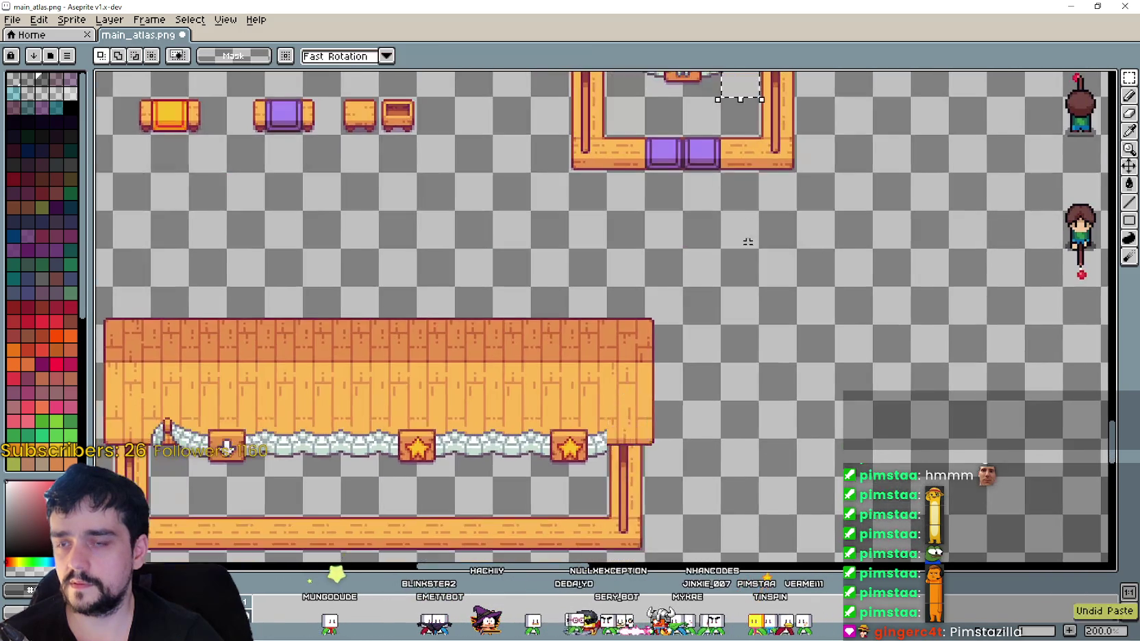
- Copy the small stall's pillar corner and place it on the wide stall's right end
scroll(745, 224, "up", 2)
key("ctrl+c")
scroll(753, 116, "down", 2)
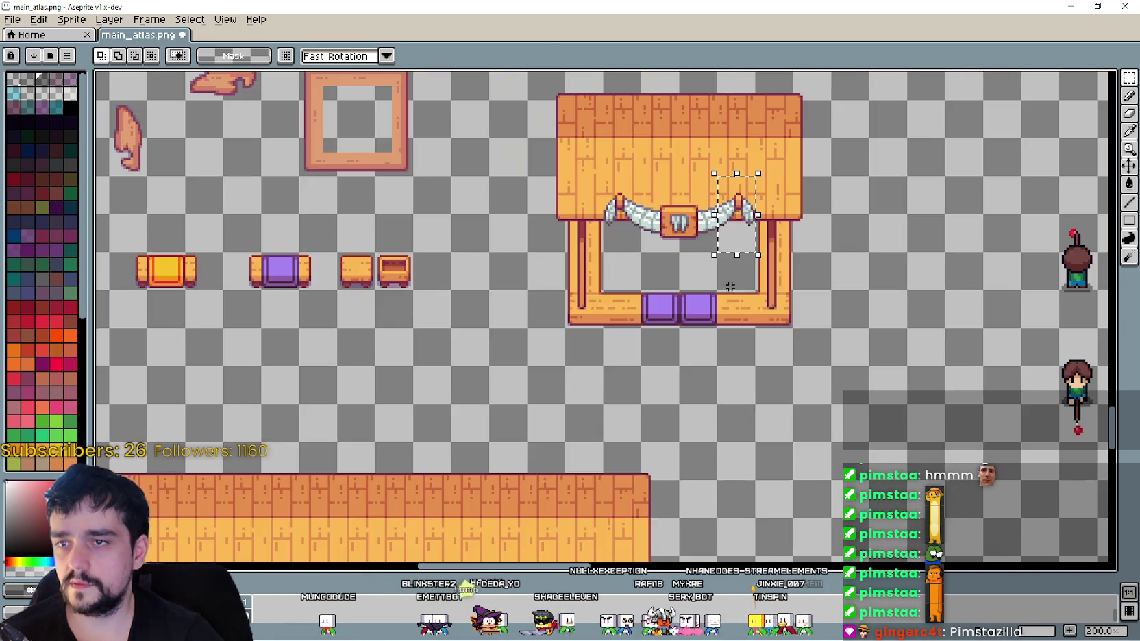
left_click_drag(704, 333, 793, 93)
scroll(701, 308, "up", 2)
key("ctrl+v")
mouse_move(979, 353)
left_mouse_down()
mouse_move(822, 305)
mouse_move(751, 310)
left_mouse_up()
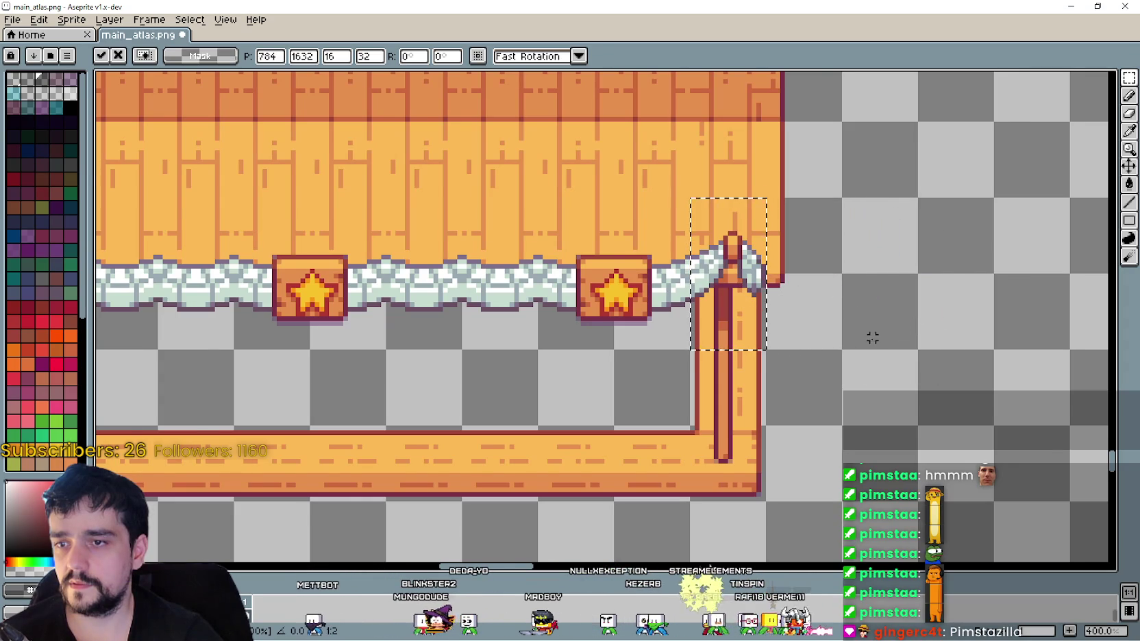
scroll(865, 339, "down", 1)
key("Return")
- Select the small stall's pillar corner and paste it onto the wide stall's left end
scroll(699, 285, "down", 1)
left_click_drag(699, 285, 702, 396)
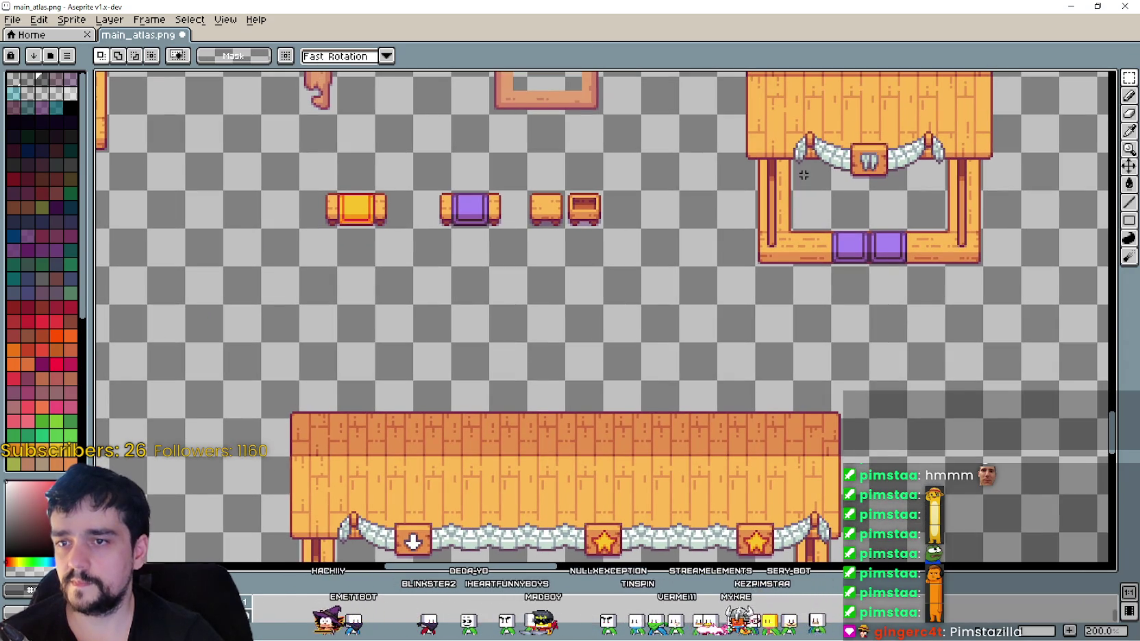
left_click_drag(791, 113, 832, 192)
mouse_move(666, 336)
left_mouse_down()
mouse_move(687, 198)
mouse_move(725, 141)
left_mouse_up()
scroll(460, 328, "up", 1)
left_click_drag(459, 328, 532, 332)
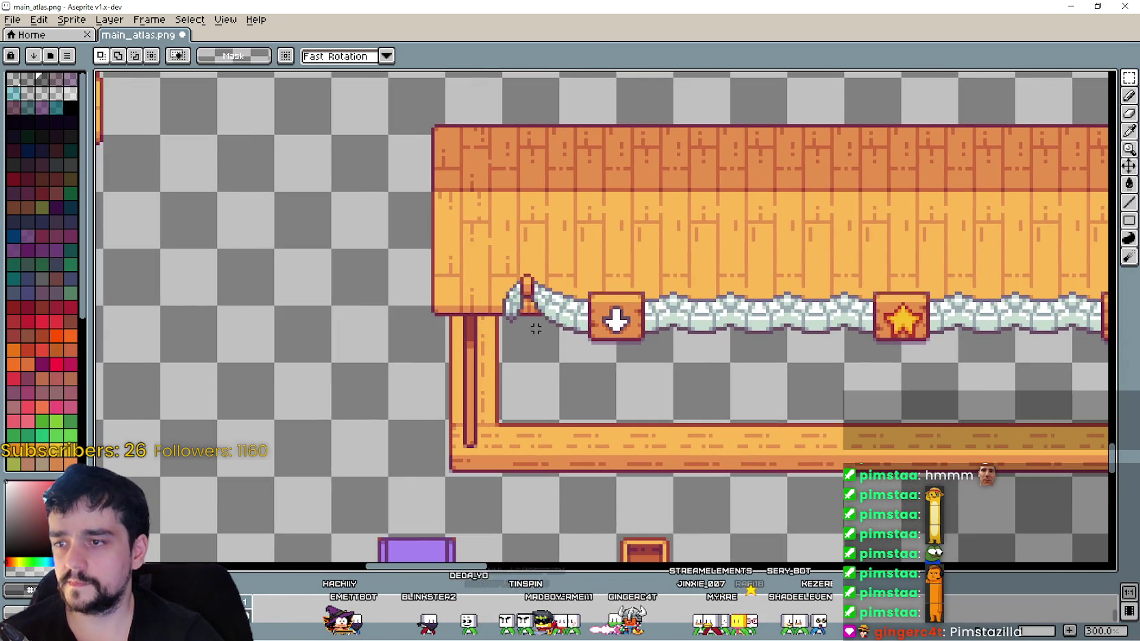
key("ctrl+v")
left_click_drag(603, 322, 483, 335)
key("Return")
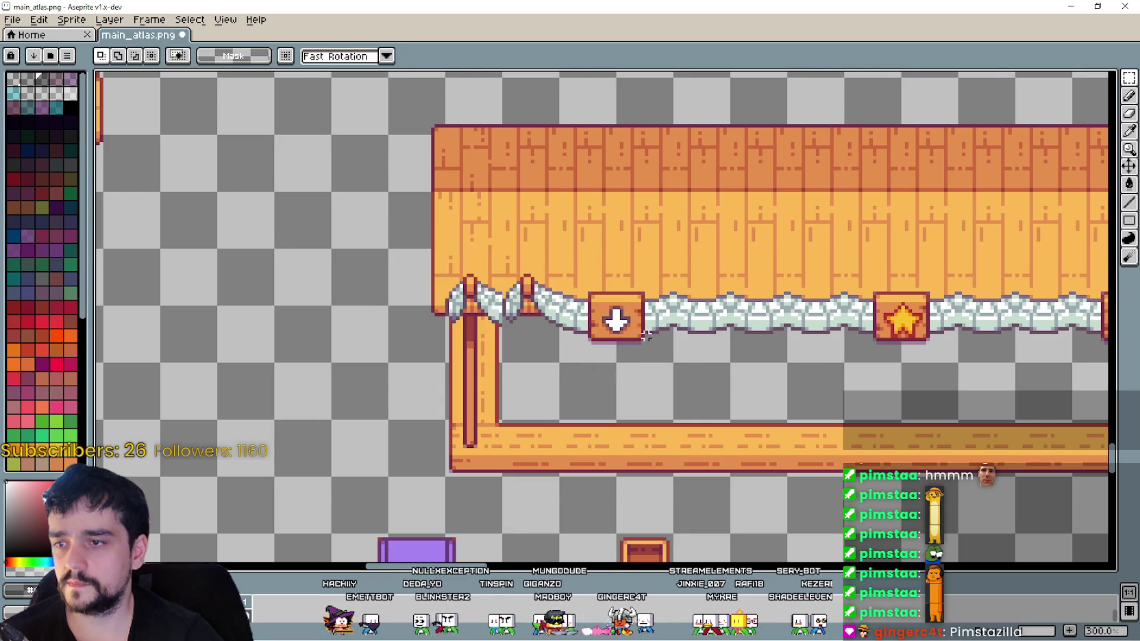
- Undo the duplicate pillar cap, clear the selection and save the atlas
scroll(649, 342, "down", 1)
mouse_move(656, 265)
left_mouse_down()
mouse_move(699, 346)
mouse_move(673, 334)
left_mouse_up()
key("ctrl+z")
key("ctrl+d")
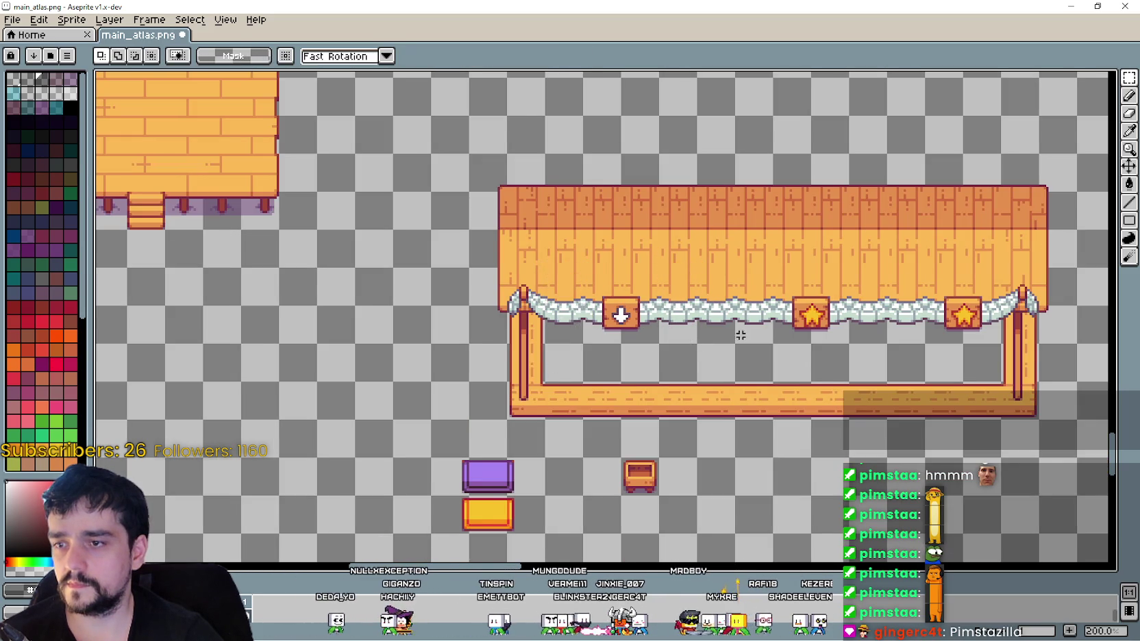
scroll(685, 322, "right", 5)
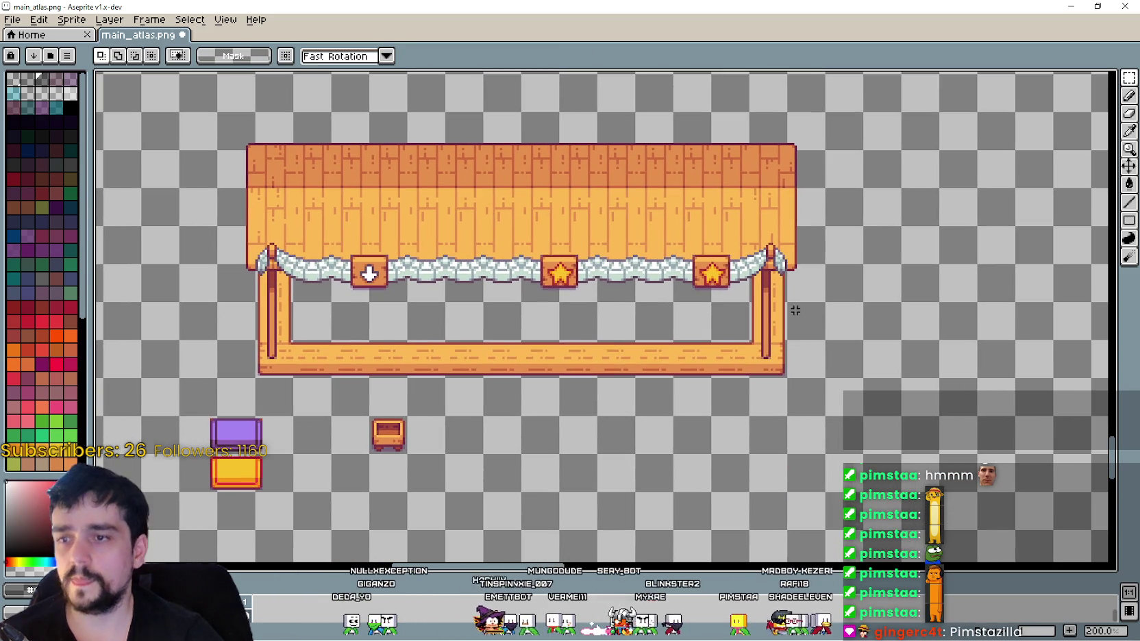
key("ctrl+s")
- Pan around the atlas to inspect the finished wide stall and its counter
mouse_move(818, 208)
left_mouse_down()
mouse_move(745, 303)
mouse_move(758, 224)
mouse_move(860, 160)
mouse_move(787, 362)
left_mouse_up()
mouse_move(655, 246)
left_mouse_down()
mouse_move(649, 346)
mouse_move(756, 295)
mouse_move(748, 100)
left_mouse_up()
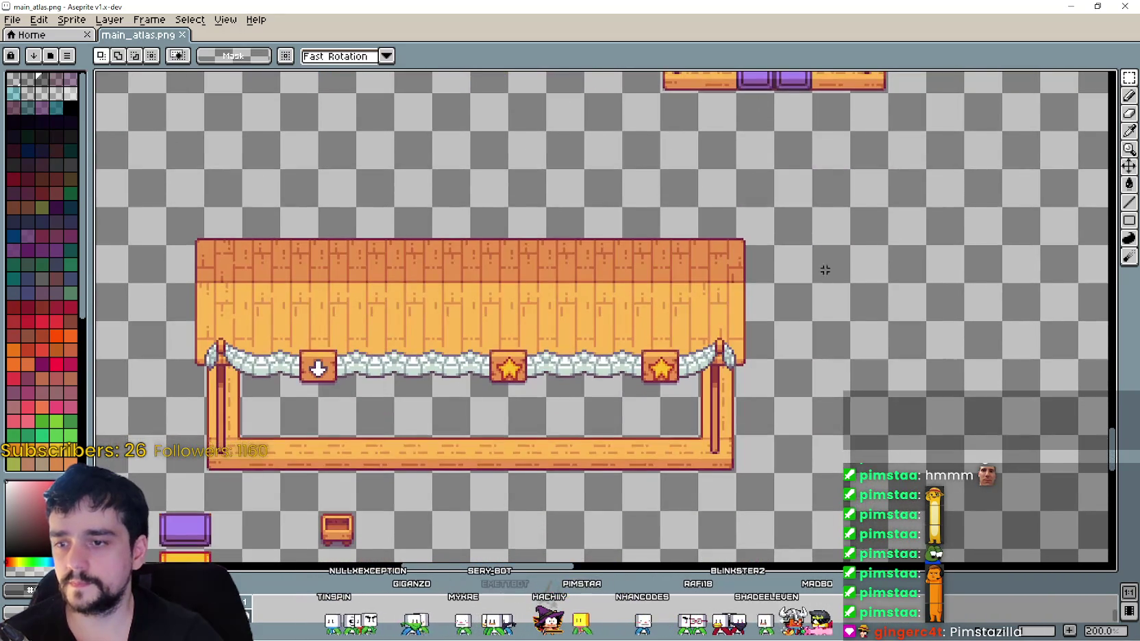
left_click_drag(827, 215, 741, 219)
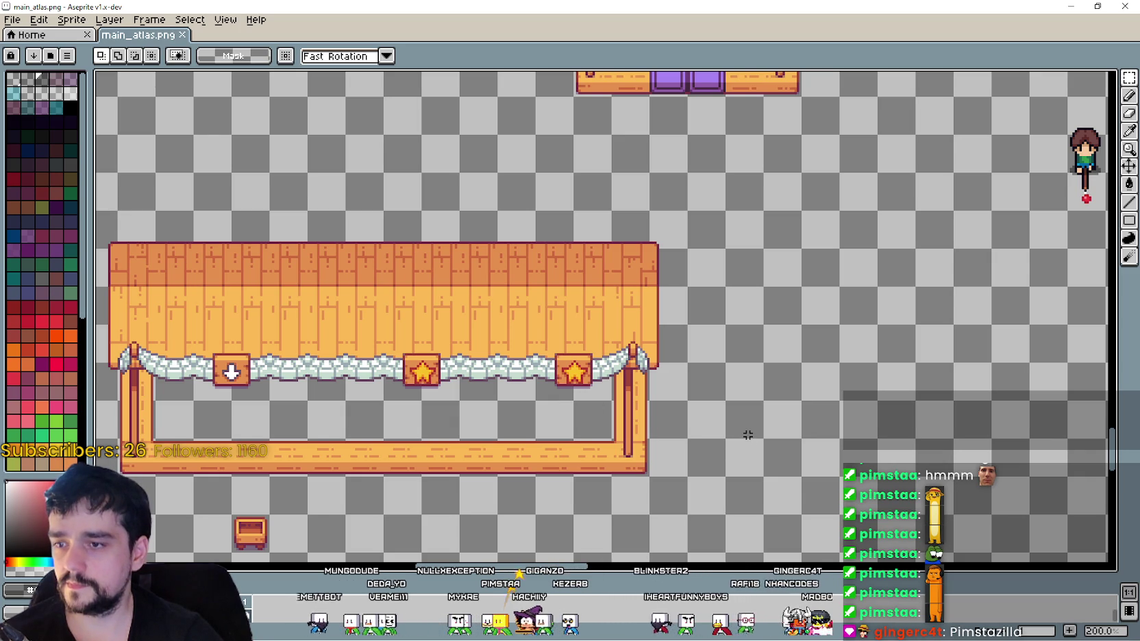
scroll(745, 432, "up", 1)
scroll(816, 313, "down", 1)
left_click_drag(788, 315, 830, 351)
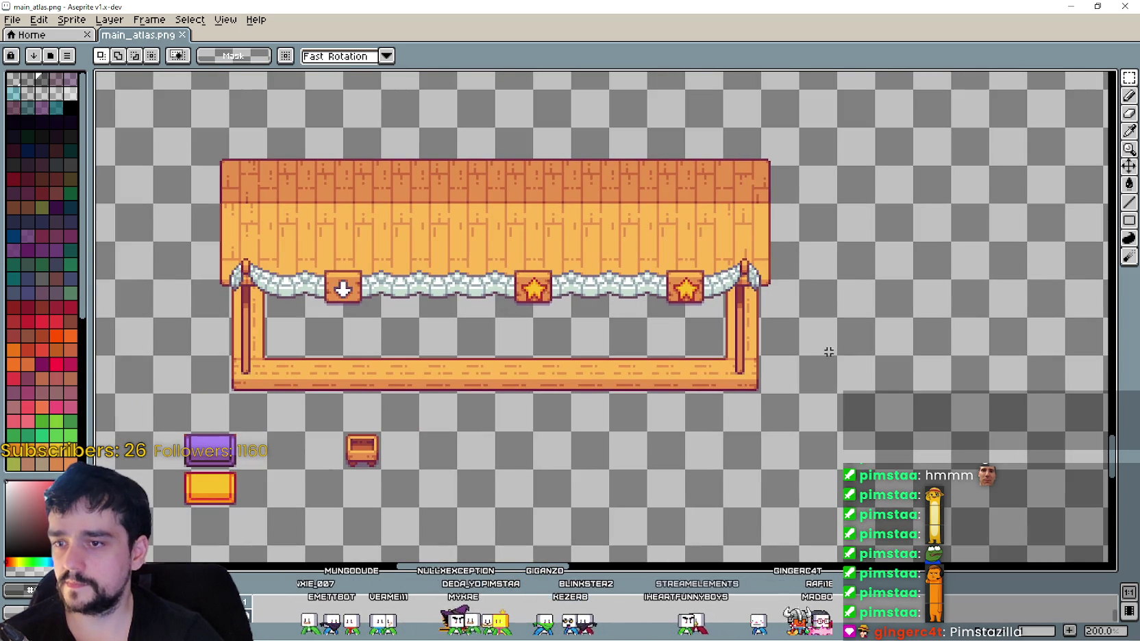
scroll(631, 394, "down", 1)
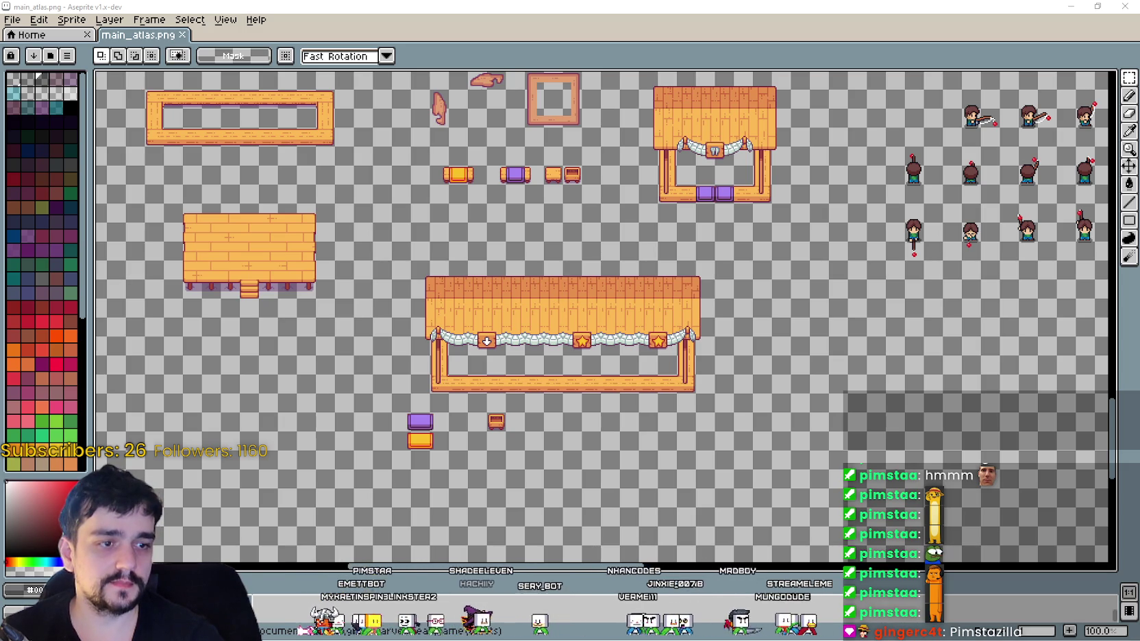
- Marquee-select the carrot sign in Market Signs.png, then bring main_atlas.png back to the front
scroll(723, 312, "up", 3)
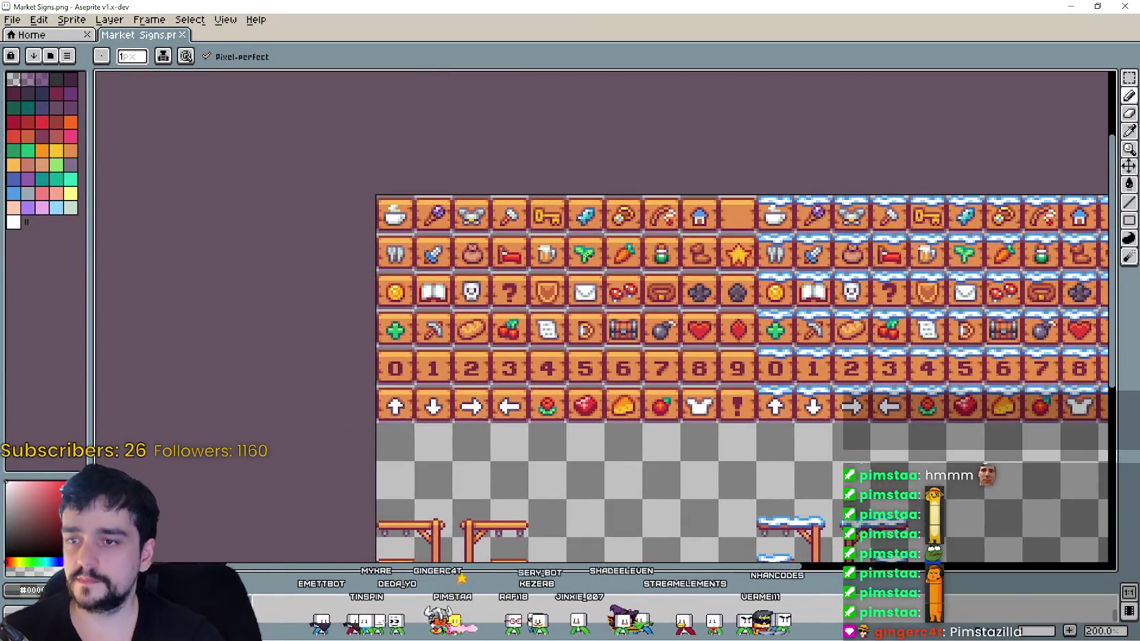
scroll(583, 264, "up", 1)
scroll(587, 269, "down", 1)
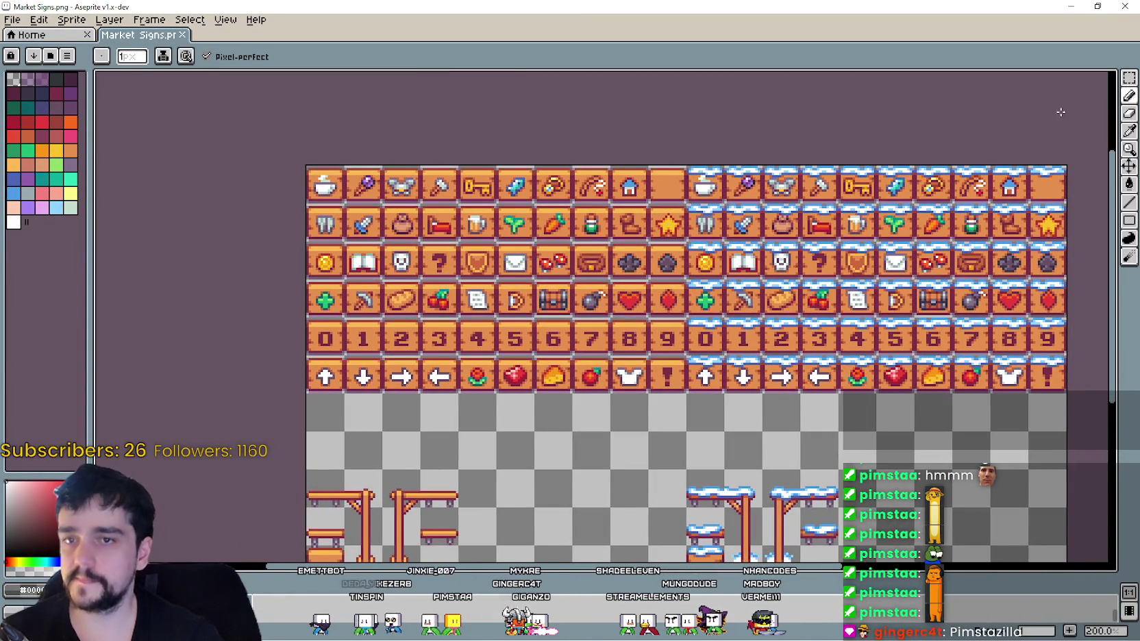
left_click(1128, 77)
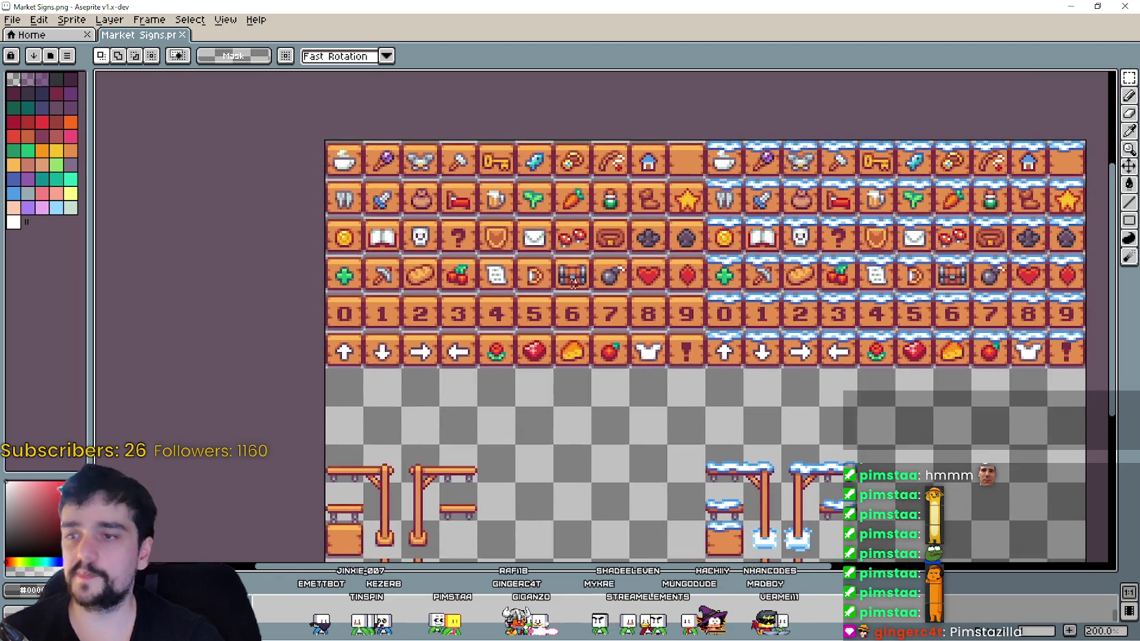
mouse_move(563, 6)
left_mouse_down()
mouse_move(572, 486)
mouse_move(550, 102)
left_mouse_up()
scroll(589, 363, "right", 4)
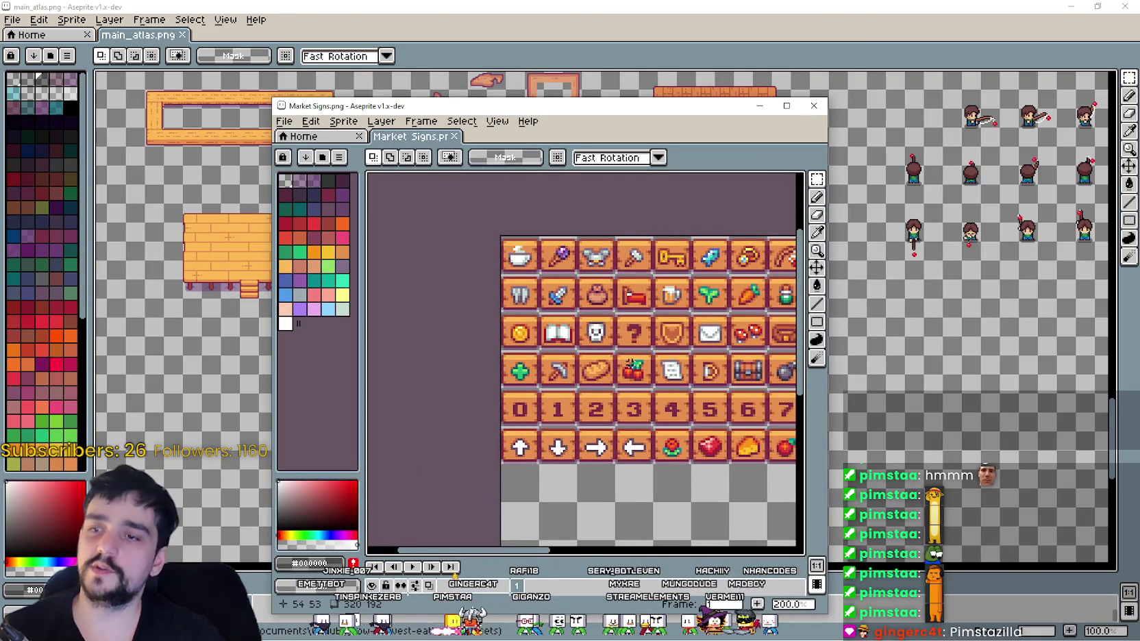
left_click_drag(639, 295, 680, 336)
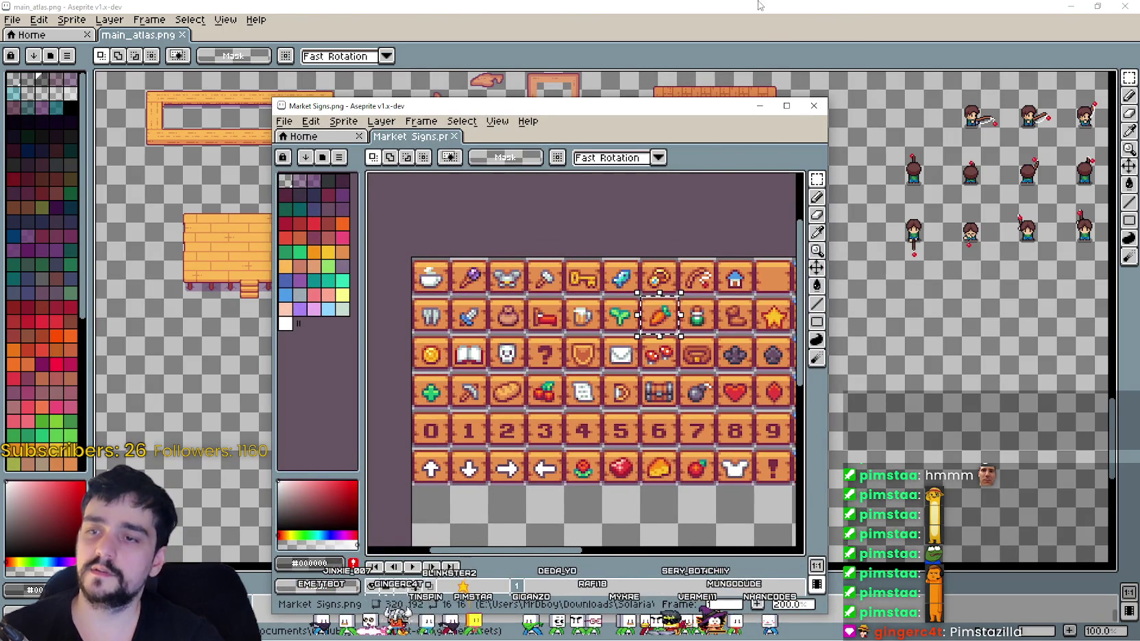
left_click(763, 7)
scroll(660, 433, "up", 2)
scroll(660, 434, "up", 4)
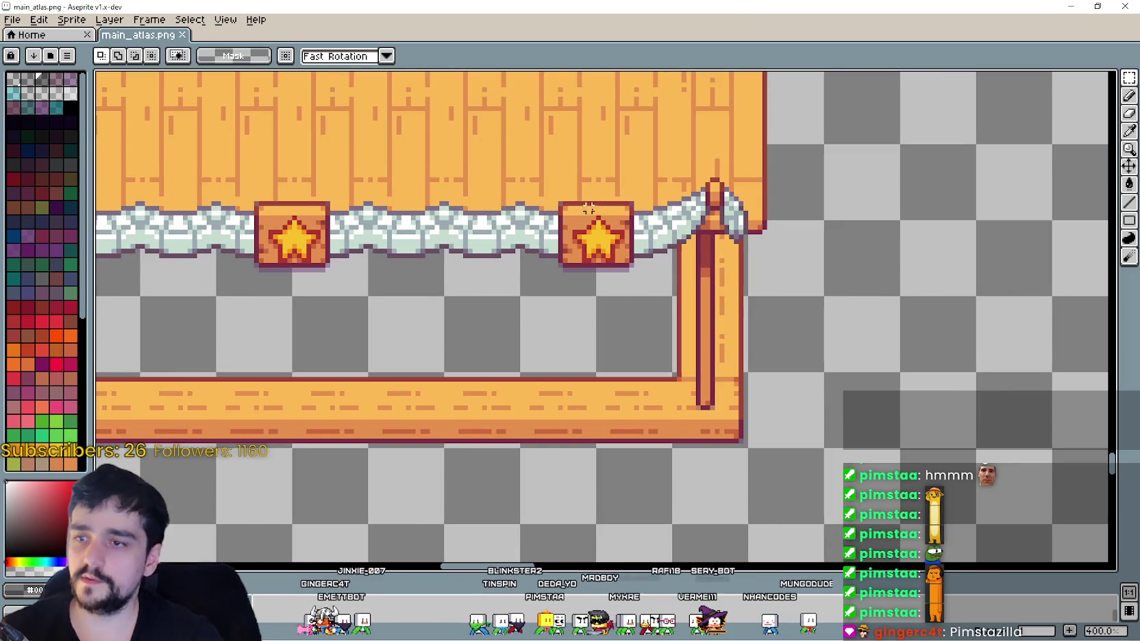
- Paste the carrot sign over the right-hand star sign on the awning
key("ctrl+v")
left_click_drag(616, 318, 609, 265)
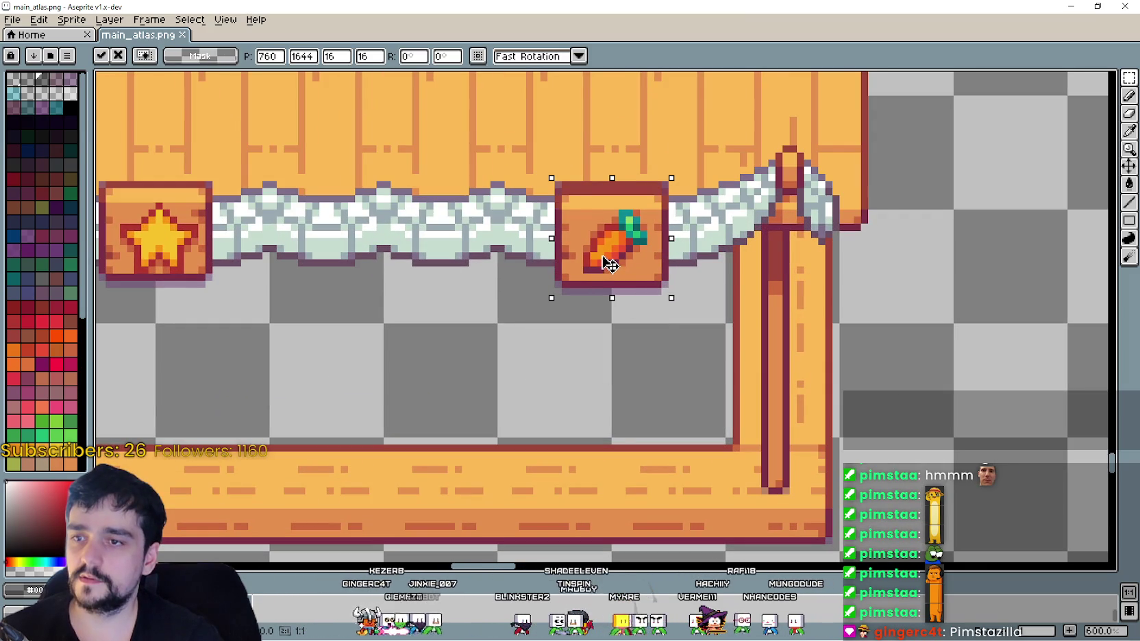
left_click(511, 344)
left_click_drag(480, 245, 579, 273)
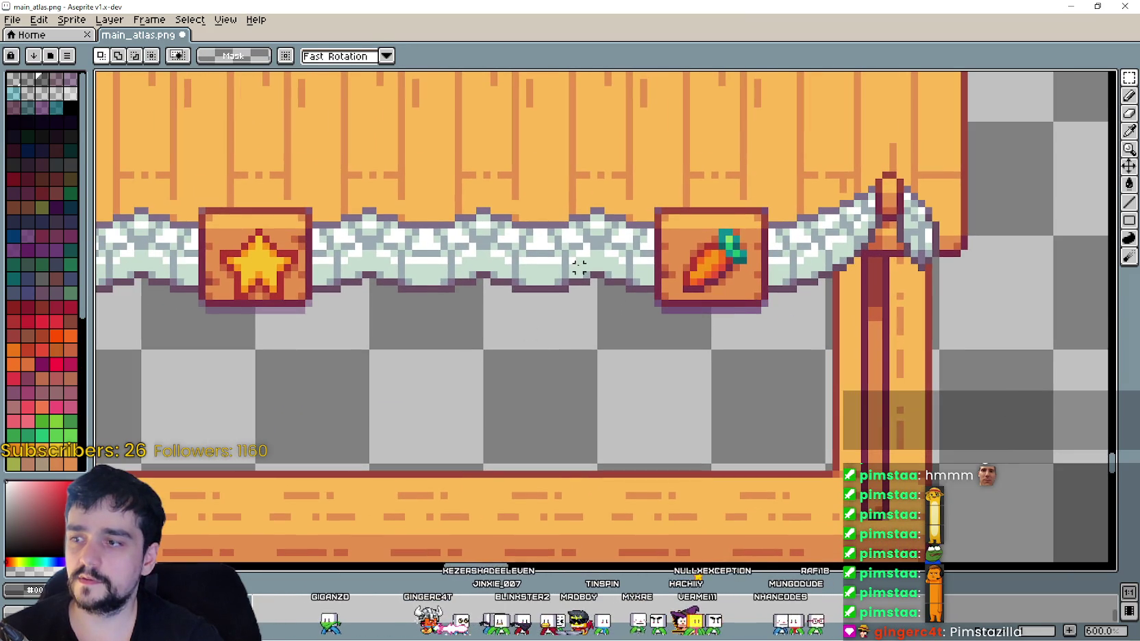
- Clean up the doubled shadow under the carrot sign with the pencil and save the atlas
left_click(1128, 133)
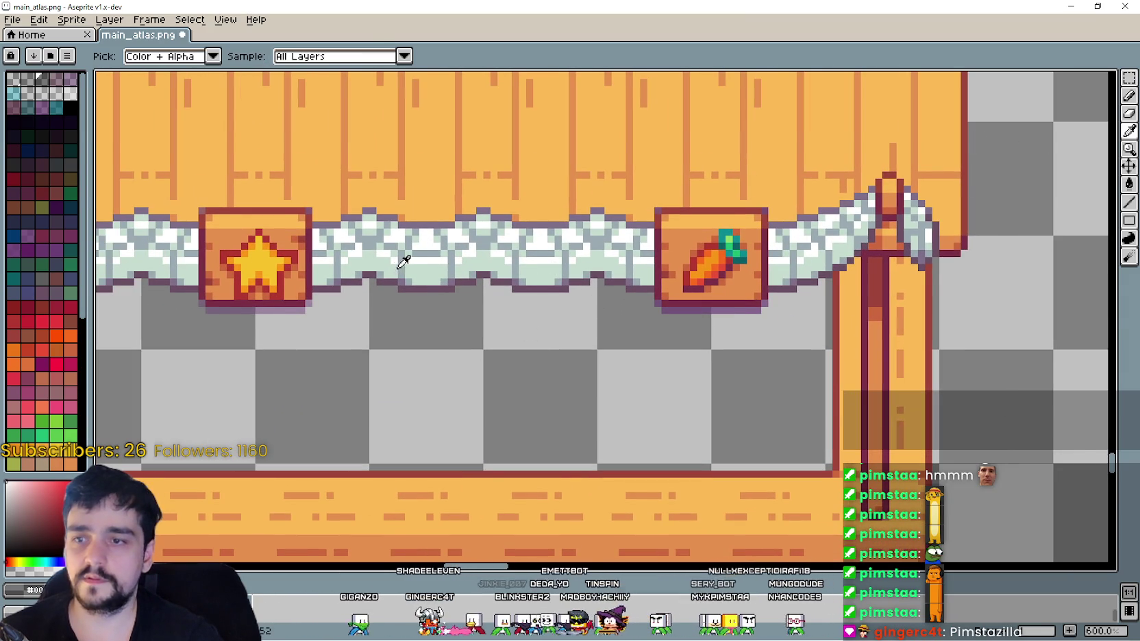
scroll(252, 308, "up", 1)
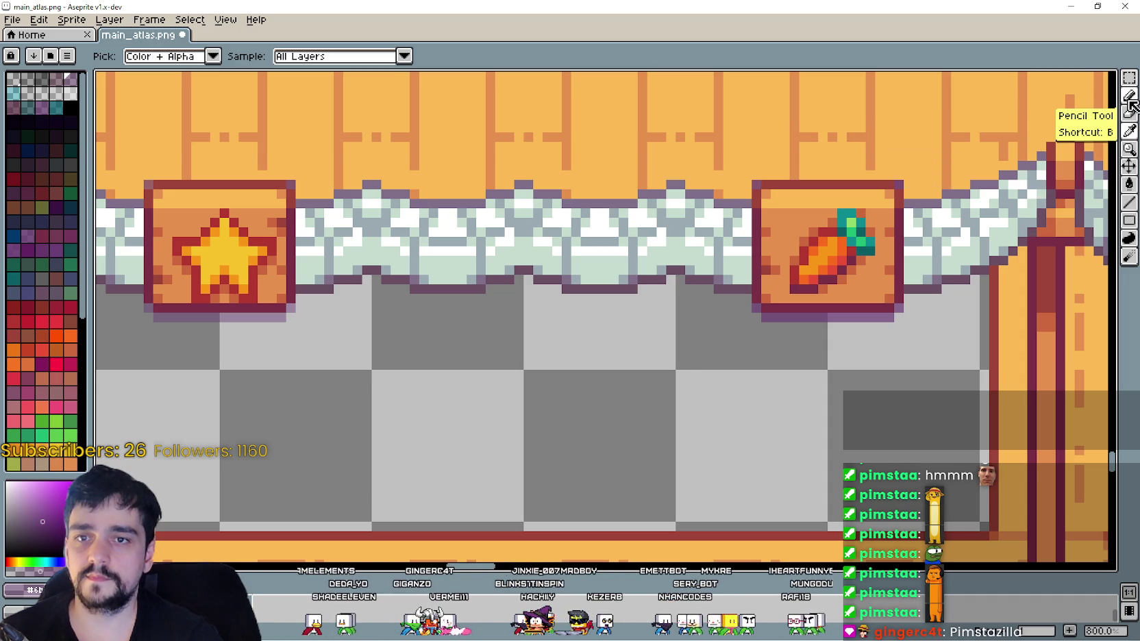
left_click(1129, 203)
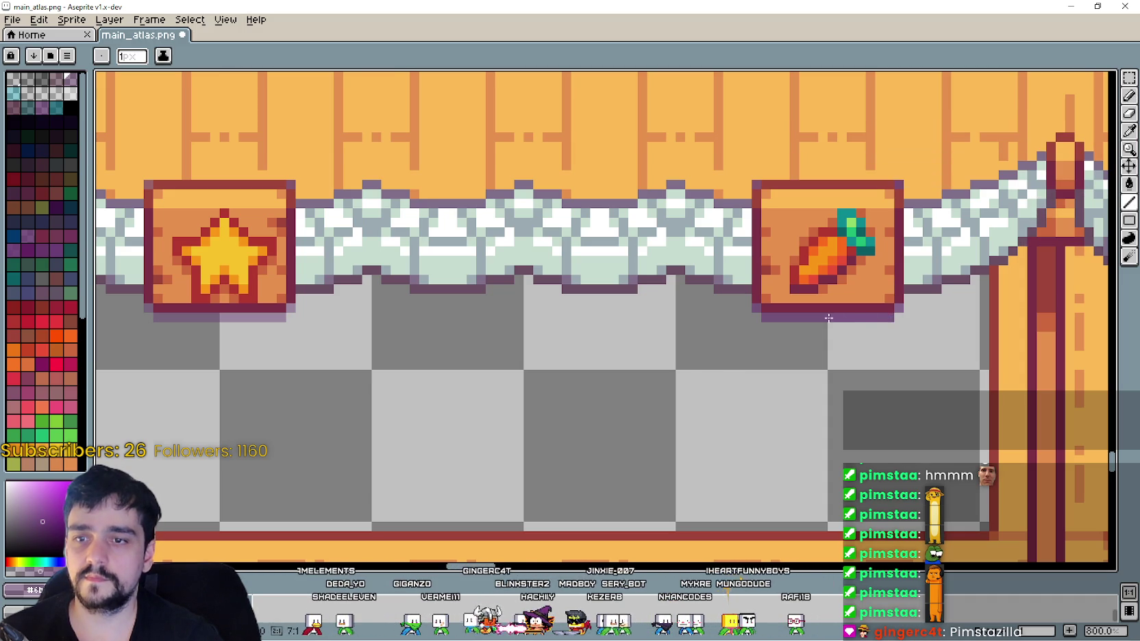
mouse_move(886, 321)
left_mouse_down()
mouse_move(781, 317)
mouse_move(880, 318)
left_mouse_up()
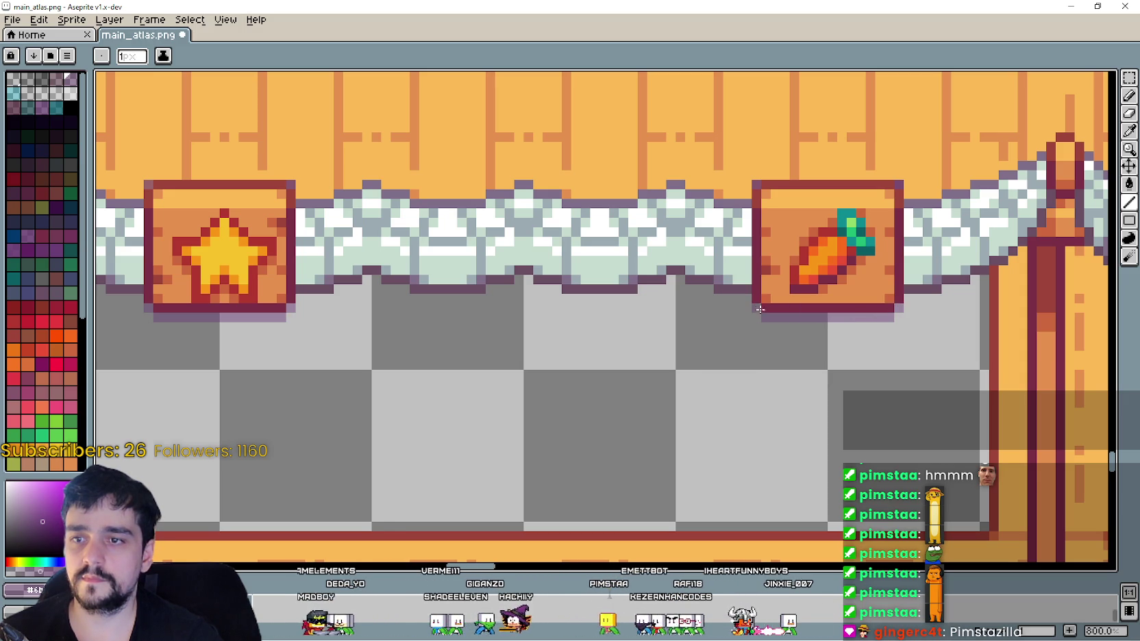
scroll(716, 346, "down", 5)
key("ctrl+s")
scroll(768, 356, "down", 2)
scroll(693, 320, "up", 3)
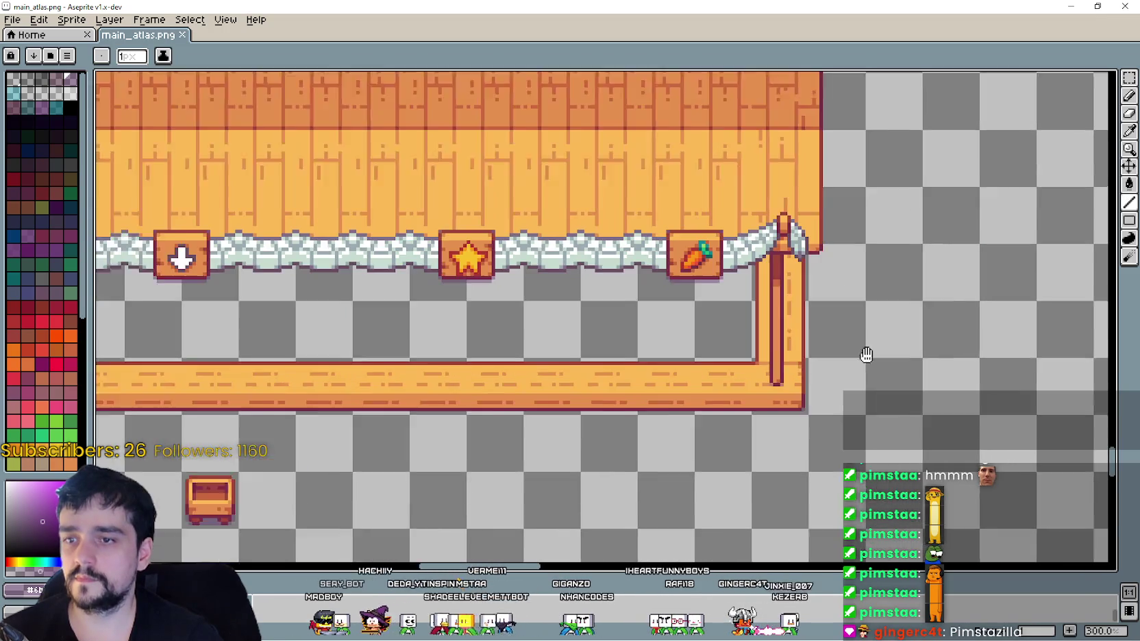
scroll(694, 319, "left", 2)
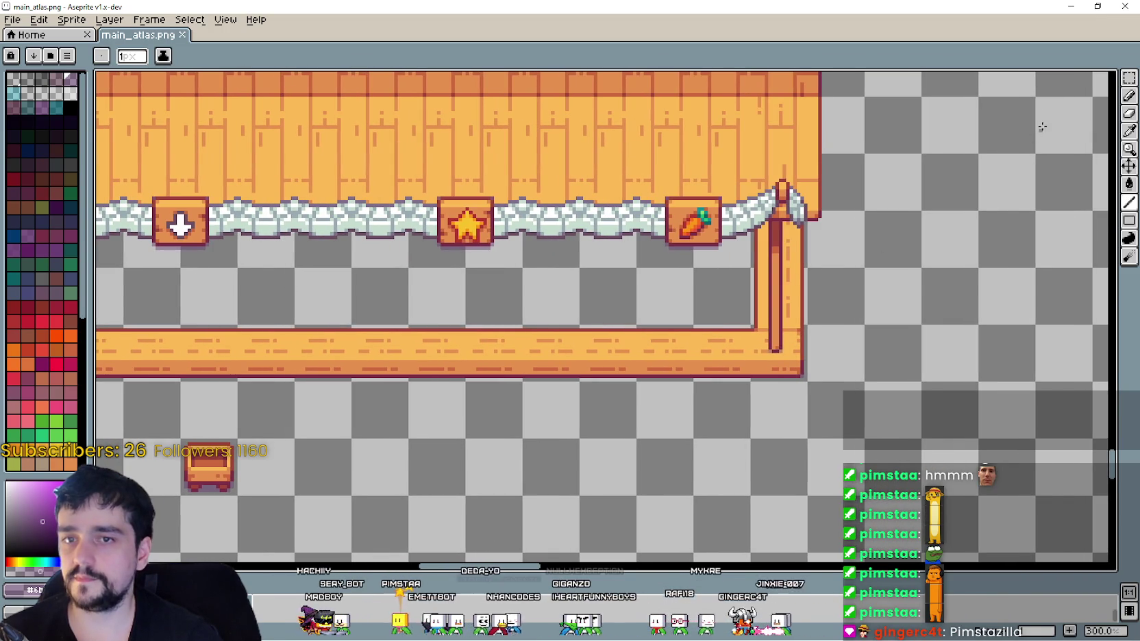
left_click(1129, 78)
mouse_move(637, 381)
left_mouse_down()
mouse_move(747, 274)
mouse_move(722, 302)
left_mouse_up()
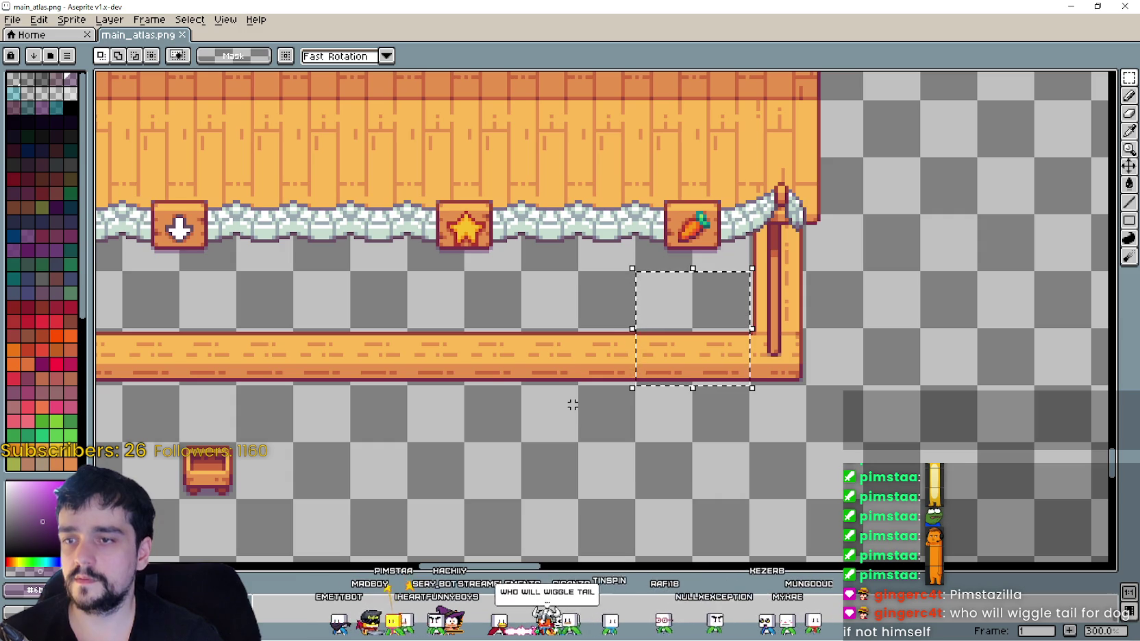
scroll(531, 358, "left", 2)
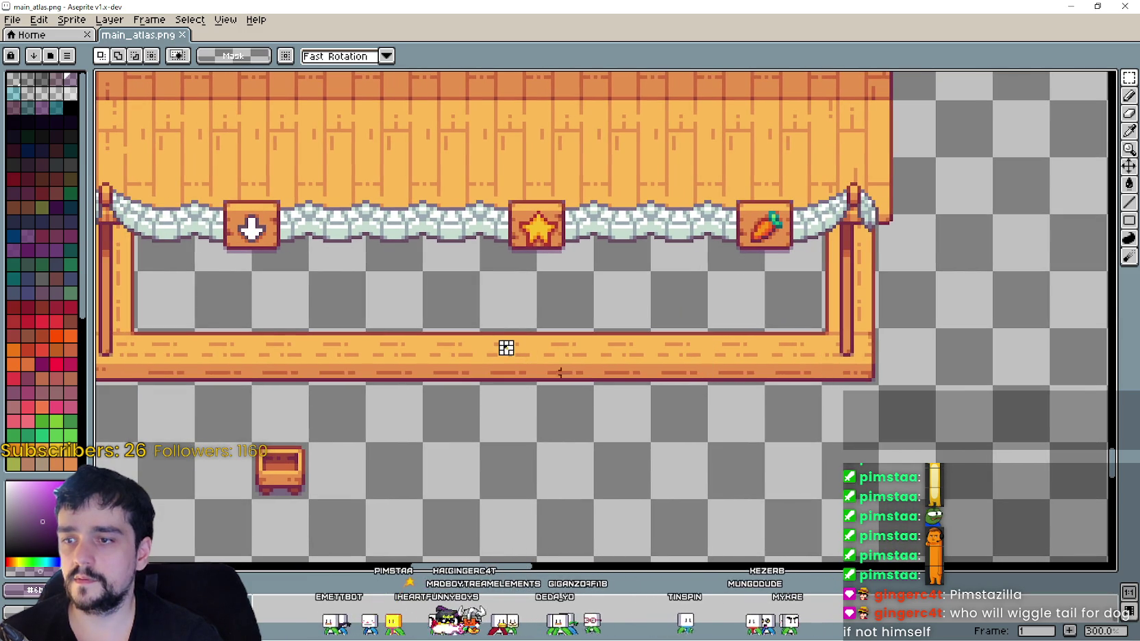
left_click_drag(483, 331, 593, 383)
left_click(461, 341)
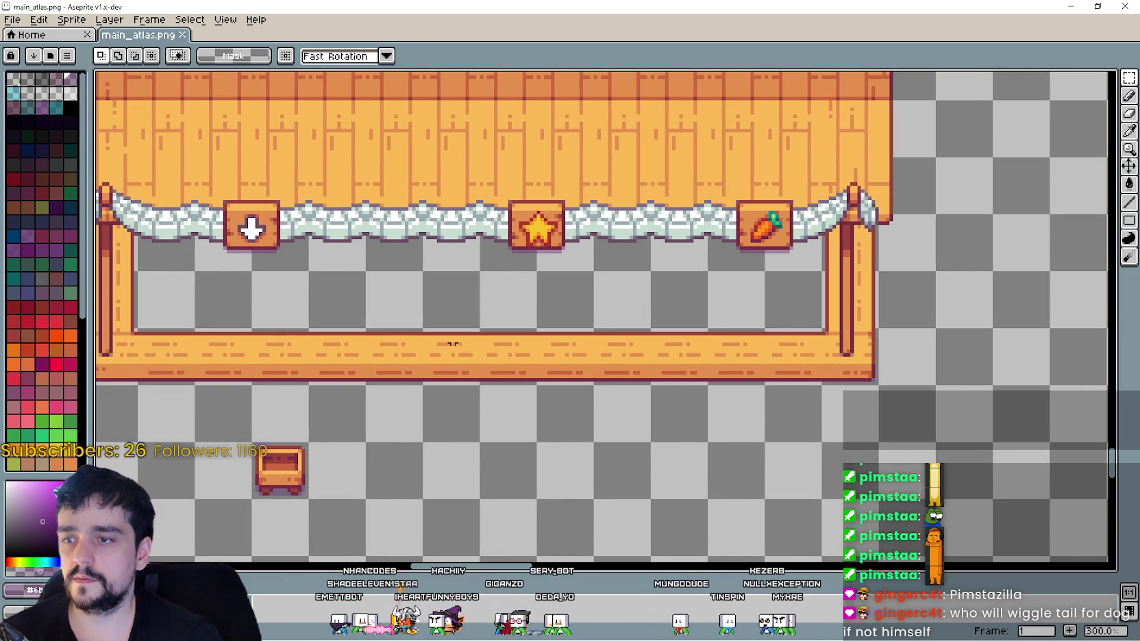
mouse_move(453, 343)
left_mouse_down()
mouse_move(520, 363)
mouse_move(603, 348)
left_mouse_up()
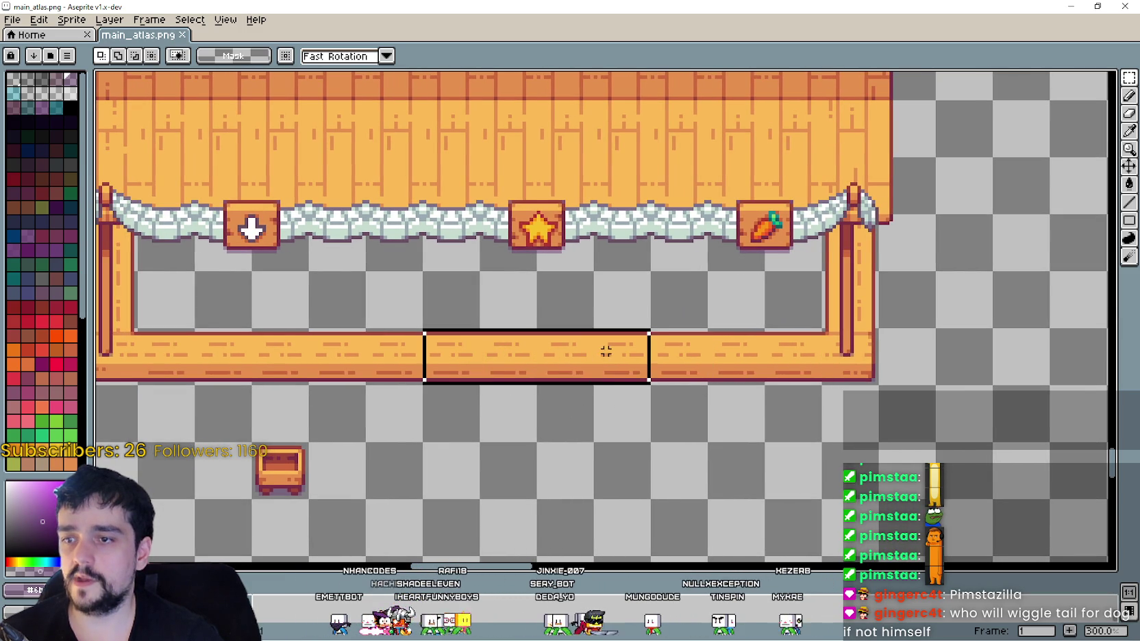
scroll(517, 397, "left", 3)
mouse_move(524, 346)
left_mouse_down()
mouse_move(373, 331)
mouse_move(316, 340)
left_mouse_up()
scroll(694, 394, "right", 3)
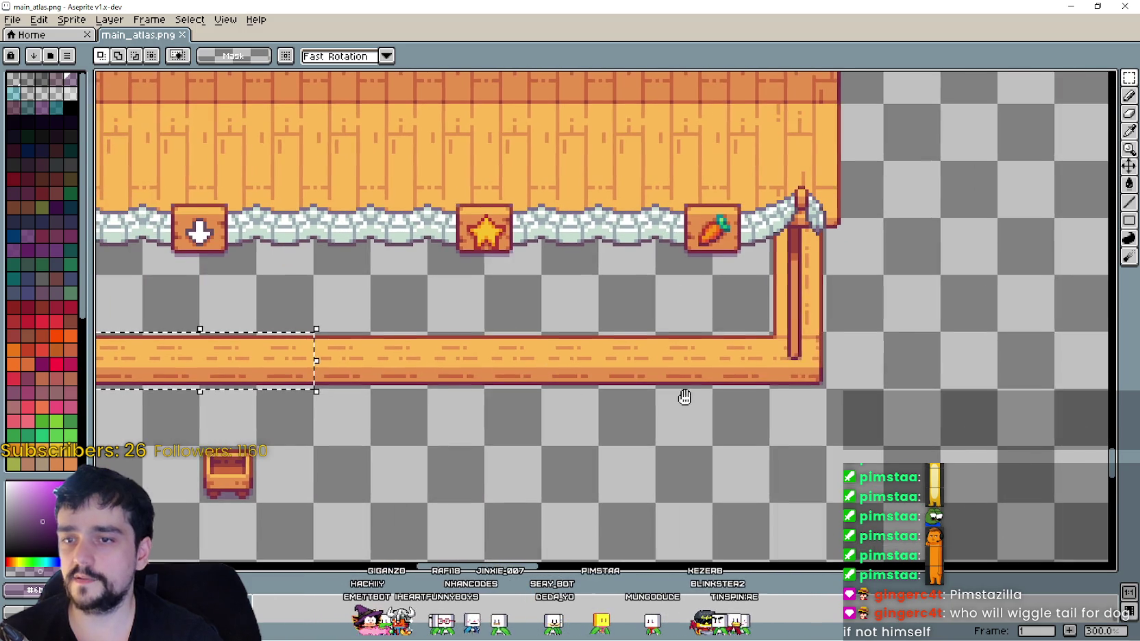
left_click_drag(641, 353, 647, 361)
left_click_drag(407, 356, 582, 351)
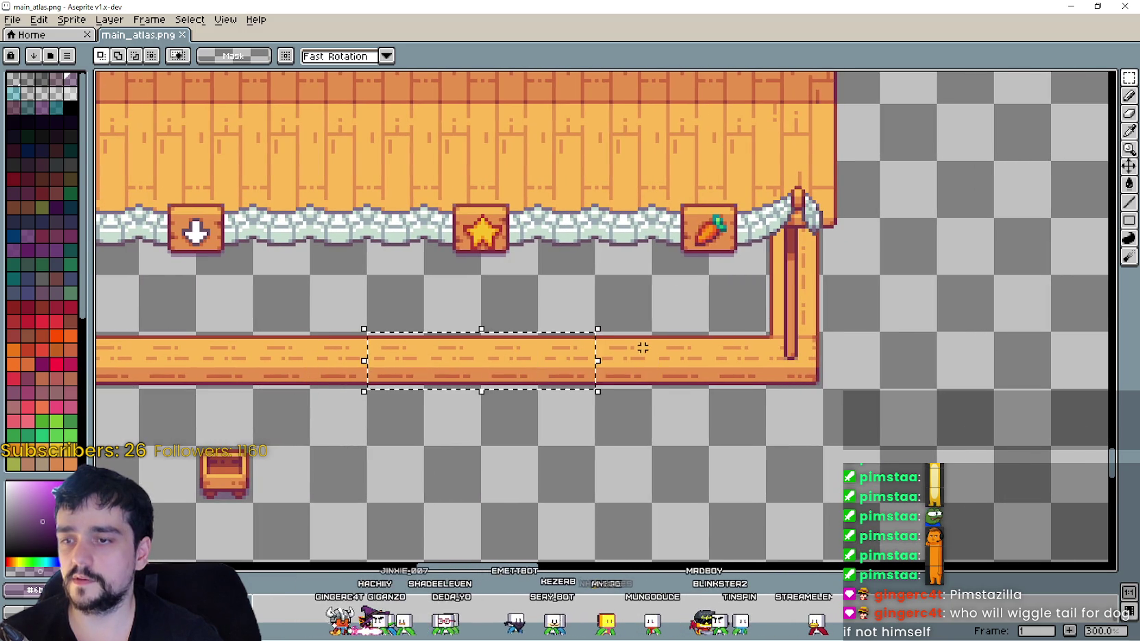
mouse_move(660, 358)
left_mouse_down()
mouse_move(737, 264)
mouse_move(738, 285)
left_mouse_up()
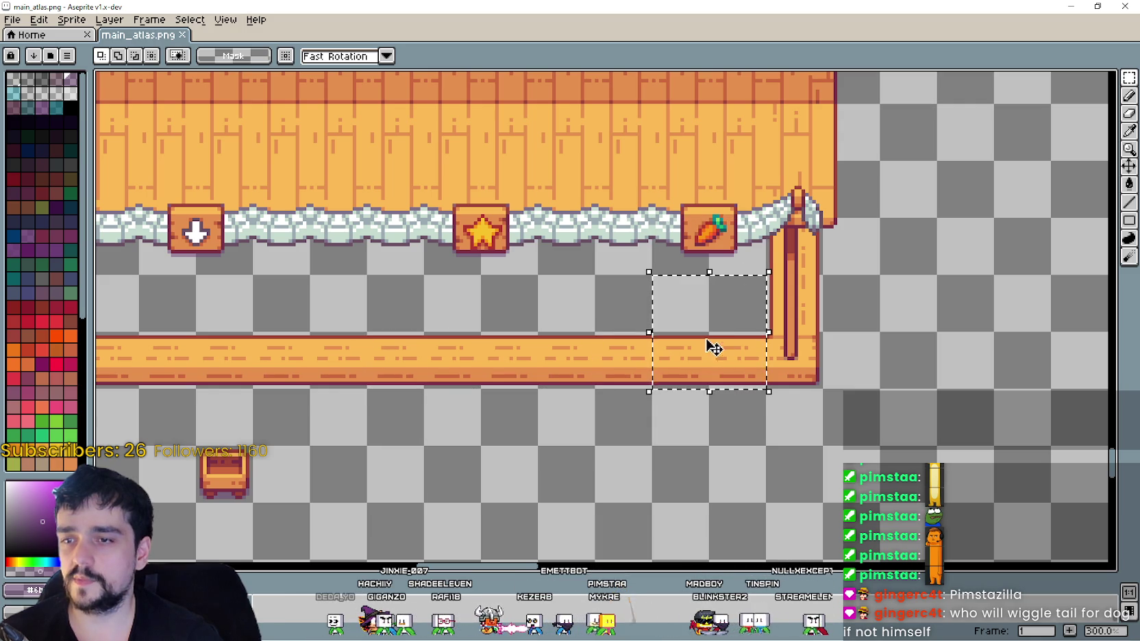
scroll(712, 350, "down", 1)
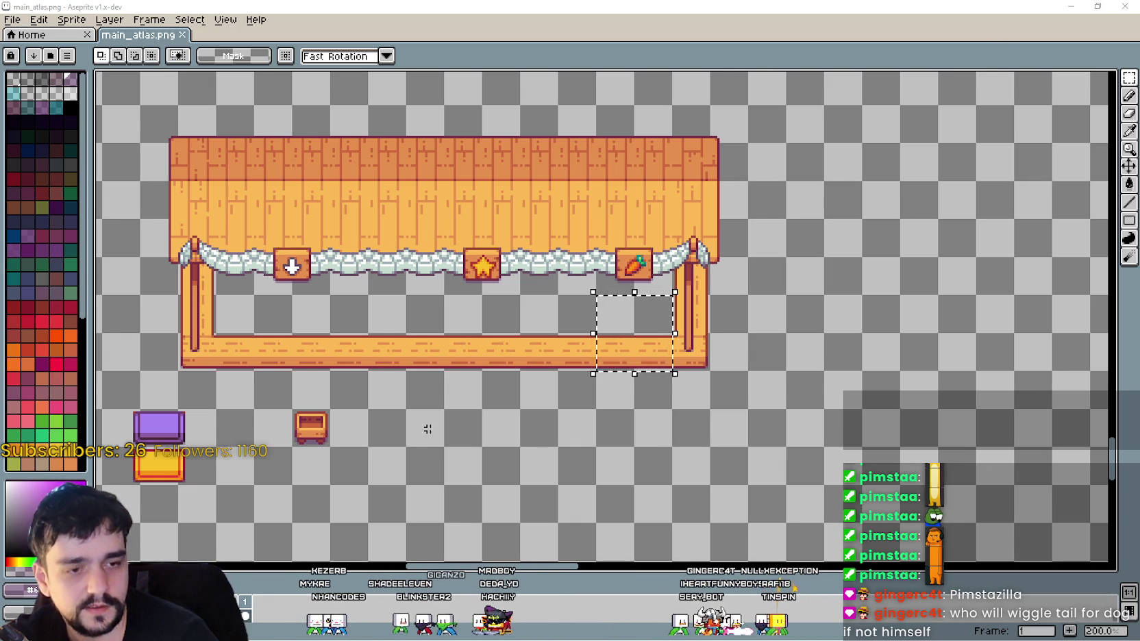
scroll(691, 331, "up", 1)
scroll(706, 328, "down", 1)
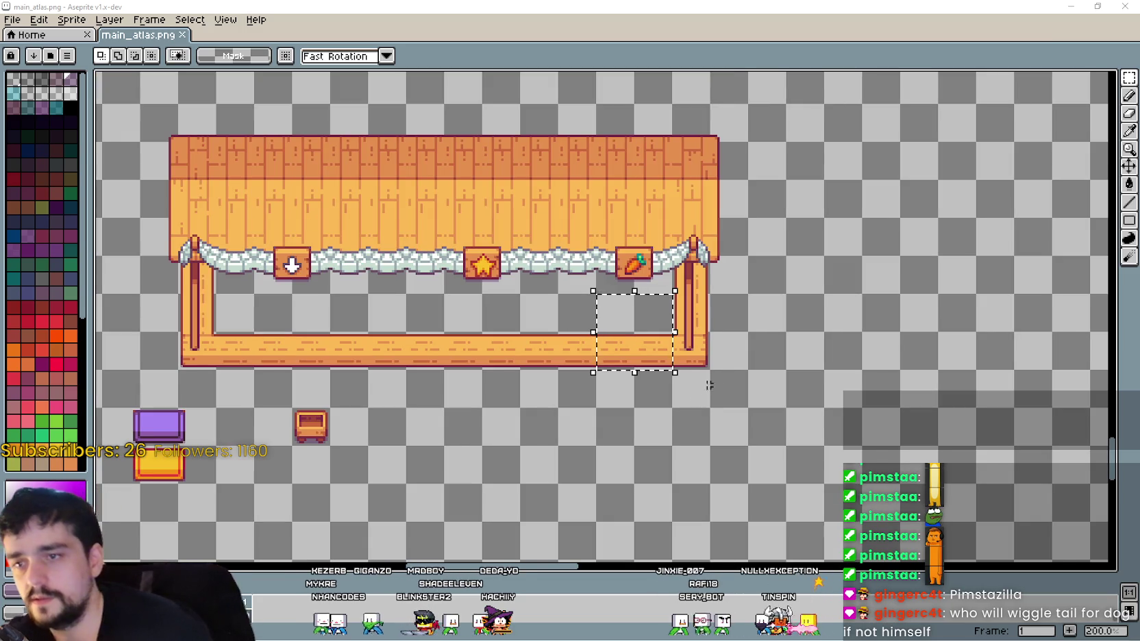
key("ctrl+d")
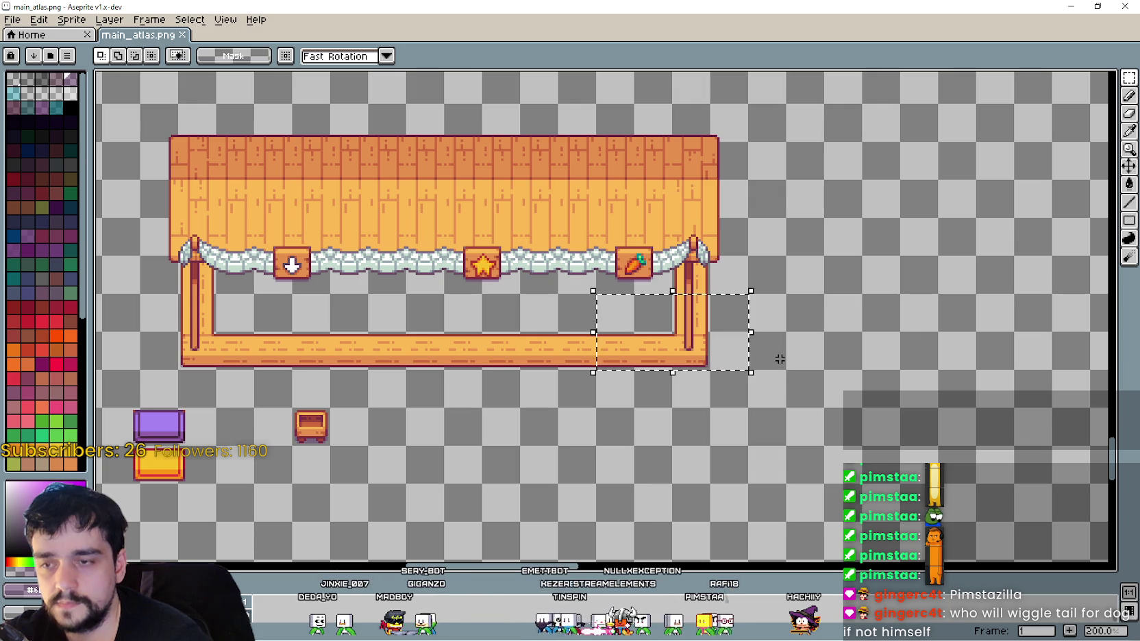
- Select around the stall's bottom-right corner and pan across the atlas to find the crate
left_click_drag(784, 367, 623, 309)
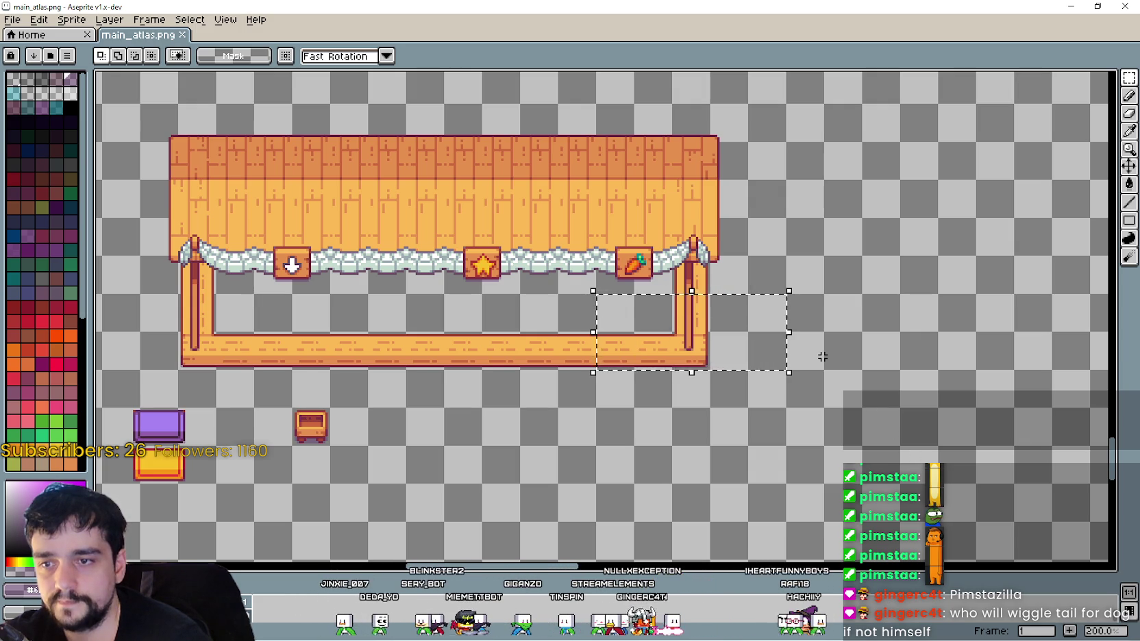
left_click_drag(817, 425, 768, 392)
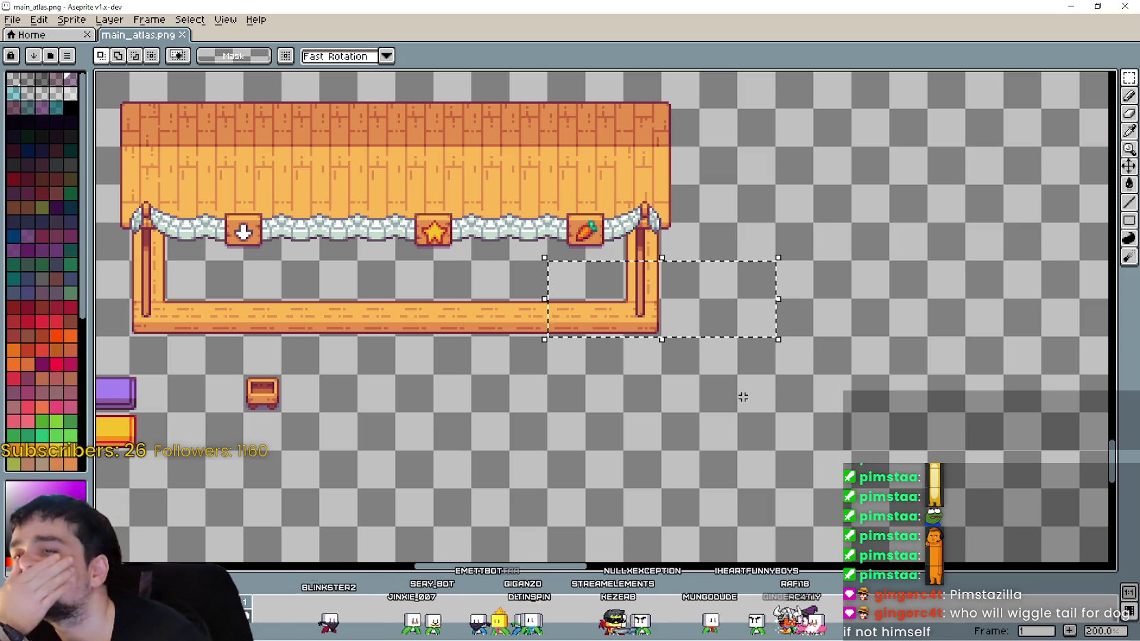
left_click_drag(685, 369, 759, 406)
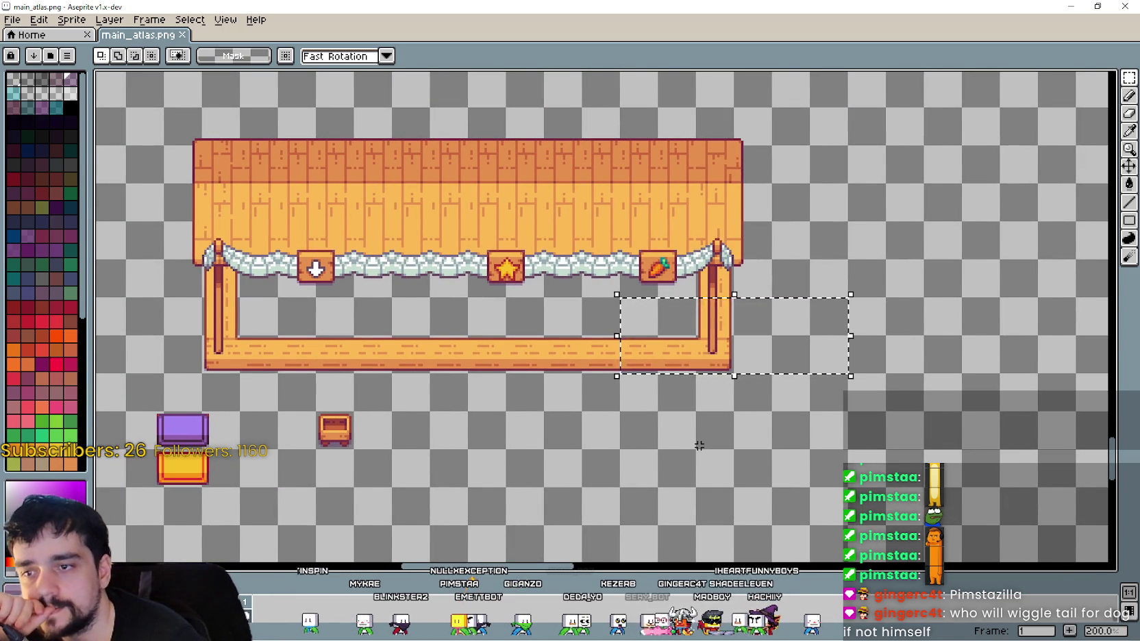
scroll(601, 422, "down", 1)
mouse_move(519, 430)
left_mouse_down()
mouse_move(669, 428)
mouse_move(742, 478)
mouse_move(730, 461)
mouse_move(587, 421)
mouse_move(586, 500)
mouse_move(883, 266)
mouse_move(869, 340)
left_mouse_up()
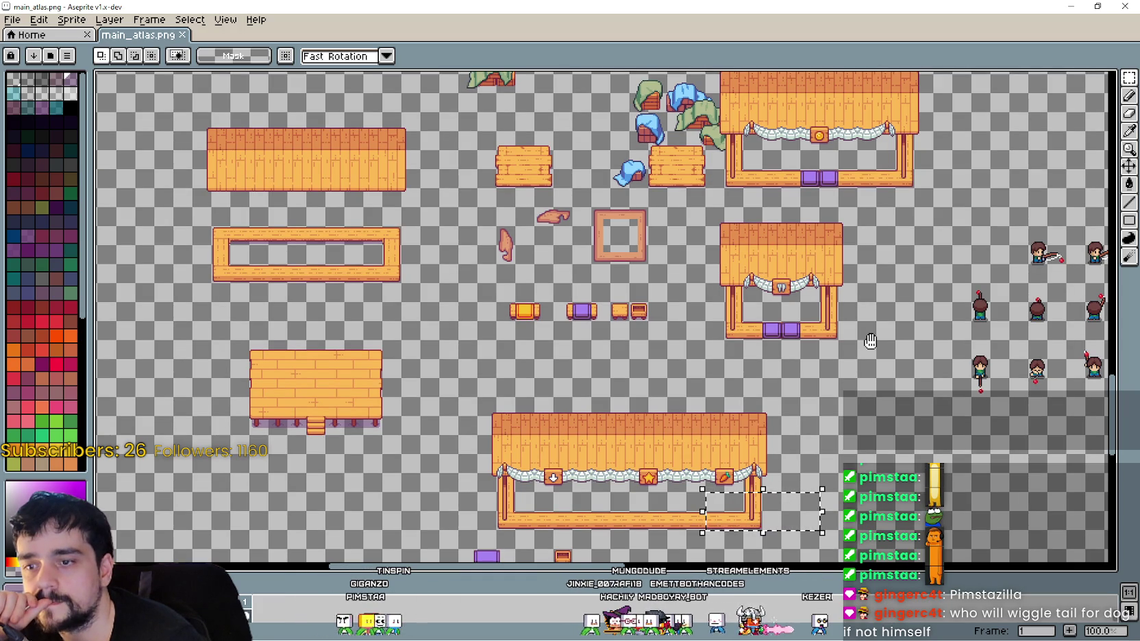
mouse_move(869, 341)
left_mouse_down()
mouse_move(854, 220)
mouse_move(828, 403)
mouse_move(843, 455)
mouse_move(774, 345)
left_mouse_up()
scroll(509, 310, "up", 1)
- Select the small crate sprite and move it beside the stall's right post
left_click_drag(619, 310, 512, 147)
mouse_move(429, 95)
left_mouse_down()
mouse_move(472, 139)
mouse_move(902, 430)
left_mouse_up()
scroll(903, 430, "up", 1)
mouse_move(822, 342)
left_mouse_down()
mouse_move(865, 193)
mouse_move(813, 246)
left_mouse_up()
mouse_move(801, 300)
left_mouse_down()
mouse_move(705, 346)
mouse_move(695, 325)
mouse_move(580, 305)
left_mouse_up()
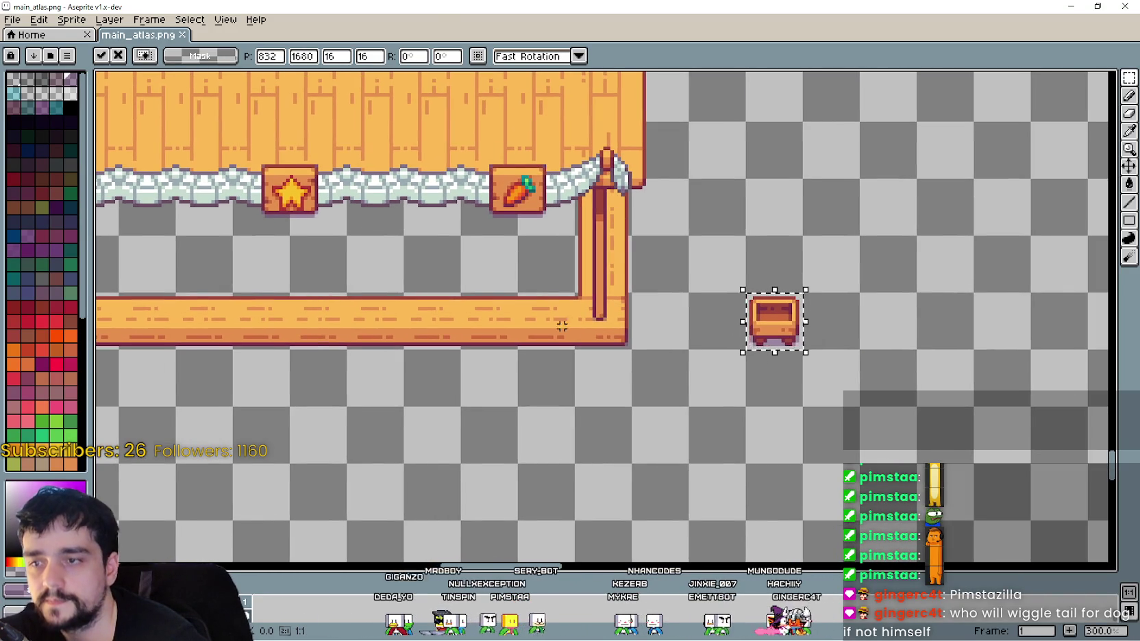
- Commit the placed crate and zoom in on the crate sprite in the atlas
left_click_drag(476, 322, 592, 323)
left_click_drag(521, 299, 582, 356)
left_click_drag(642, 401, 714, 418)
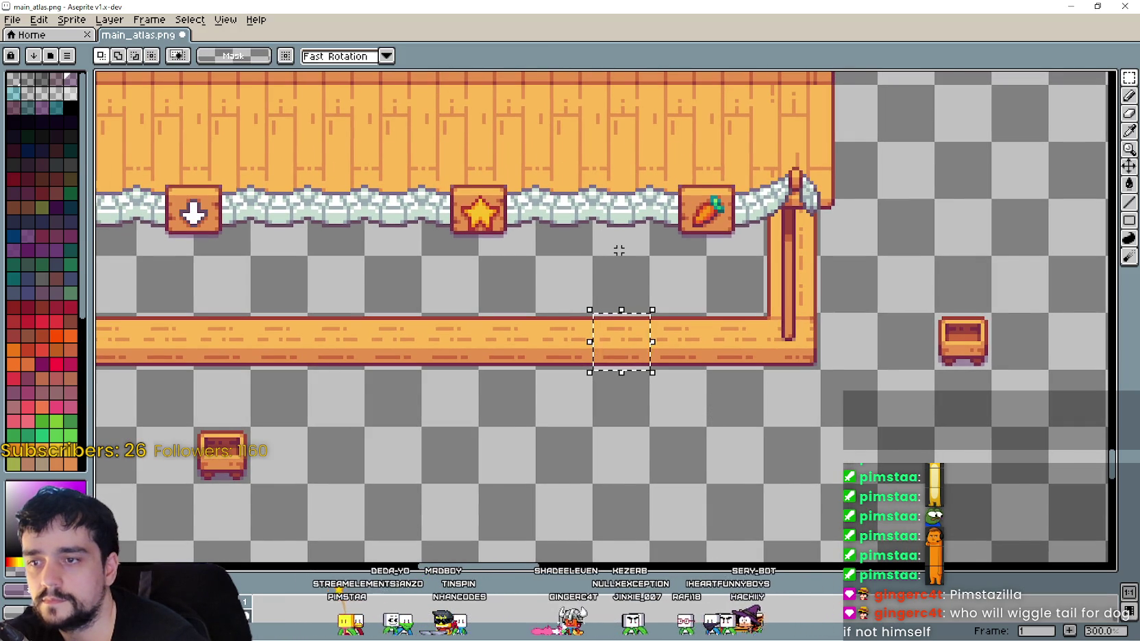
scroll(620, 253, "down", 1)
scroll(623, 259, "down", 1)
scroll(624, 260, "up", 2)
scroll(627, 250, "down", 2)
mouse_move(636, 165)
left_mouse_down()
mouse_move(645, 316)
mouse_move(636, 422)
mouse_move(600, 181)
left_mouse_up()
scroll(696, 224, "up", 2)
left_click_drag(697, 224, 660, 283)
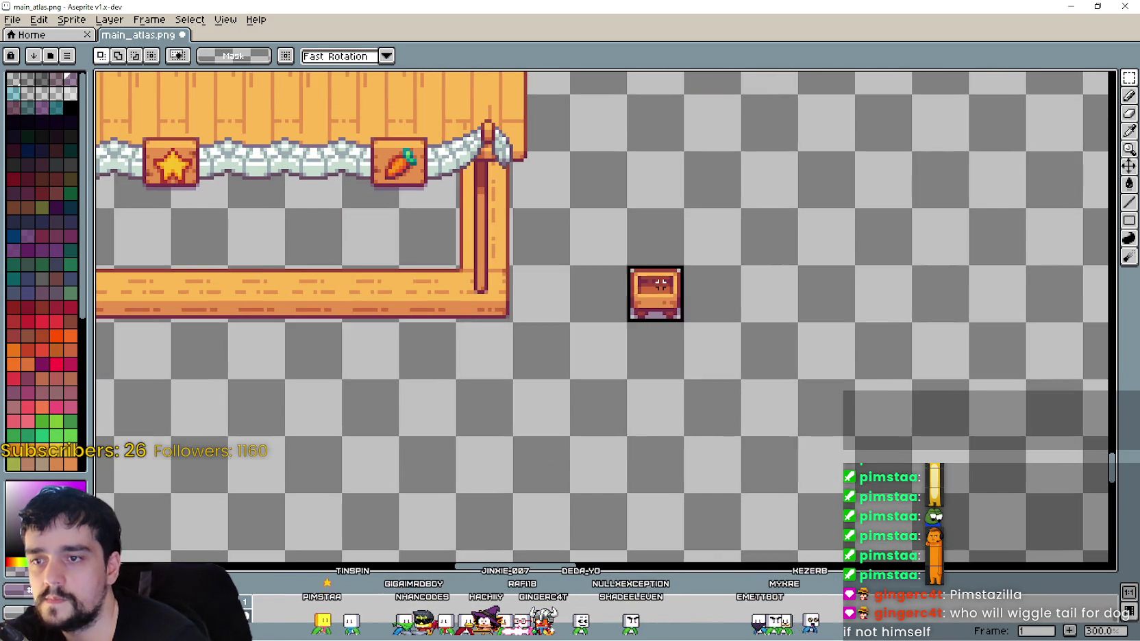
scroll(743, 321, "up", 1)
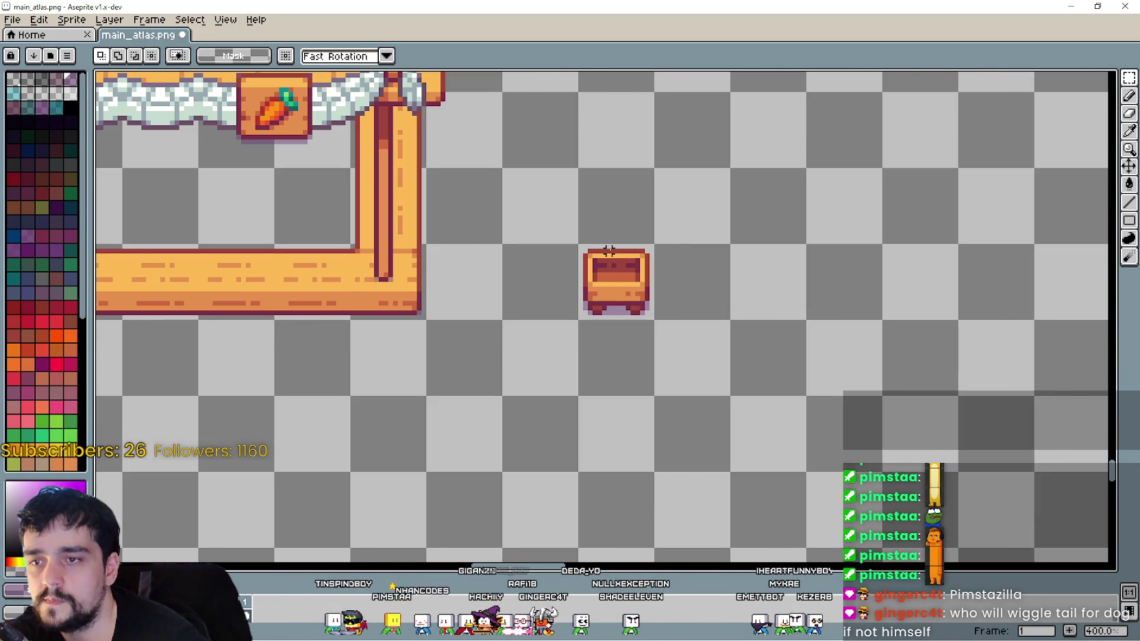
scroll(609, 250, "up", 2)
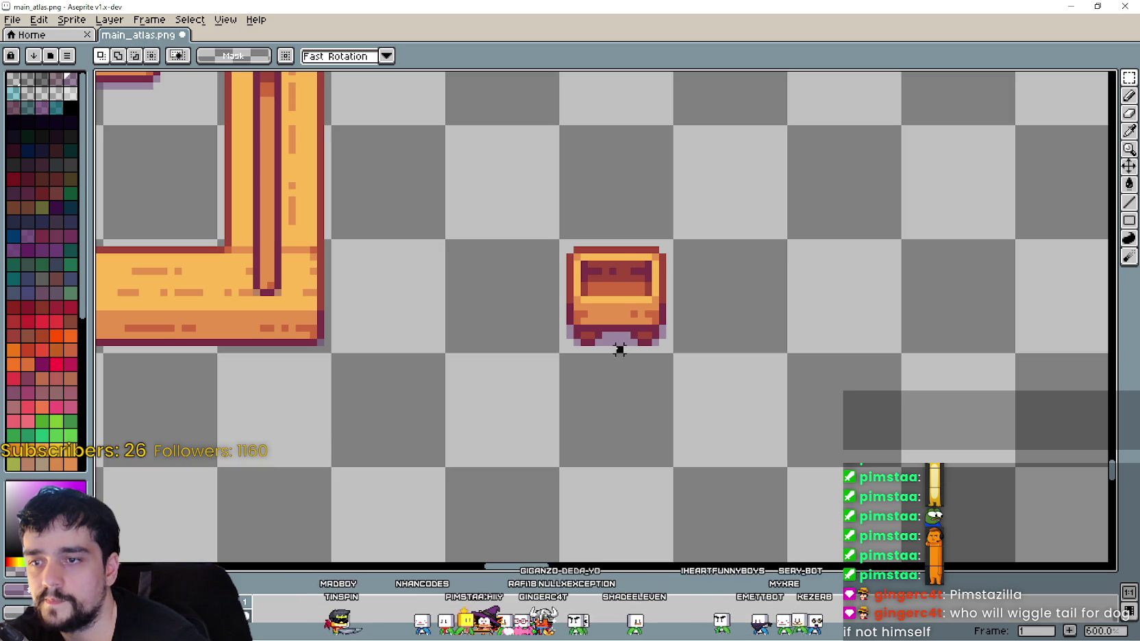
- Select the crate's top half and lift it upward, away from its lower body
left_click_drag(542, 223, 697, 292)
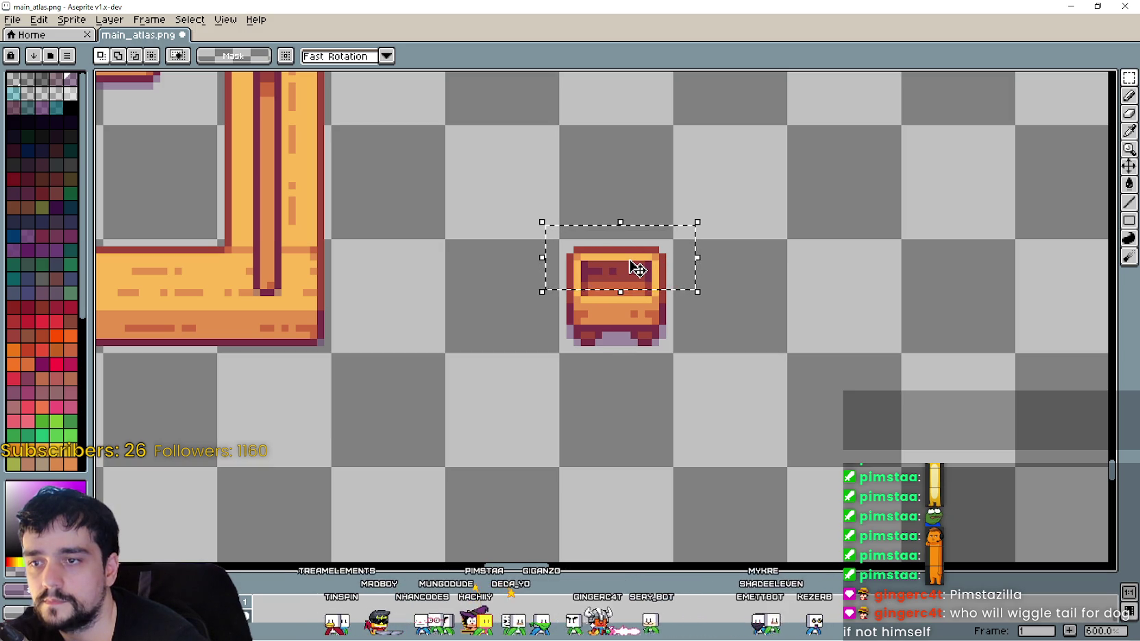
left_click(662, 329)
mouse_move(556, 241)
left_mouse_down()
mouse_move(670, 285)
mouse_move(613, 178)
left_mouse_up()
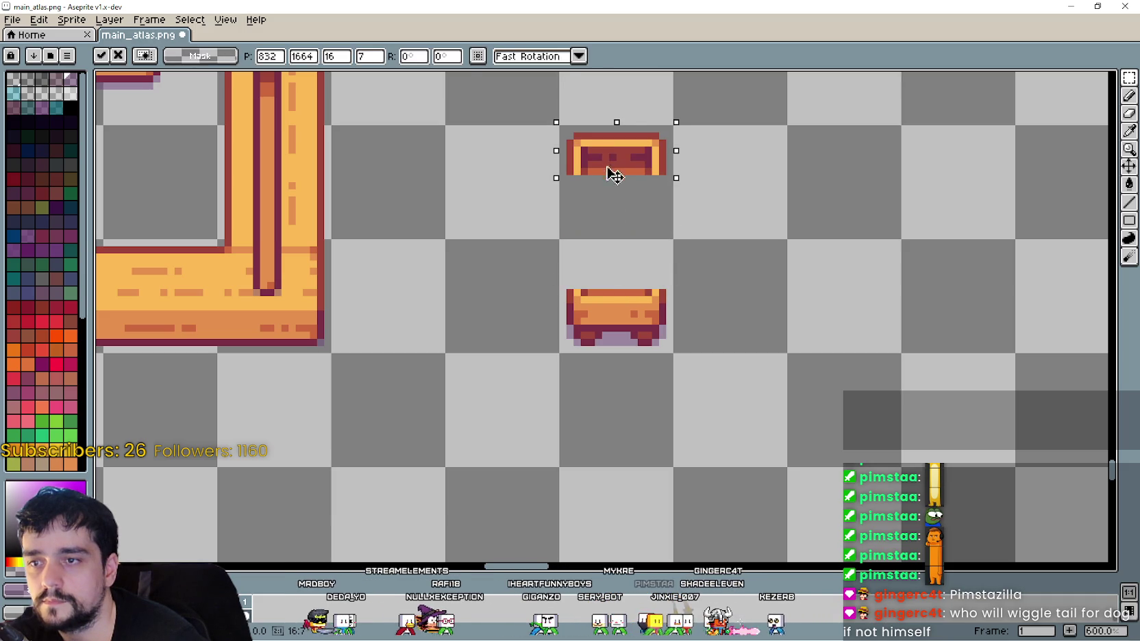
scroll(651, 333, "down", 1)
key("ctrl+d")
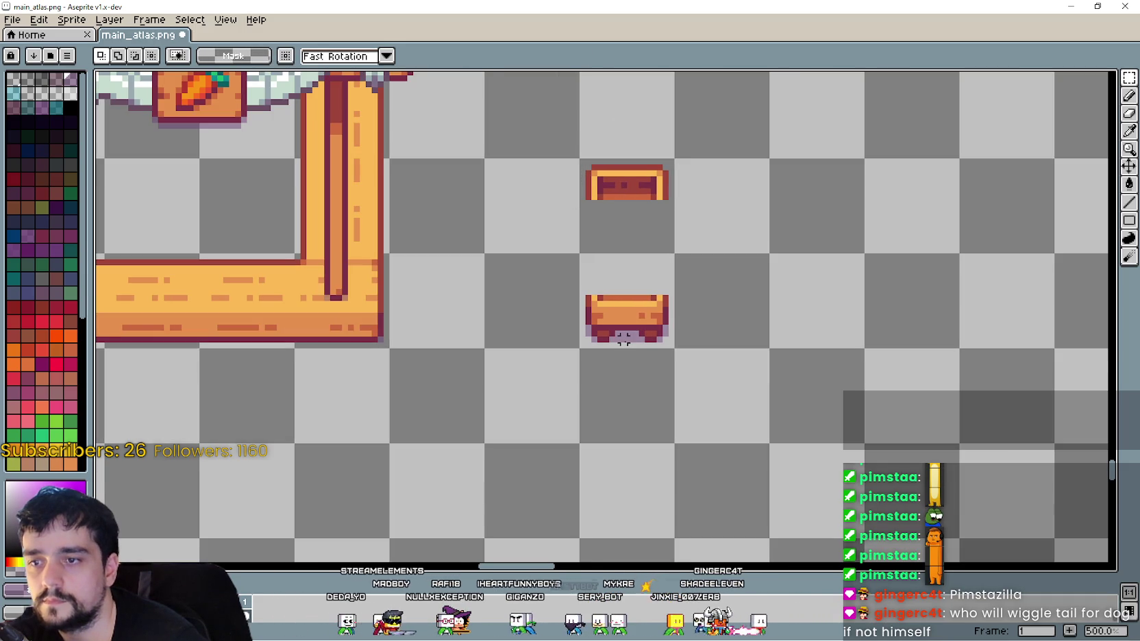
left_click_drag(624, 350, 671, 292)
- Move the right half of the crate's lower body away to the right
mouse_move(647, 334)
left_mouse_down()
mouse_move(810, 343)
mouse_move(887, 329)
left_mouse_up()
scroll(889, 328, "down", 1)
scroll(888, 329, "down", 2)
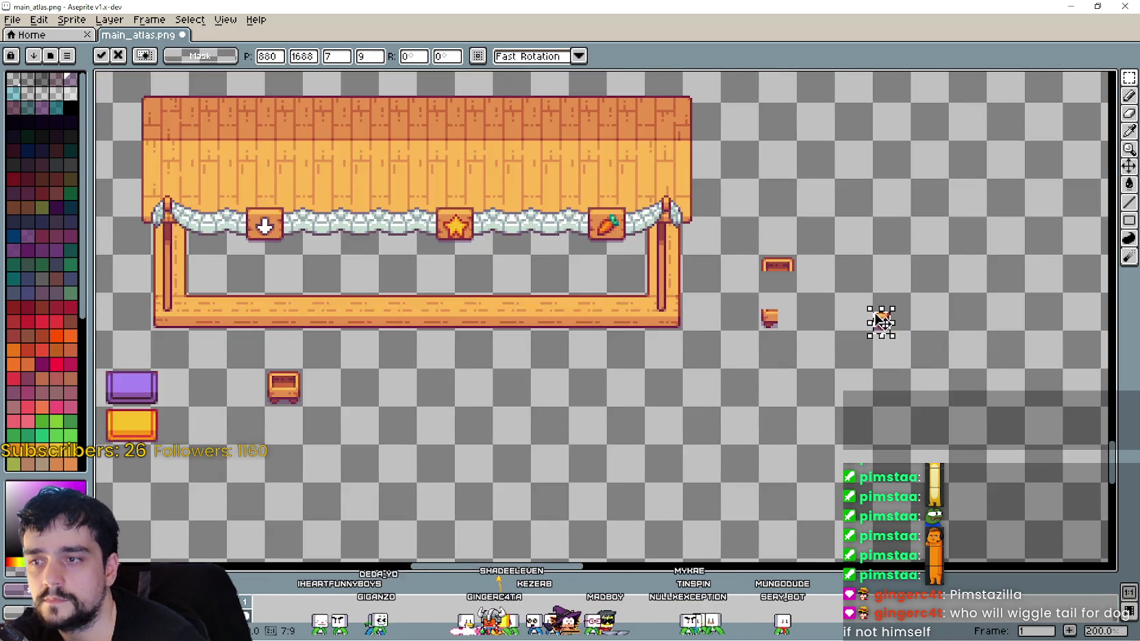
scroll(867, 260, "up", 1)
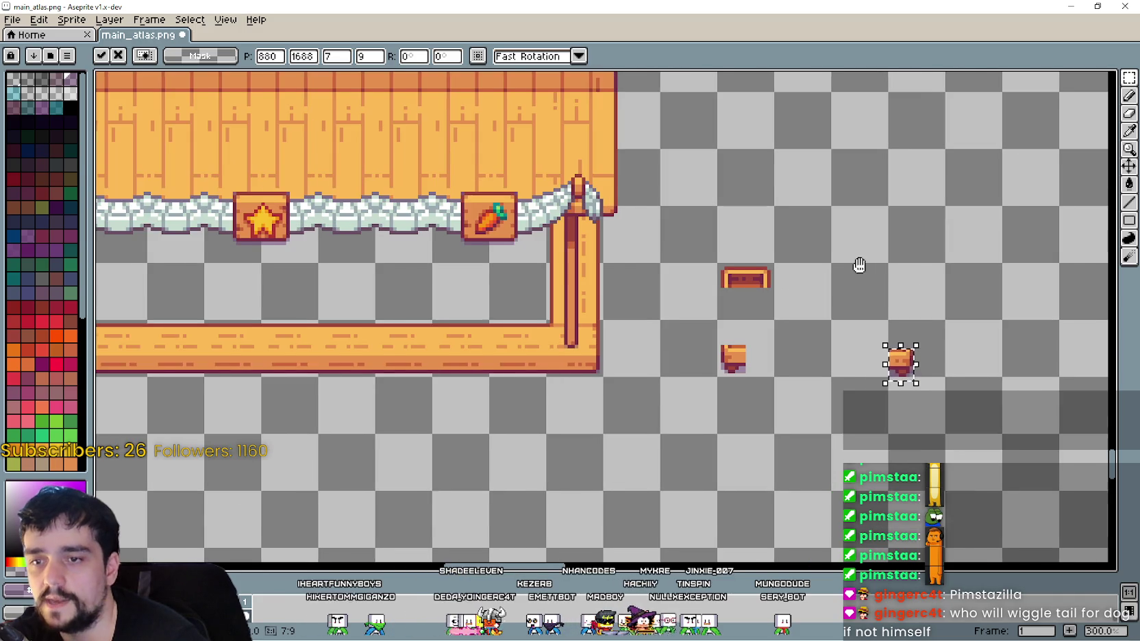
left_click_drag(862, 262, 788, 251)
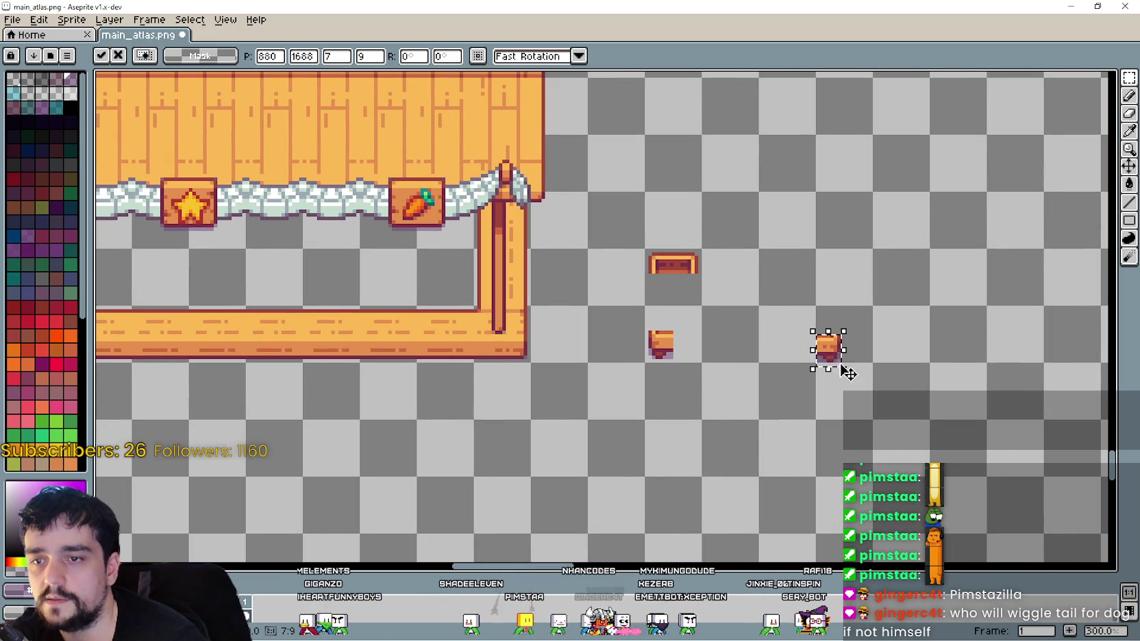
scroll(824, 356, "up", 6)
scroll(812, 350, "down", 3)
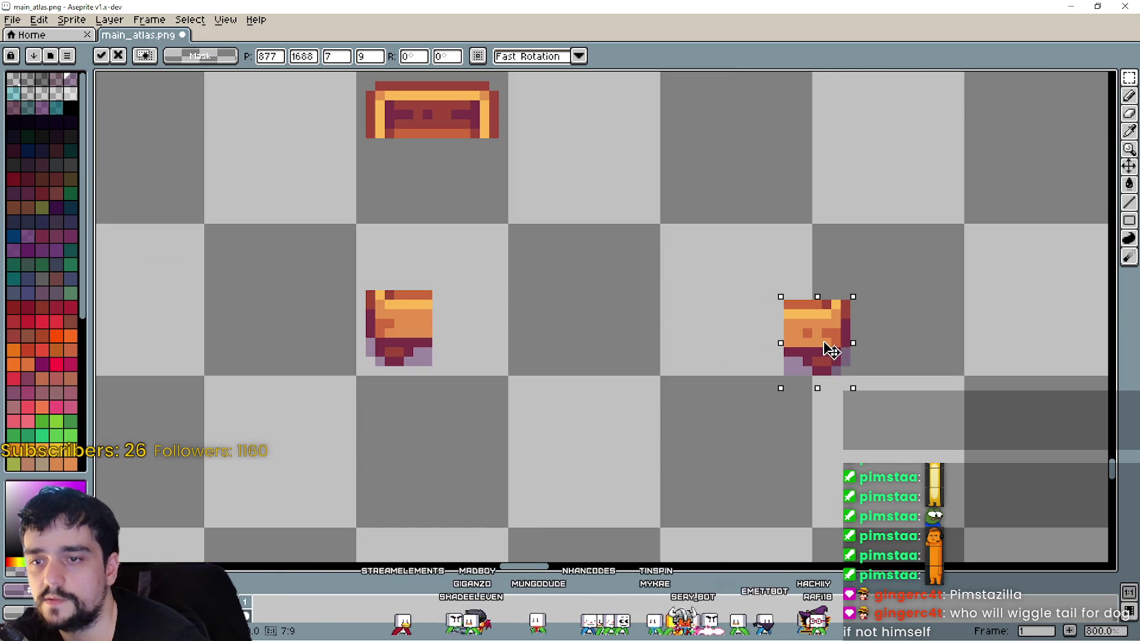
scroll(828, 342, "up", 3)
scroll(819, 332, "down", 3)
left_click_drag(596, 316, 686, 340)
scroll(639, 377, "down", 1)
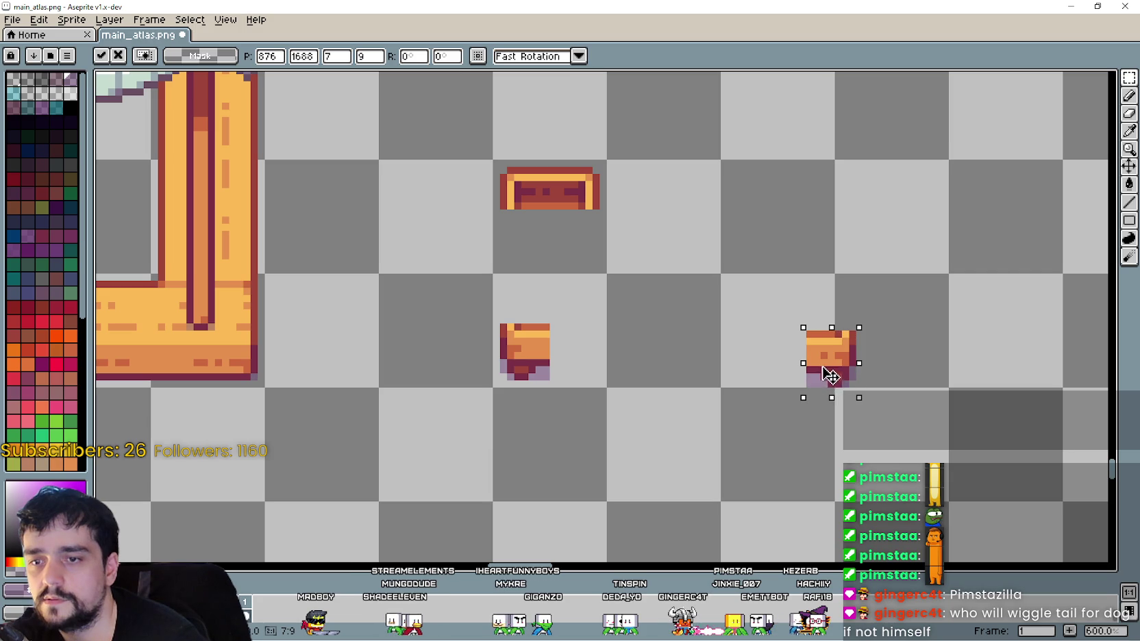
- Nudge the left crate piece left and stretch the lower body into a 40×9 plank
left_click_drag(470, 402, 580, 331)
mouse_move(468, 308)
left_mouse_down()
mouse_move(581, 390)
mouse_move(527, 360)
left_mouse_up()
scroll(581, 390, "up", 1)
scroll(551, 363, "down", 1)
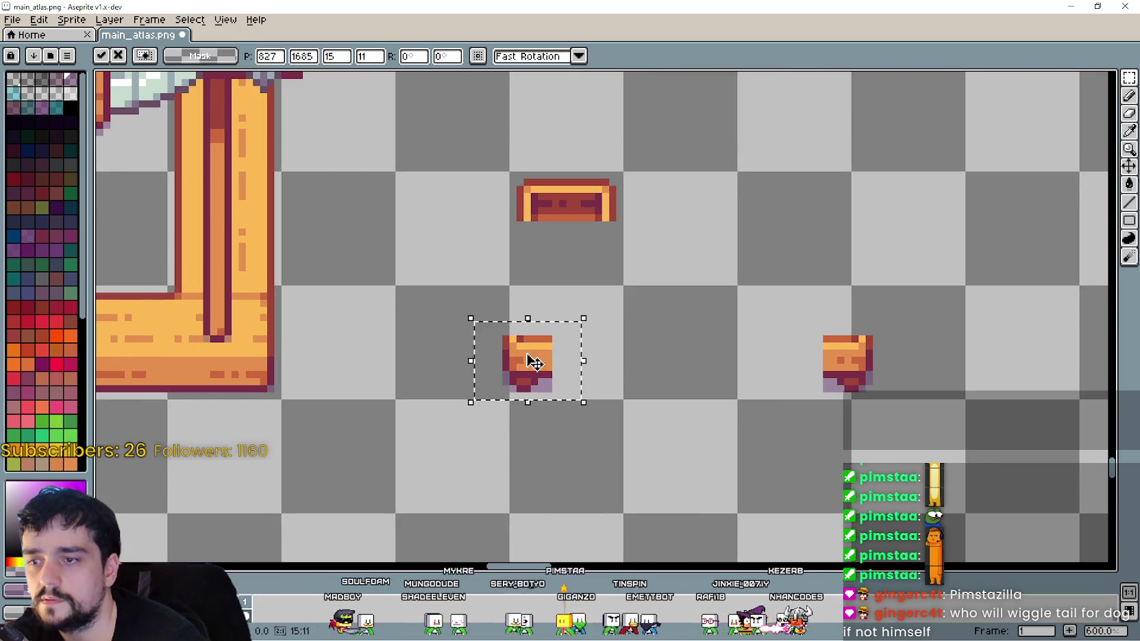
key("Return")
scroll(621, 323, "down", 1)
key("ctrl+z")
scroll(521, 376, "up", 1)
key("Return")
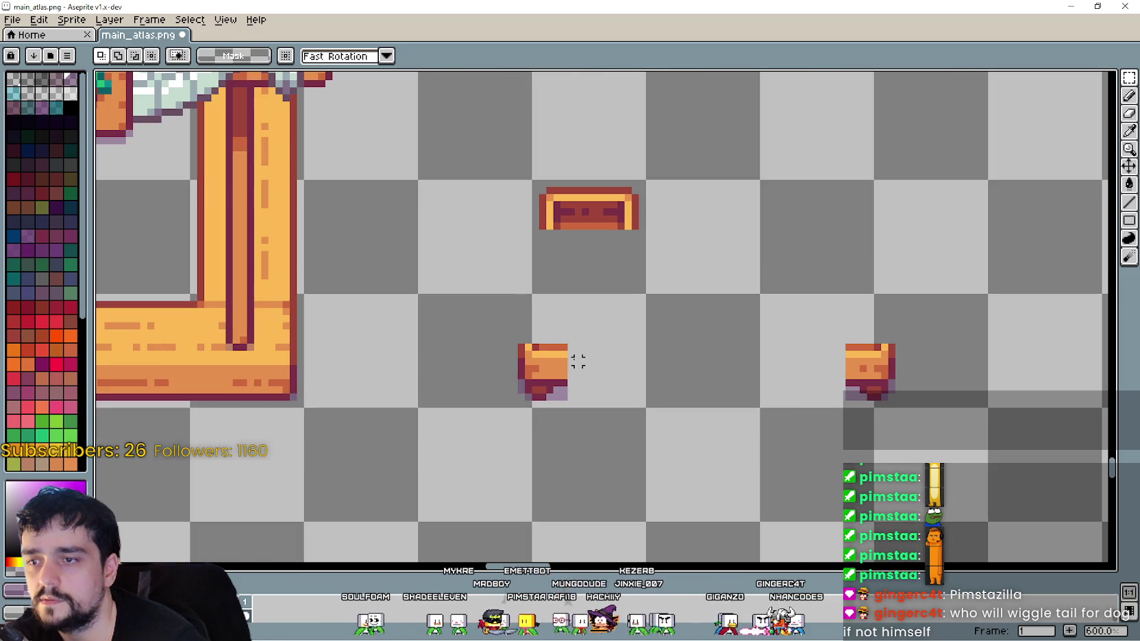
mouse_move(563, 347)
left_mouse_down()
mouse_move(563, 389)
mouse_move(852, 404)
left_mouse_up()
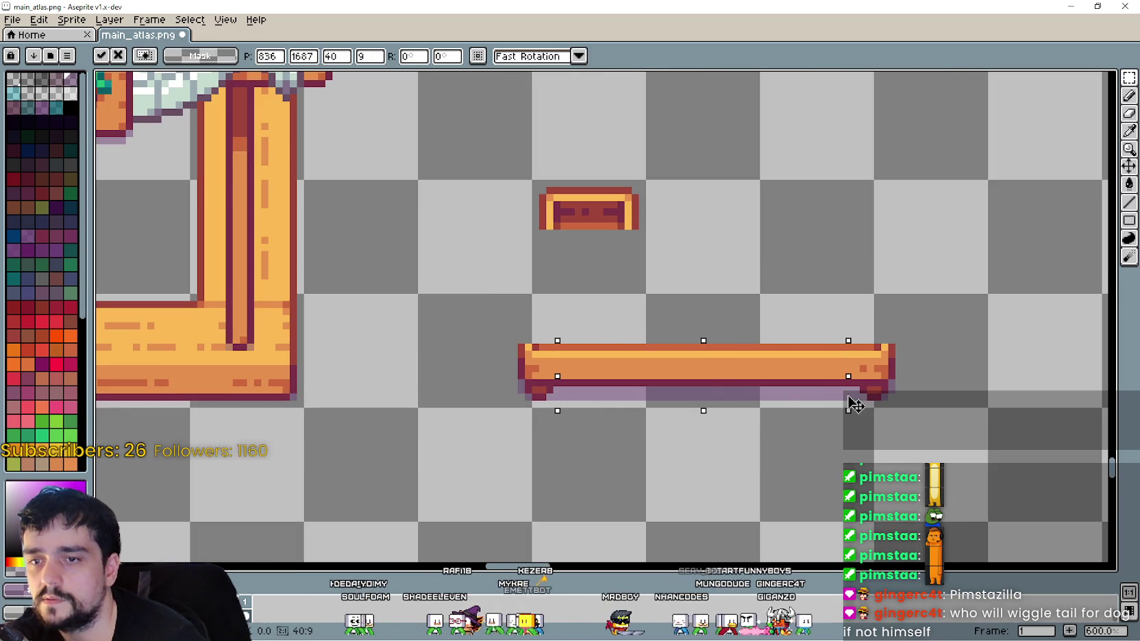
- Shift the small crate rim one pixel up-left and drop it above the 40×9 plank
key("ctrl+d")
scroll(646, 282, "down", 1)
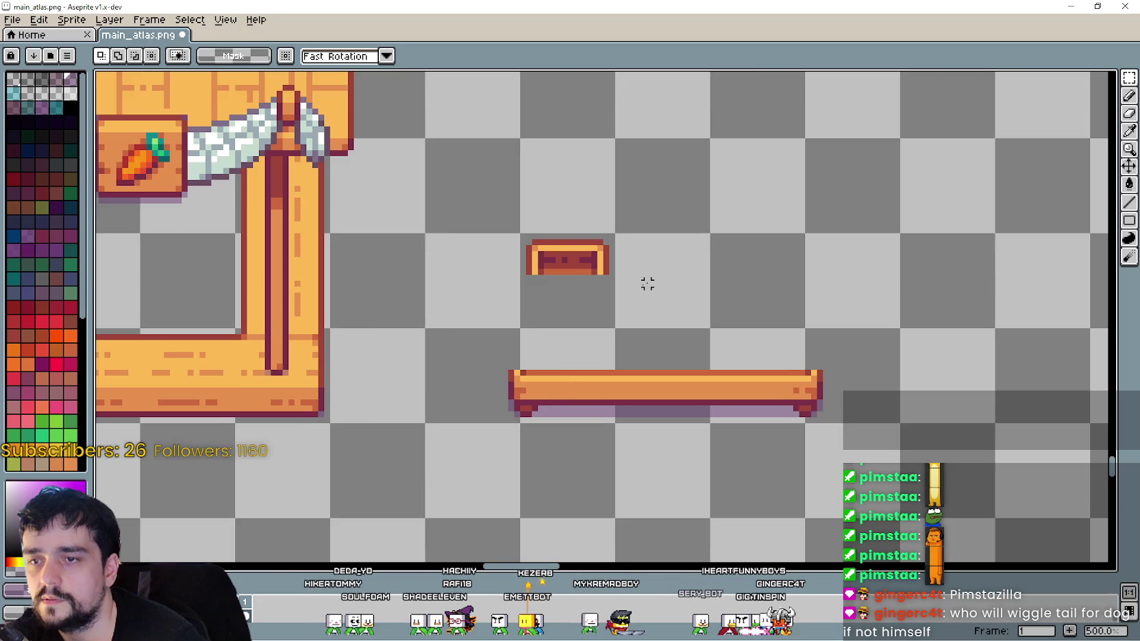
scroll(600, 324, "down", 1)
scroll(609, 363, "up", 1)
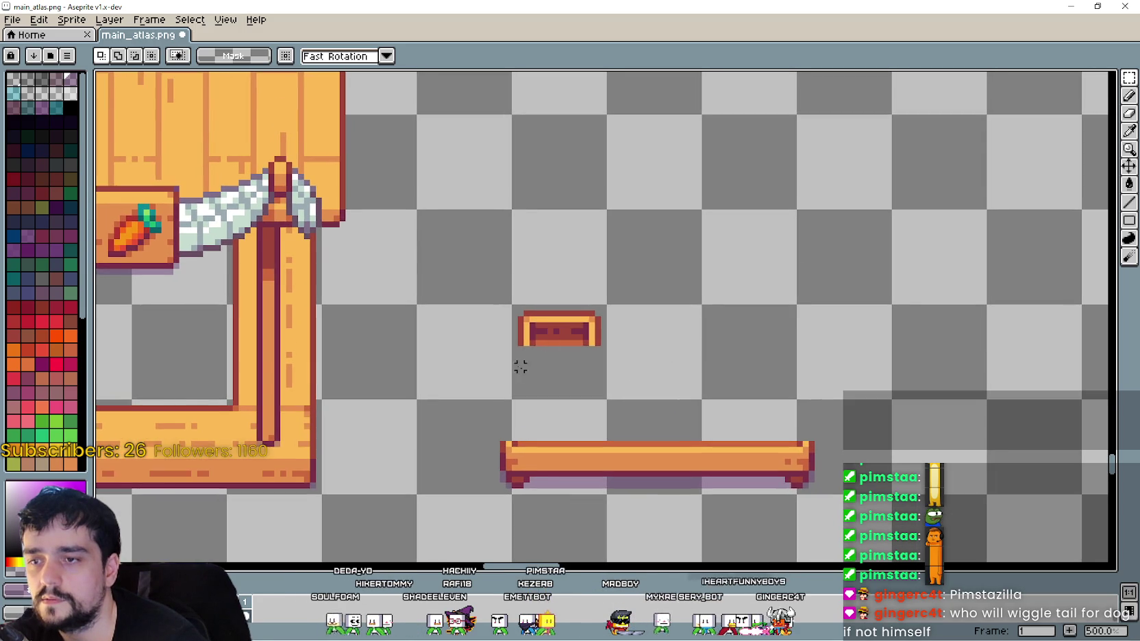
left_click_drag(504, 346, 549, 323)
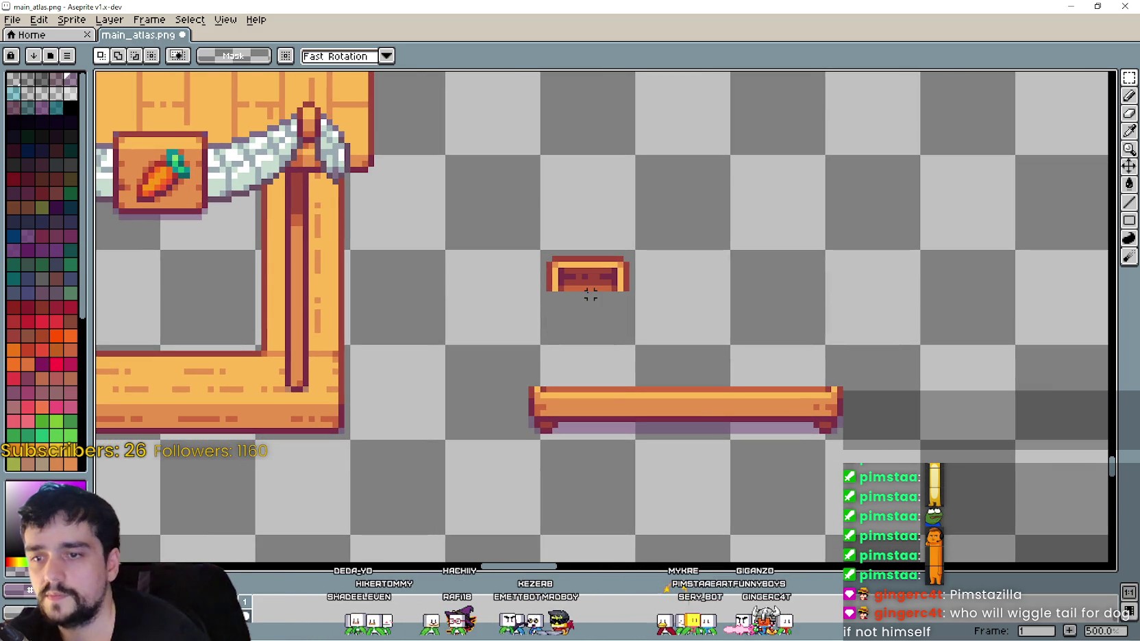
left_click_drag(534, 306, 661, 241)
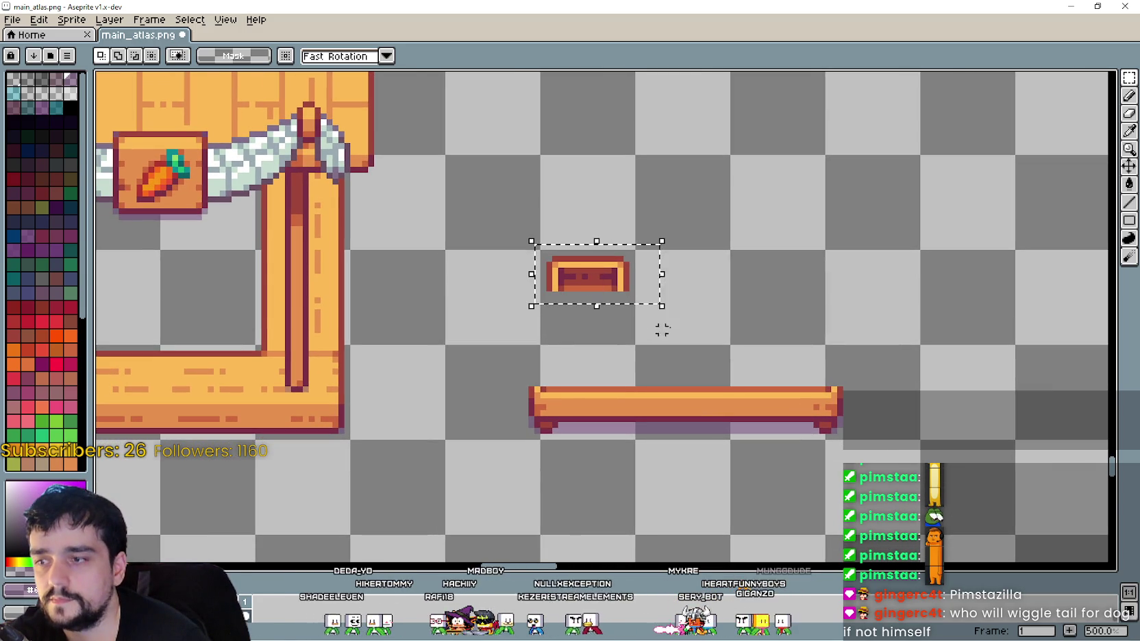
left_click(638, 313)
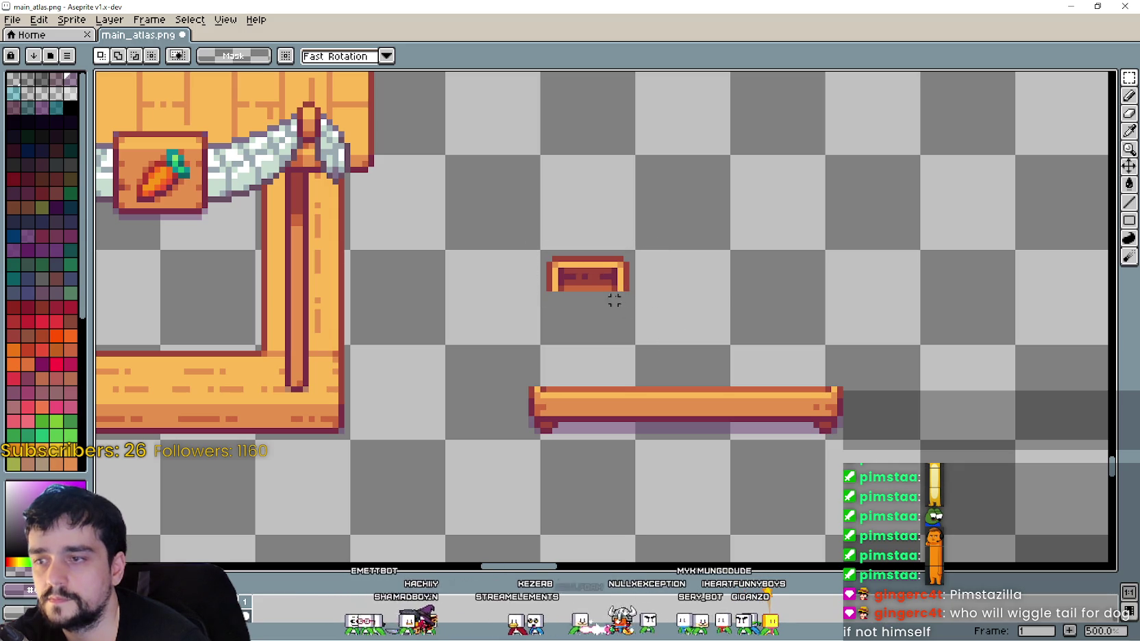
left_click_drag(496, 326, 642, 218)
scroll(586, 281, "up", 1)
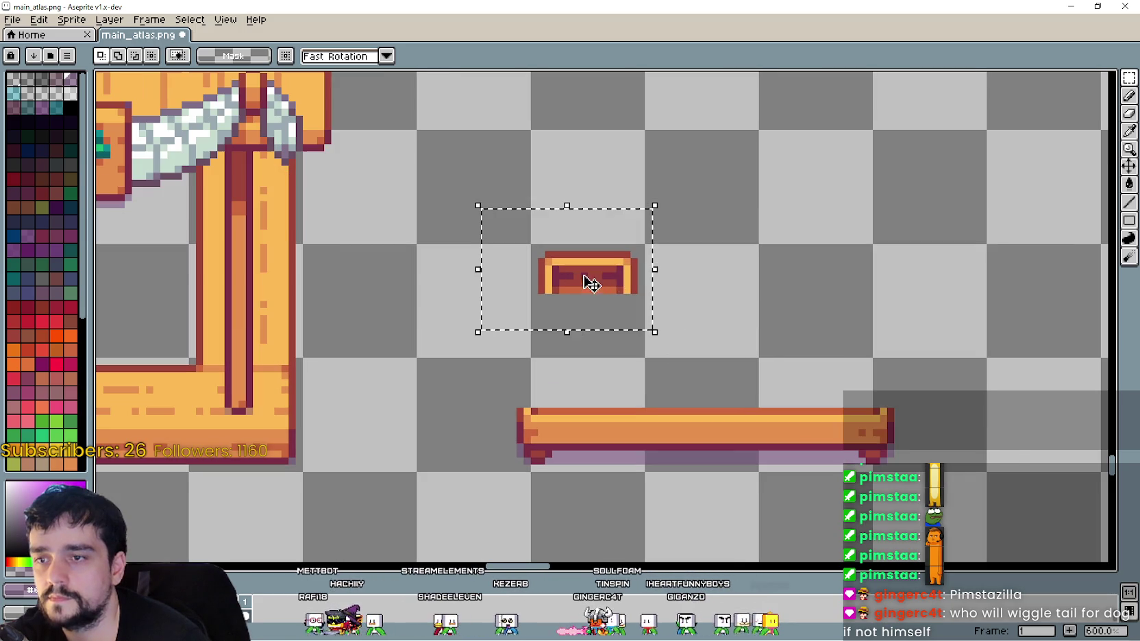
left_click_drag(583, 292, 559, 287)
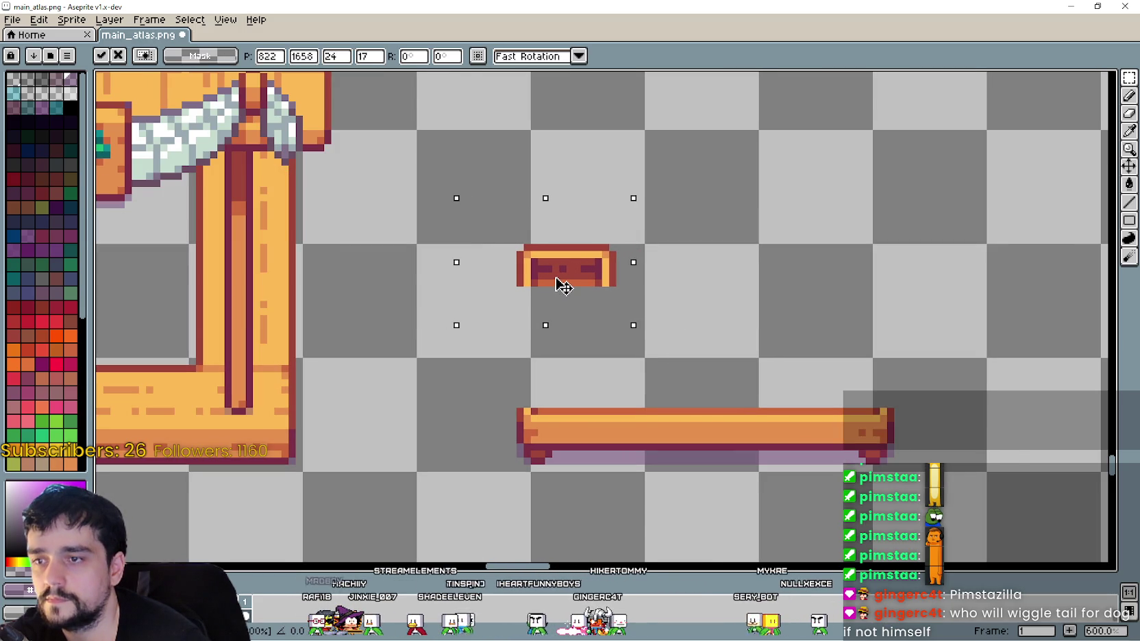
left_click(712, 333)
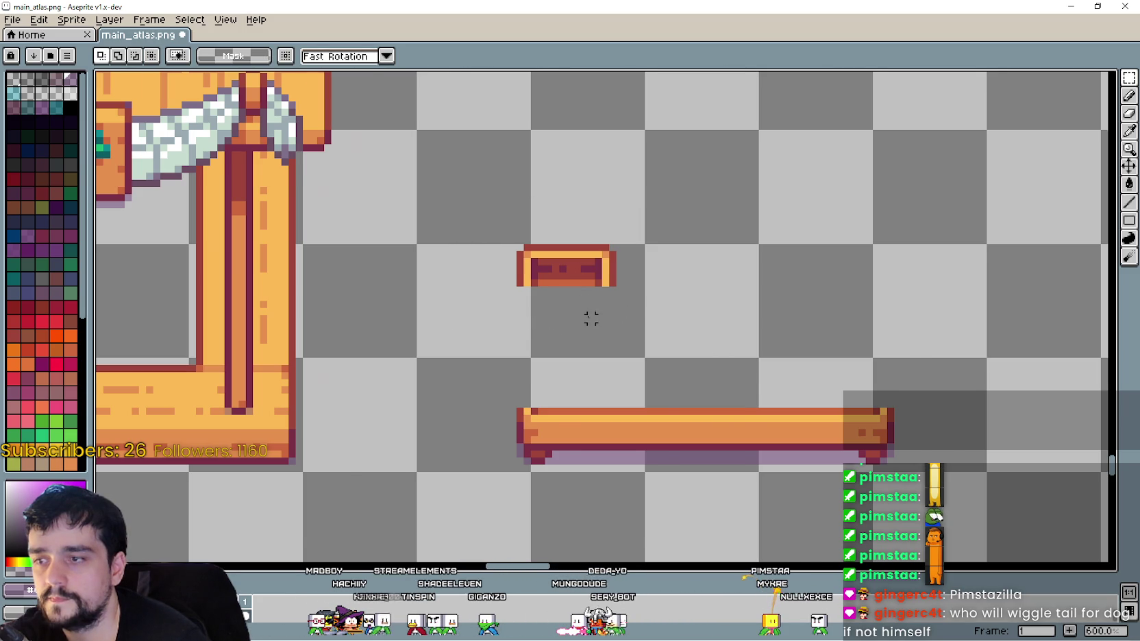
- Move the crate's right half far right and stretch a middle column to join the halves
scroll(590, 318, "down", 5)
scroll(582, 312, "up", 4)
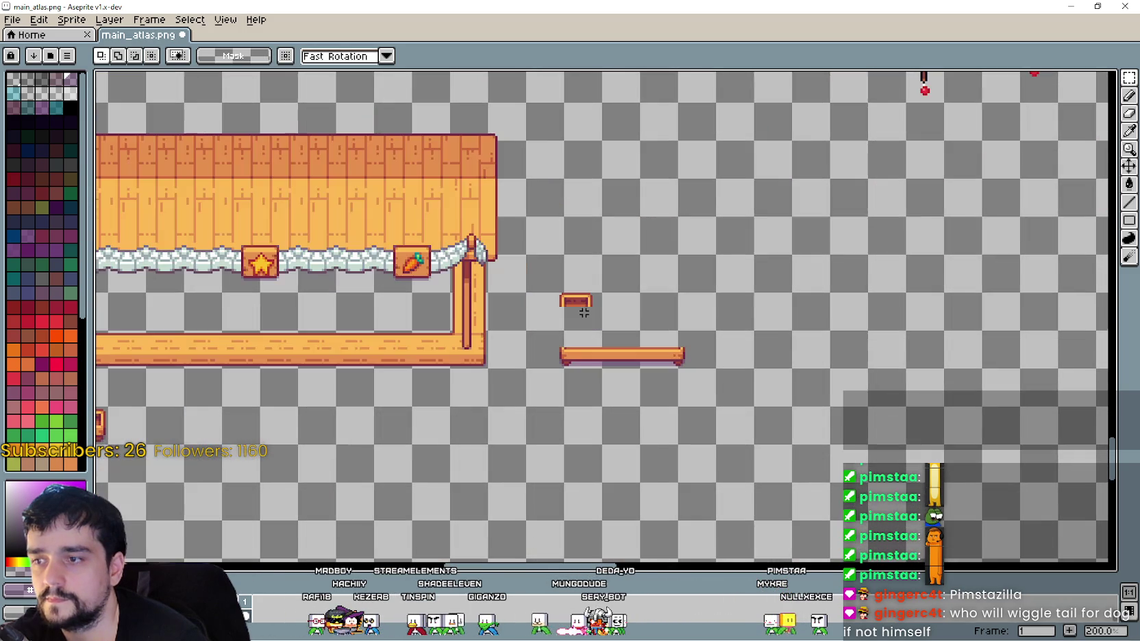
left_click_drag(553, 320, 649, 268)
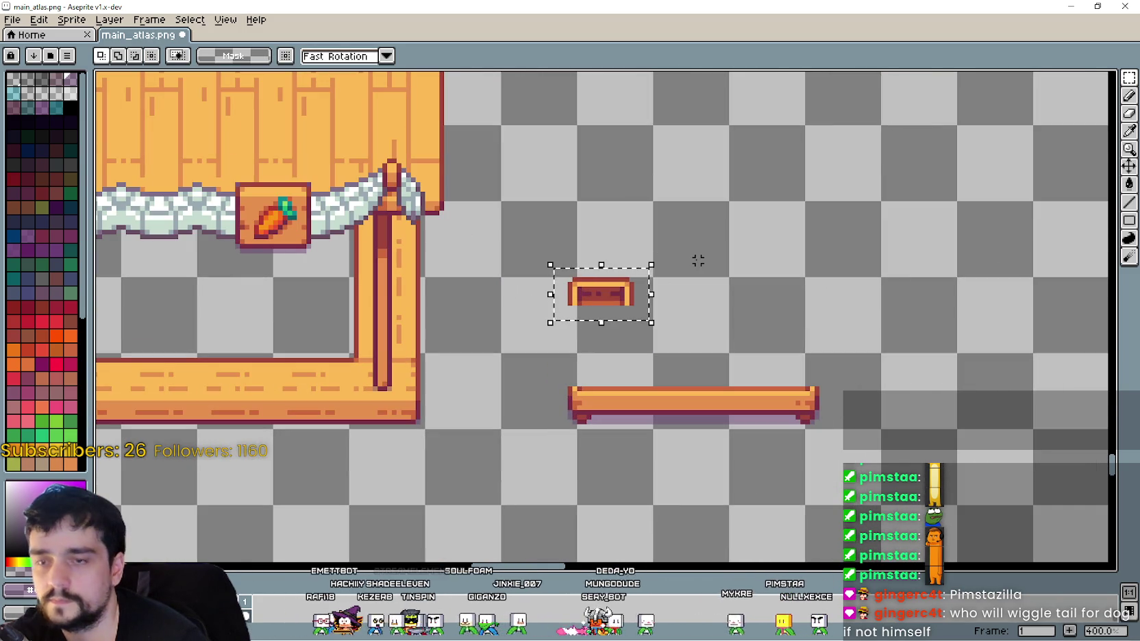
key("ctrl+d")
scroll(569, 321, "up", 2)
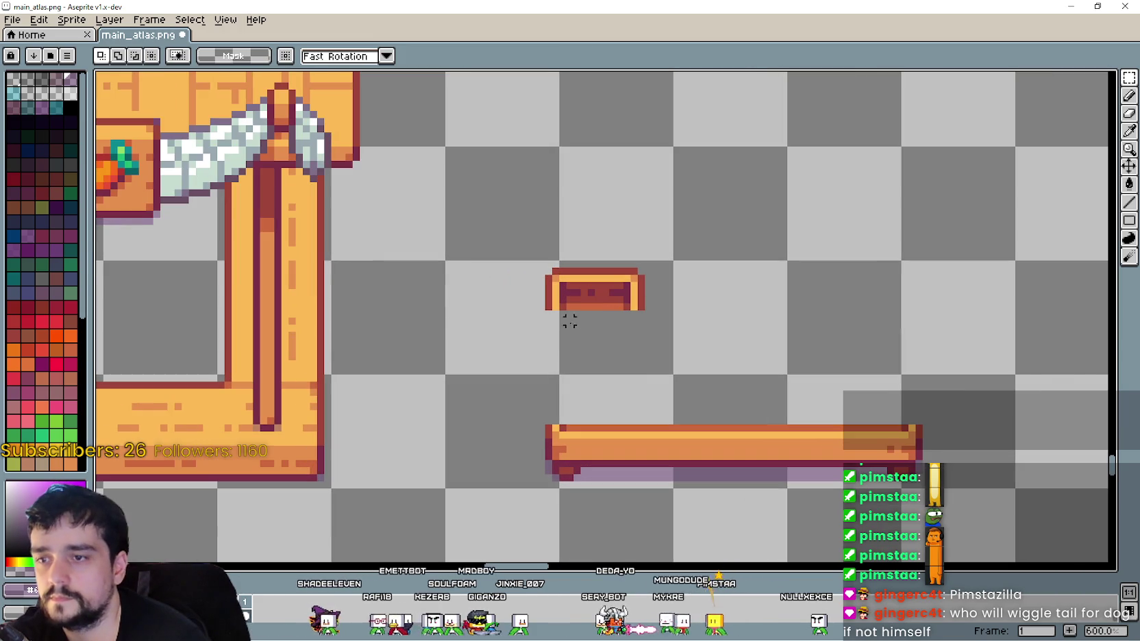
left_click_drag(596, 316, 620, 270)
mouse_move(634, 287)
left_mouse_down()
mouse_move(850, 311)
mouse_move(904, 304)
left_mouse_up()
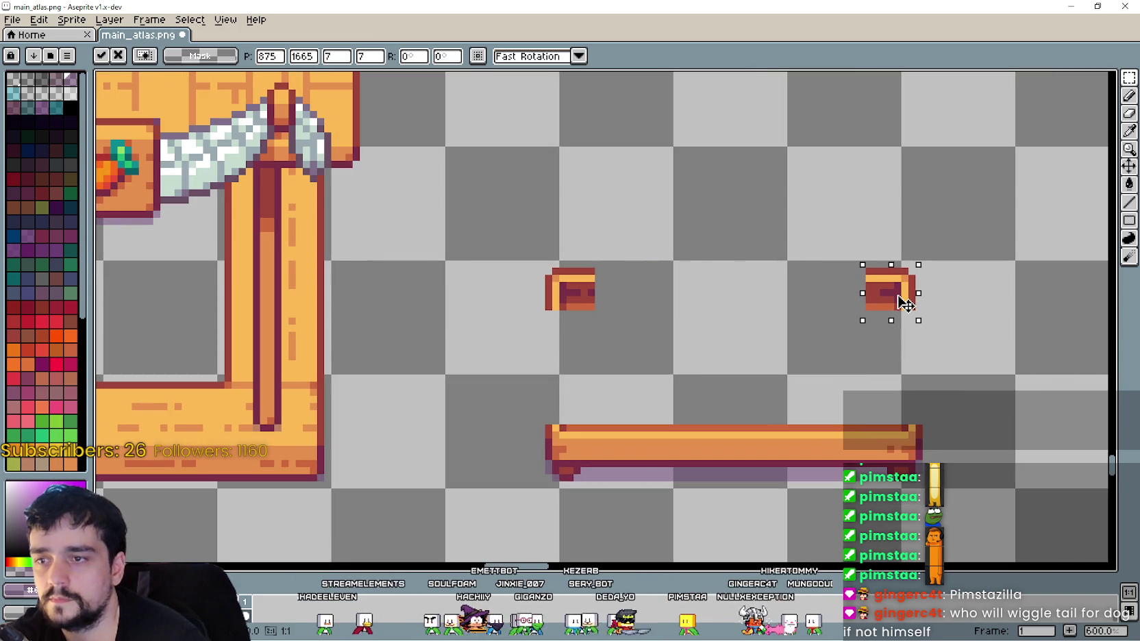
left_click(819, 328)
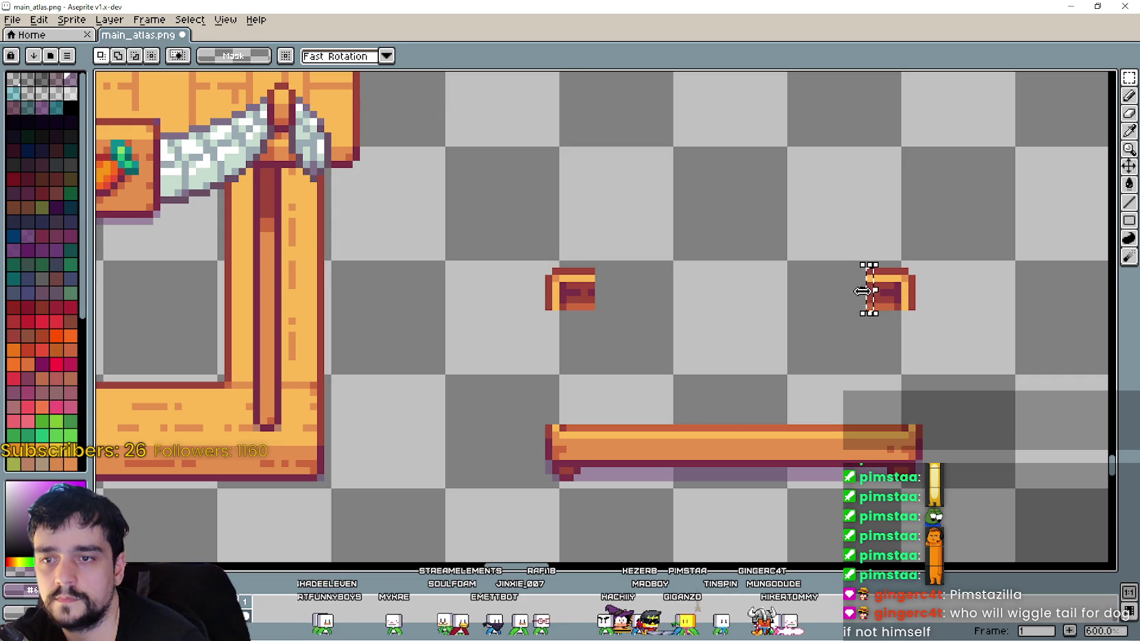
left_click_drag(862, 291, 600, 297)
left_click(512, 334)
- Stretch the widened crate taller so it reaches down onto the bench
mouse_move(501, 334)
left_mouse_down()
mouse_move(946, 326)
mouse_move(946, 301)
left_mouse_up()
left_click_drag(723, 334, 746, 558)
scroll(755, 523, "down", 2)
left_click(523, 424)
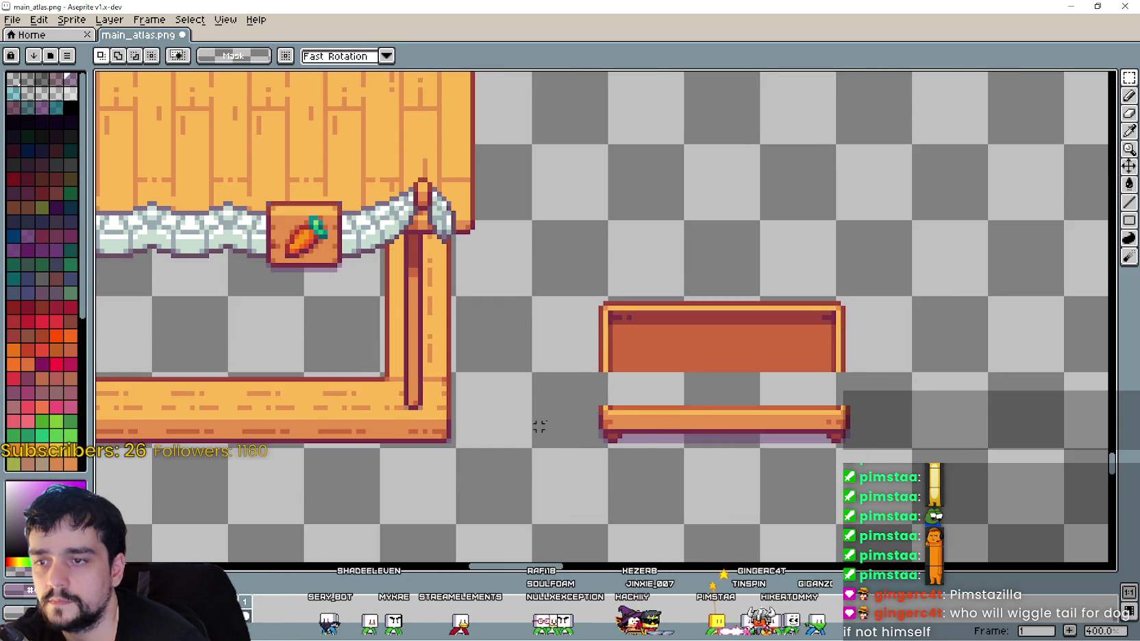
scroll(523, 425, "up", 2)
mouse_move(579, 363)
left_mouse_down()
mouse_move(1027, 318)
mouse_move(1034, 304)
left_mouse_up()
mouse_move(807, 366)
left_mouse_down()
mouse_move(796, 486)
mouse_move(812, 426)
mouse_move(806, 436)
left_mouse_up()
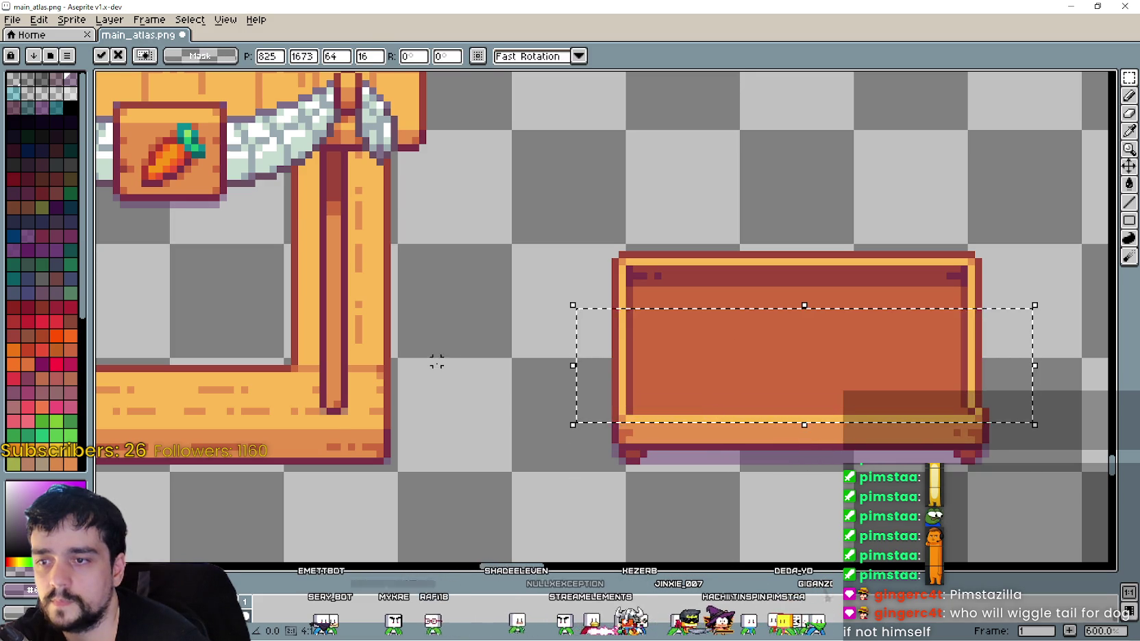
left_click(440, 361)
scroll(503, 359, "down", 3)
mouse_move(572, 387)
left_mouse_down()
mouse_move(699, 409)
mouse_move(742, 444)
left_mouse_up()
scroll(887, 400, "up", 3)
- Nudge the crate's right leg one pixel left and select the finished 80×32 crate
mouse_move(879, 417)
left_mouse_down()
mouse_move(890, 395)
mouse_move(800, 335)
left_mouse_up()
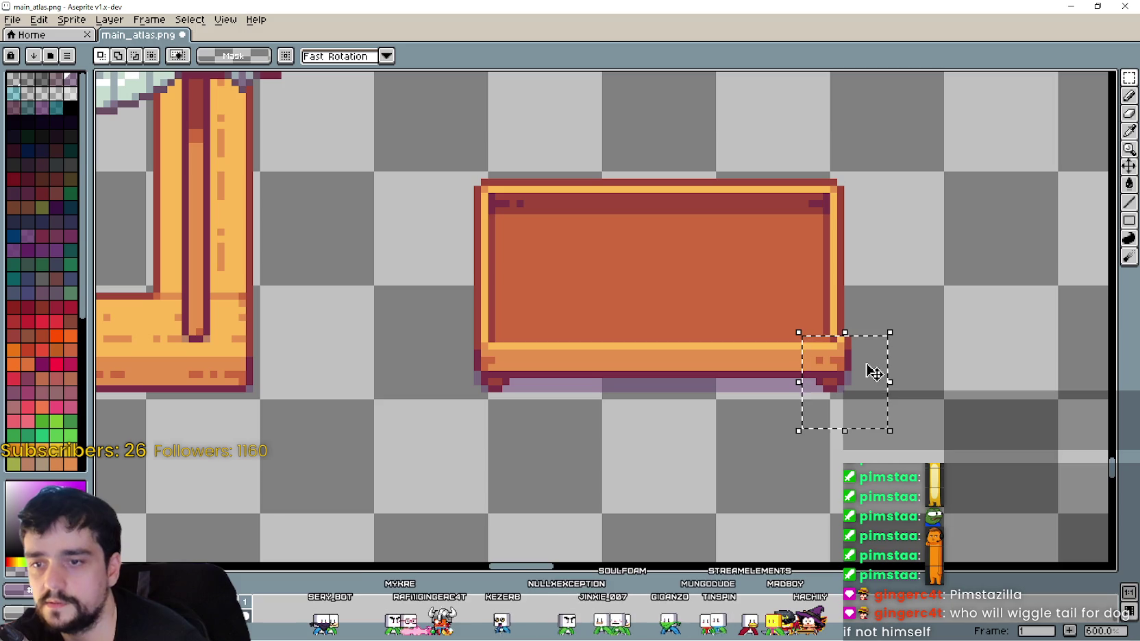
key("Left")
key("Left")
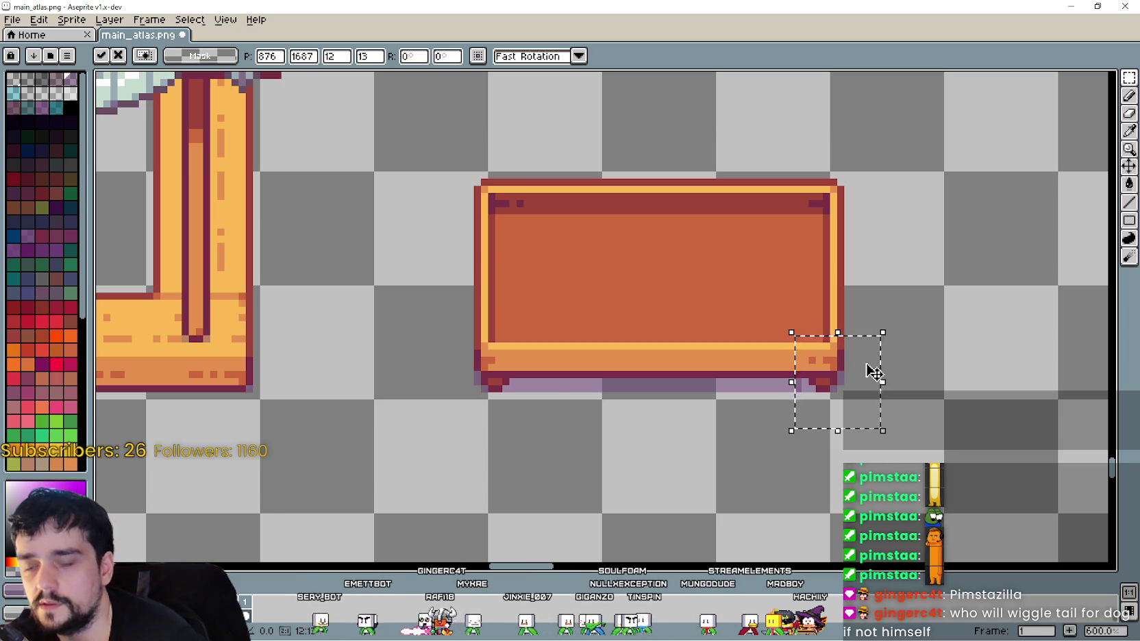
left_click(873, 372)
scroll(712, 290, "down", 2)
mouse_move(537, 365)
left_mouse_down()
mouse_move(727, 254)
mouse_move(819, 218)
left_mouse_up()
left_click(828, 356)
mouse_move(828, 356)
left_mouse_down()
mouse_move(763, 348)
mouse_move(522, 217)
left_mouse_up()
left_click(523, 459)
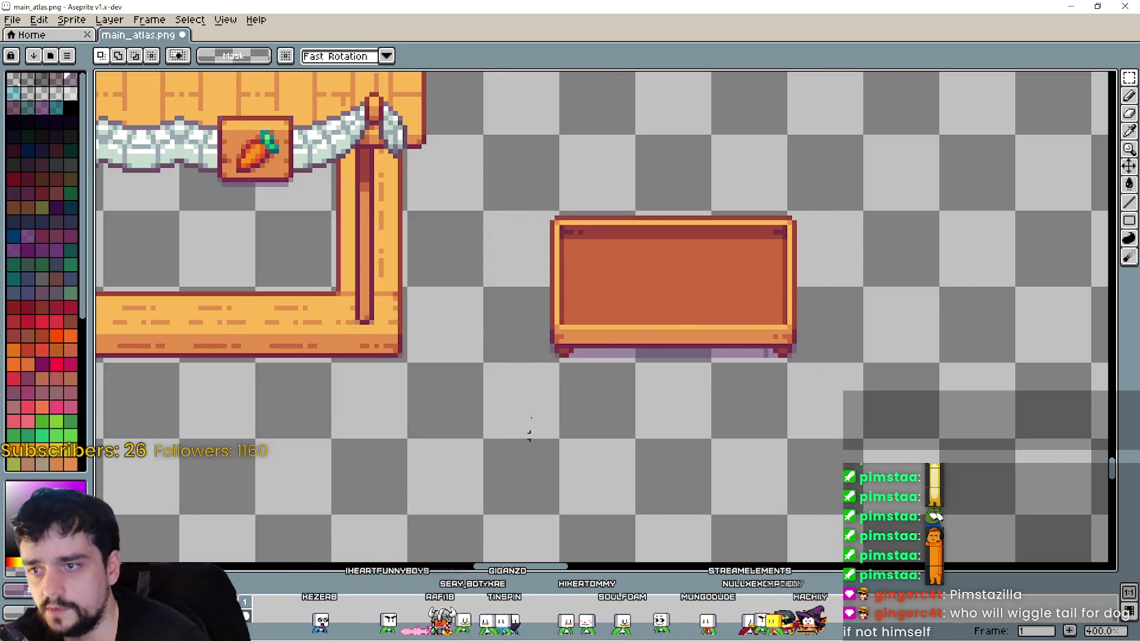
mouse_move(488, 357)
left_mouse_down()
mouse_move(855, 212)
mouse_move(789, 217)
left_mouse_up()
- Try the 80×32 crate in front of the counter, then drop it right of the corner post
scroll(514, 321, "down", 1)
mouse_move(603, 319)
left_mouse_down()
mouse_move(278, 304)
mouse_move(305, 318)
mouse_move(592, 332)
mouse_move(641, 315)
mouse_move(607, 267)
left_mouse_up()
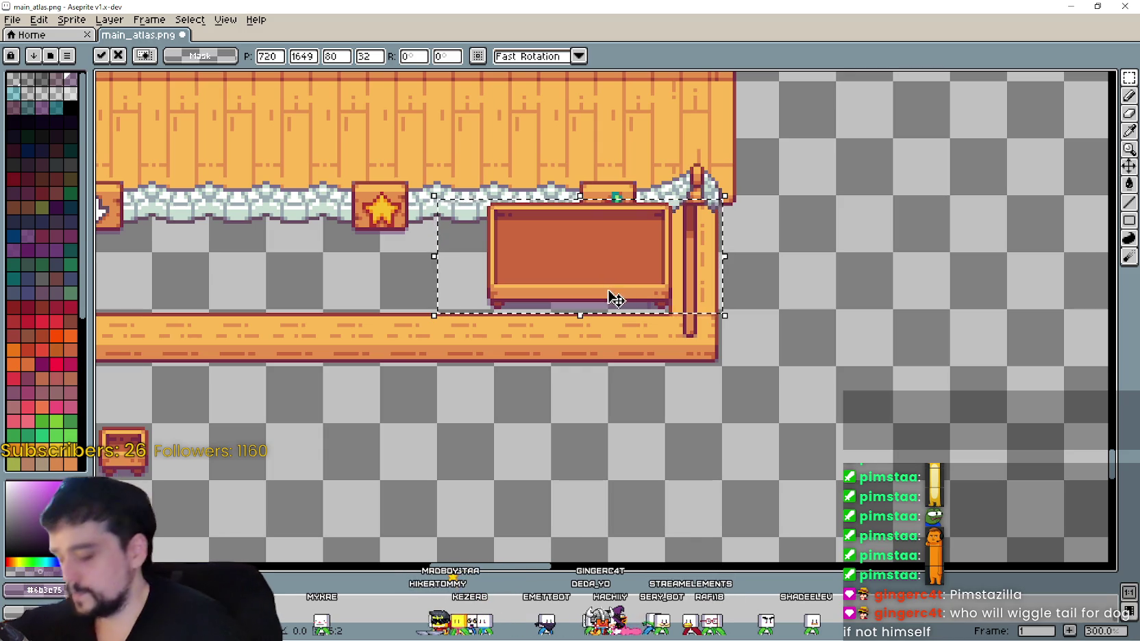
left_click_drag(571, 316, 564, 332)
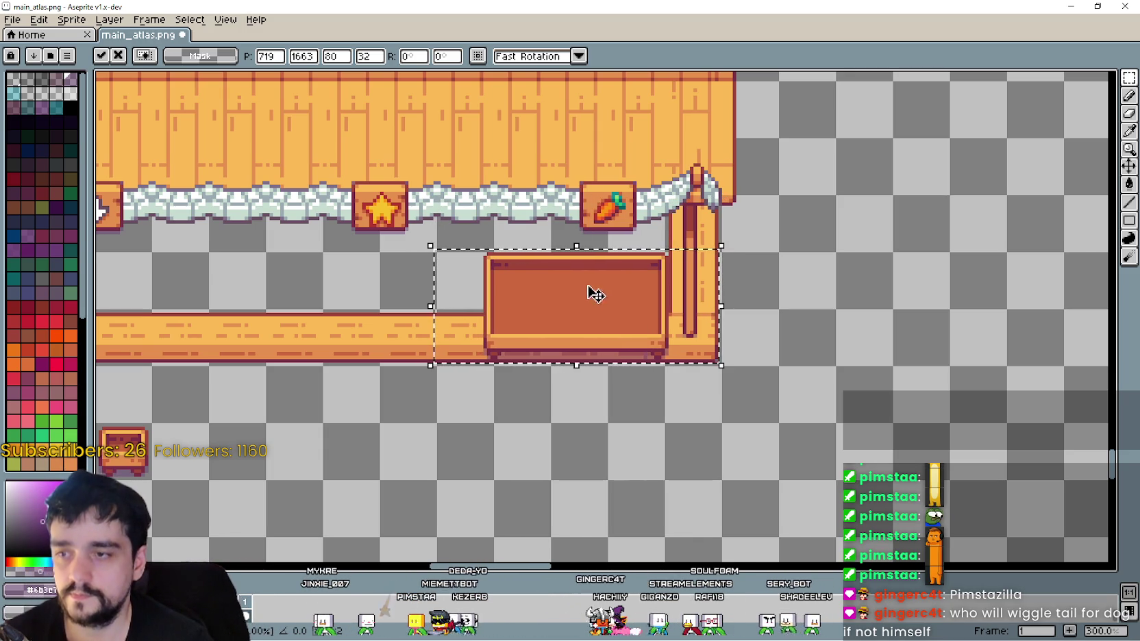
mouse_move(583, 298)
left_mouse_down()
mouse_move(712, 356)
mouse_move(585, 300)
left_mouse_up()
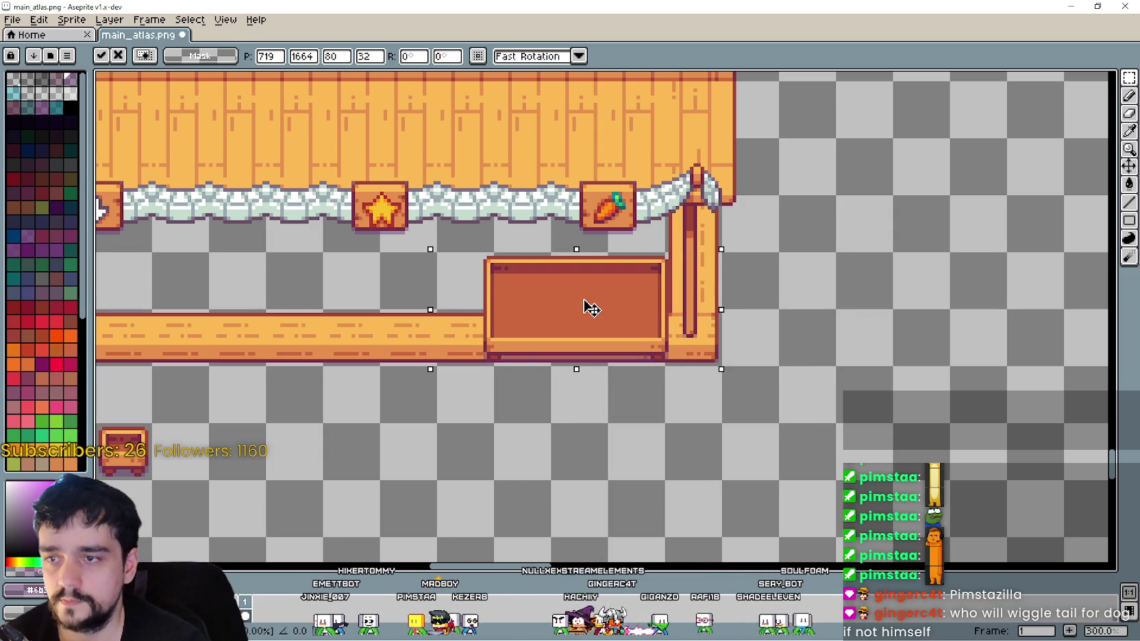
left_click_drag(691, 312, 636, 291)
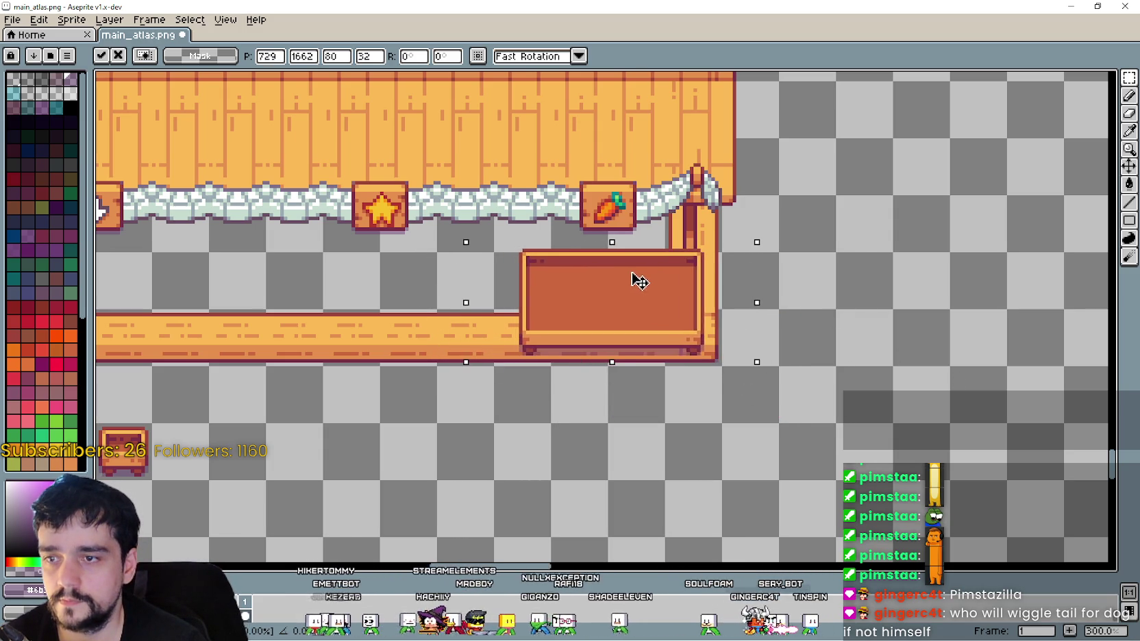
mouse_move(641, 283)
left_mouse_down()
mouse_move(626, 322)
mouse_move(630, 283)
mouse_move(1006, 389)
mouse_move(972, 342)
mouse_move(840, 315)
mouse_move(886, 280)
left_mouse_up()
key("Return")
- Move the stall's right corner post further to the right
key("ctrl+d")
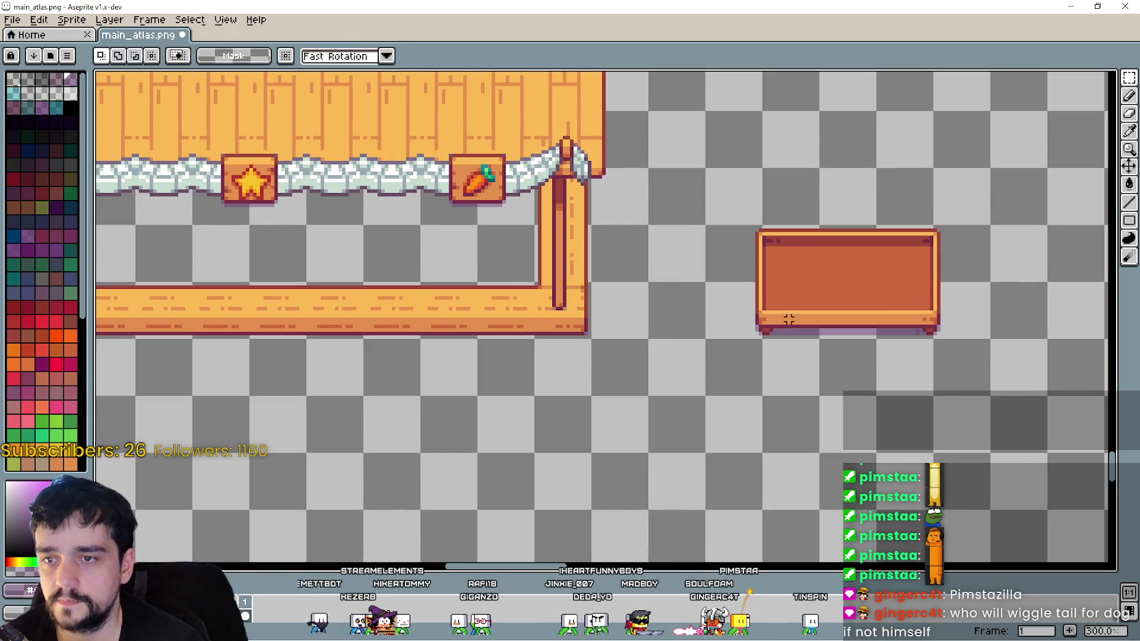
left_click_drag(735, 319, 895, 262)
scroll(618, 331, "up", 1)
scroll(697, 324, "down", 1)
scroll(697, 324, "down", 1)
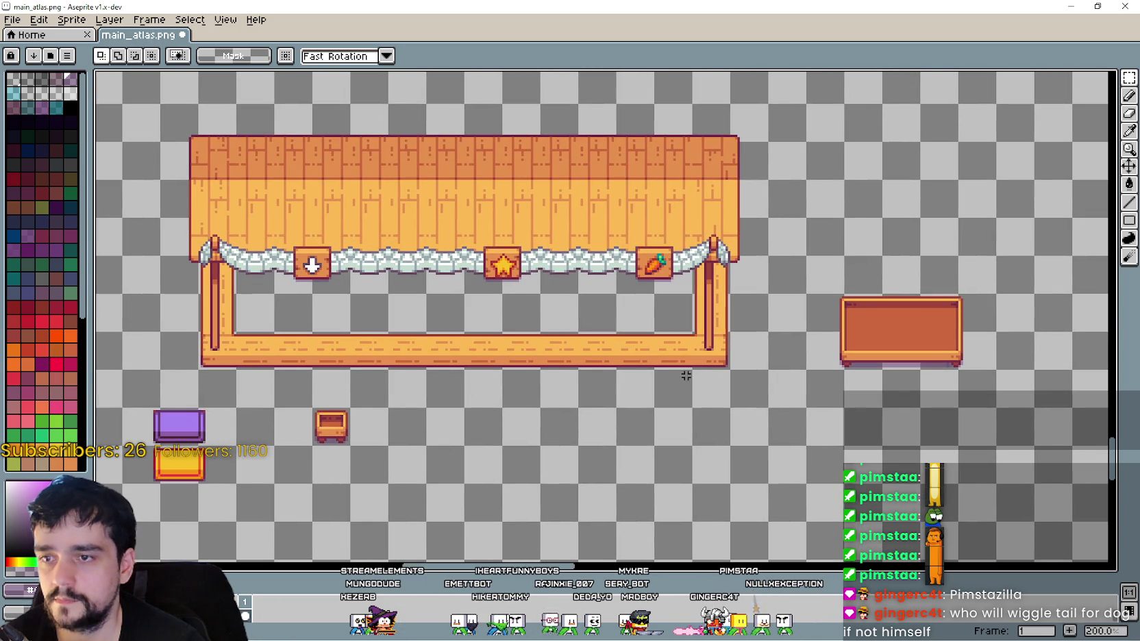
left_click_drag(703, 359, 740, 197)
left_click_drag(734, 142, 734, 104)
mouse_move(737, 205)
left_mouse_down()
mouse_move(738, 236)
mouse_move(775, 237)
left_mouse_up()
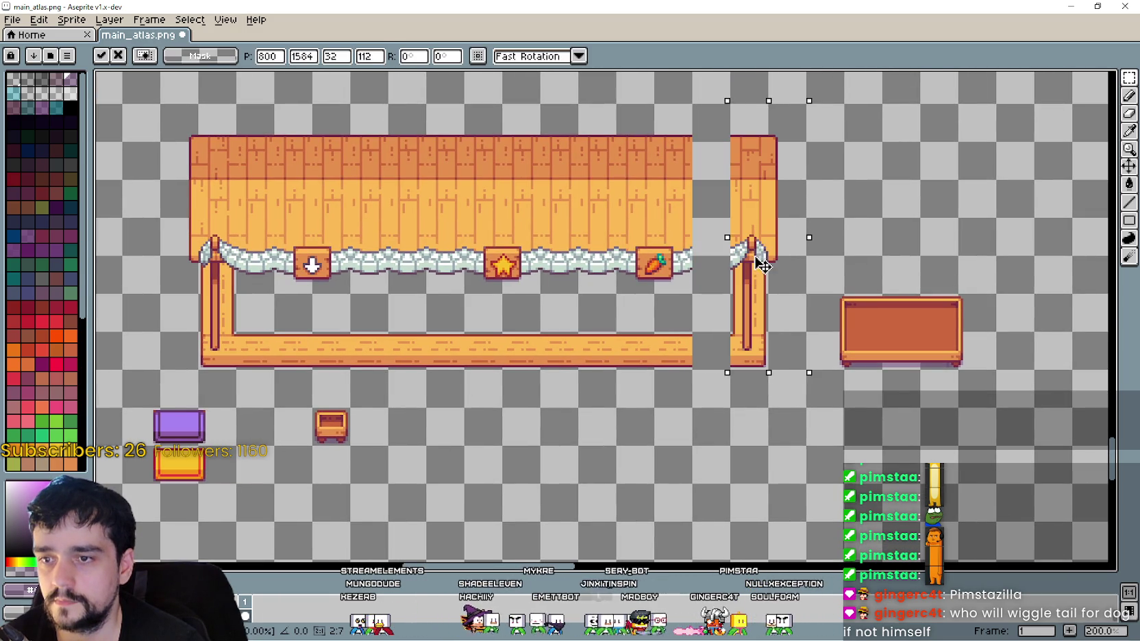
left_click(674, 380)
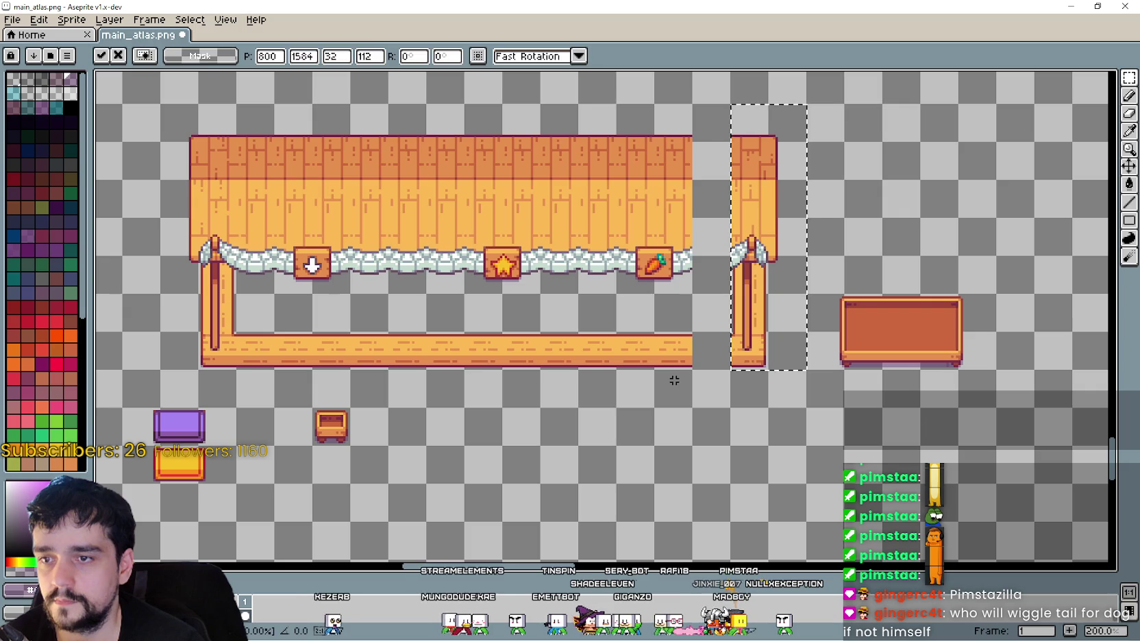
- Slide the stall's right end section rightward, opening a gap before the corner post
left_click_drag(614, 104, 694, 409)
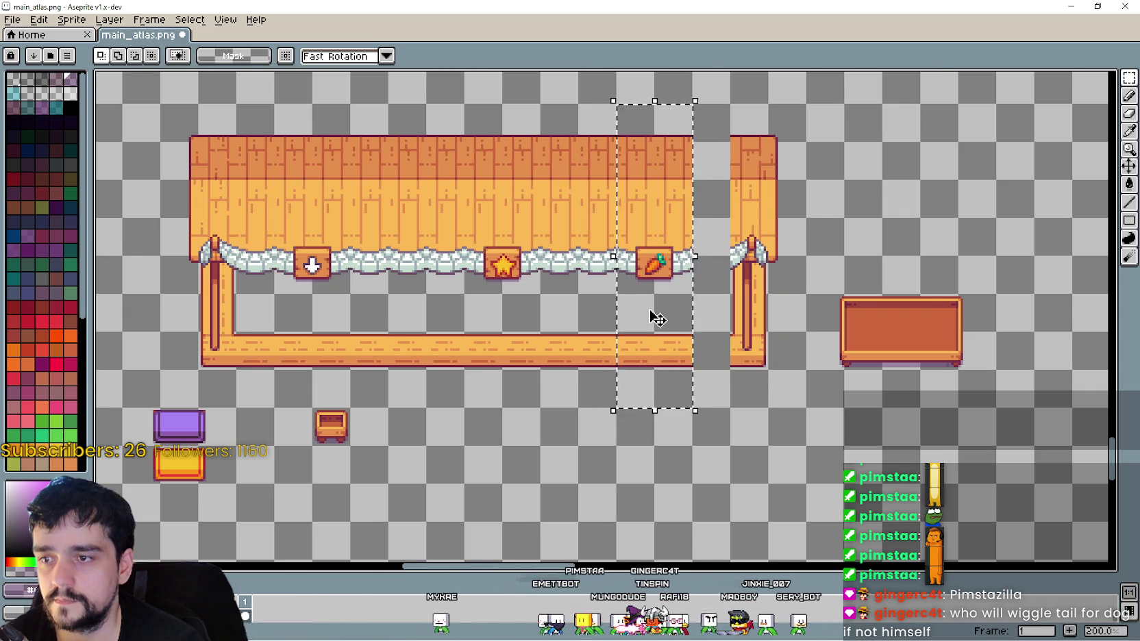
scroll(654, 316, "up", 1)
left_click_drag(651, 310, 704, 310)
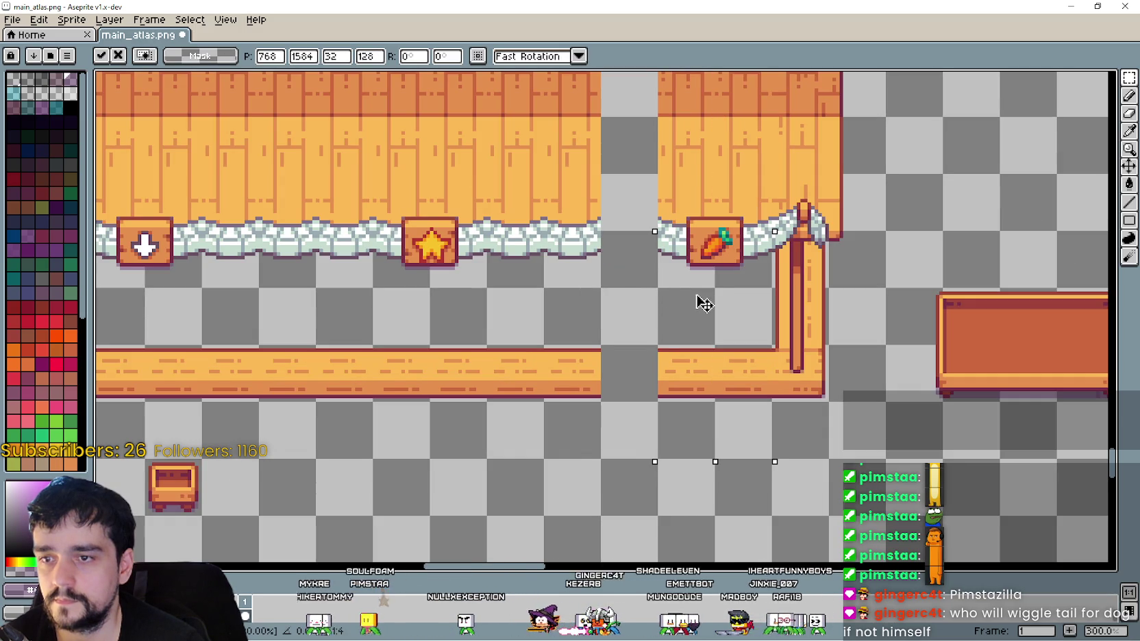
mouse_move(699, 297)
left_mouse_down()
mouse_move(663, 438)
mouse_move(621, 478)
mouse_move(661, 457)
mouse_move(621, 427)
left_mouse_up()
scroll(656, 432, "up", 1)
key("Return")
left_click_drag(571, 537, 605, 427)
scroll(588, 492, "down", 1)
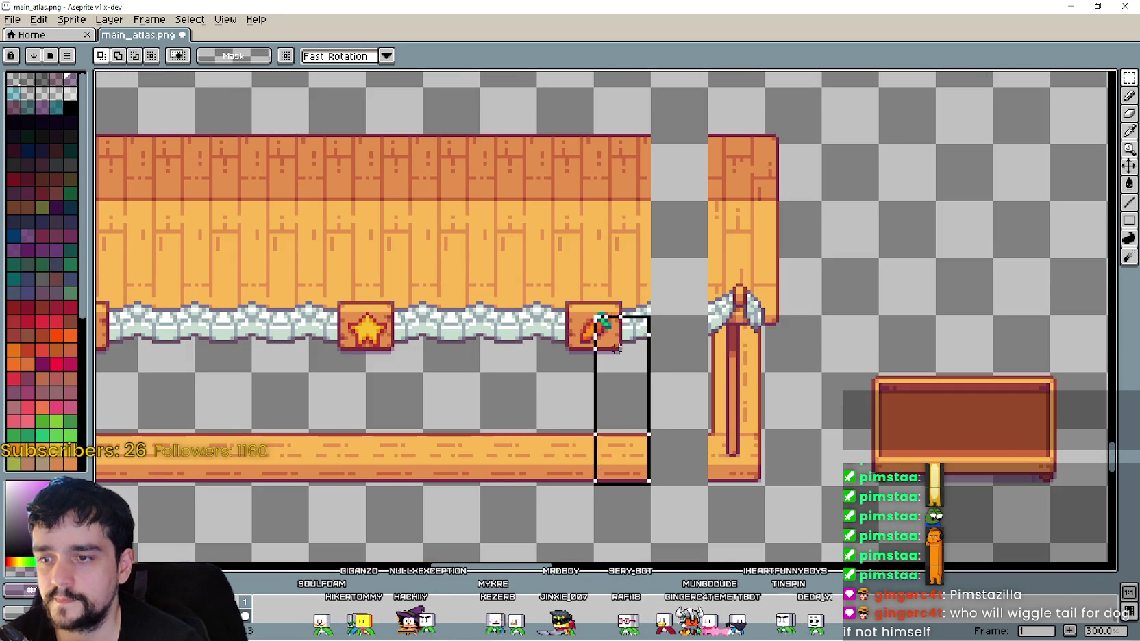
key("ctrl+d")
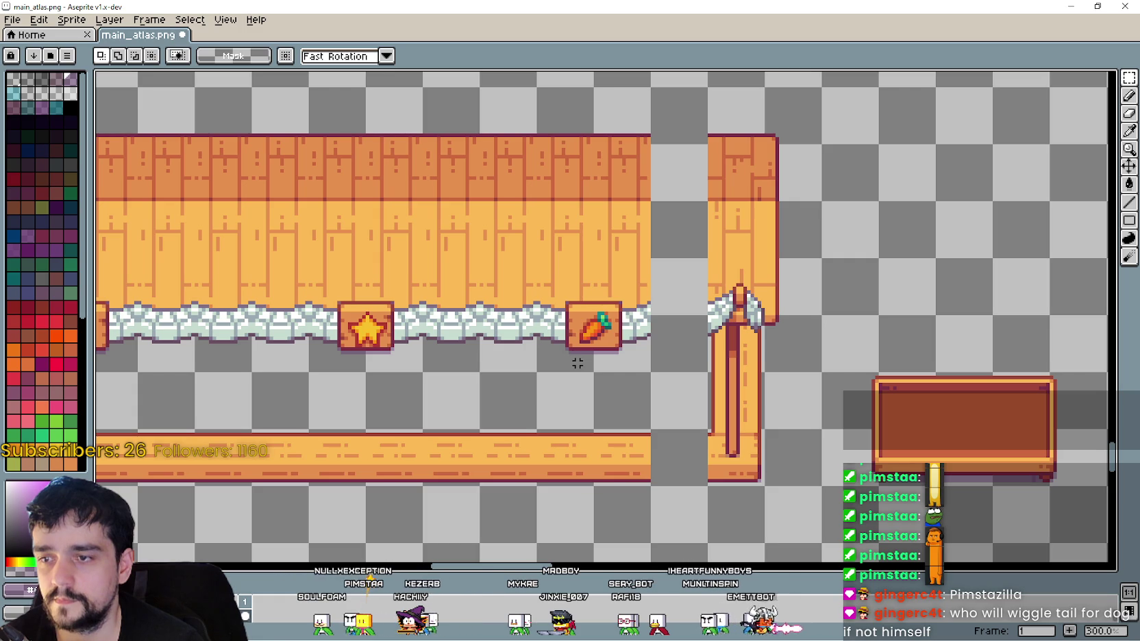
scroll(570, 302, "down", 1)
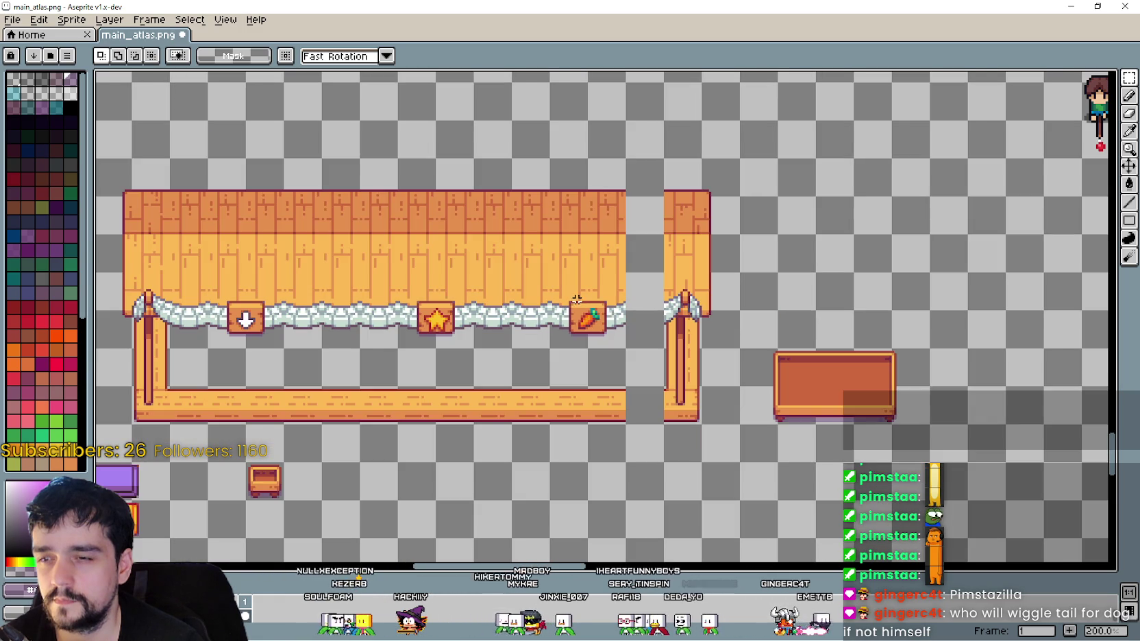
- Copy a stand column 16 pixels right to extend the awning and counter
scroll(600, 261, "down", 1)
scroll(599, 258, "up", 1)
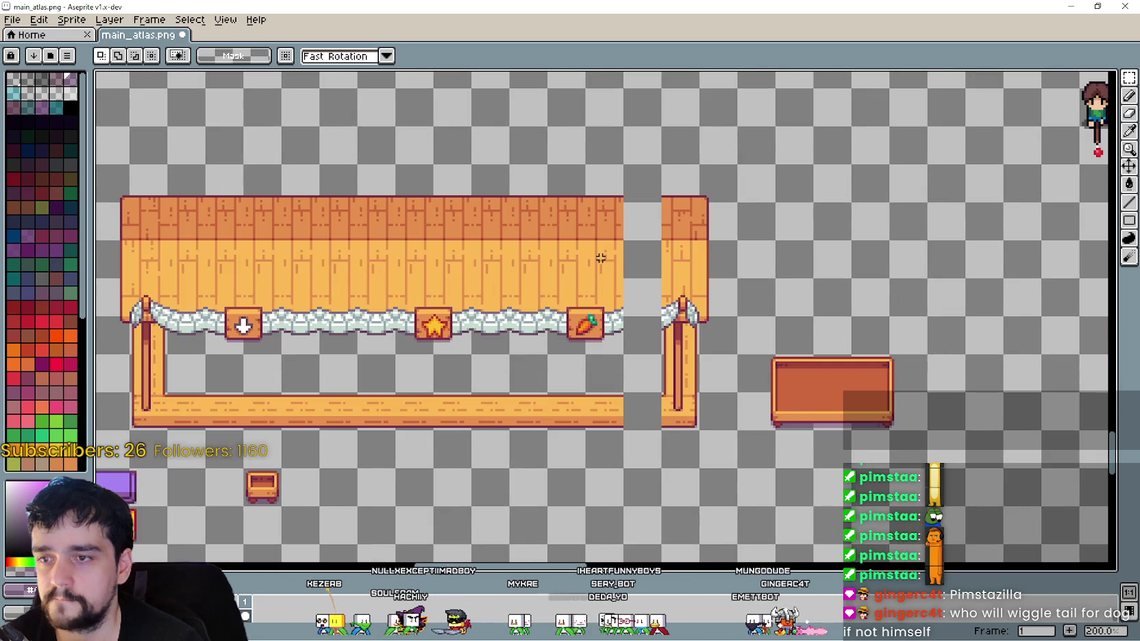
scroll(652, 245, "up", 1)
left_click_drag(461, 184, 466, 471)
scroll(465, 274, "down", 1)
left_click(465, 223)
left_click_drag(471, 254, 483, 517)
mouse_move(491, 413)
left_mouse_down()
mouse_move(539, 396)
mouse_move(555, 399)
mouse_move(546, 413)
left_mouse_up()
scroll(546, 412, "up", 1)
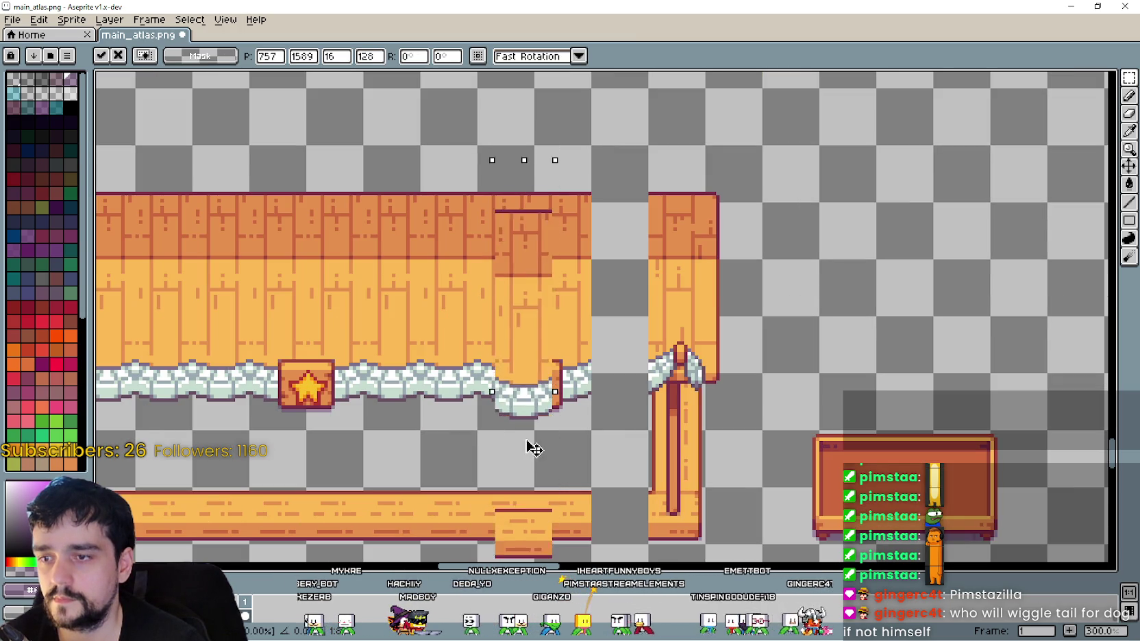
scroll(578, 431, "down", 1)
key("Return")
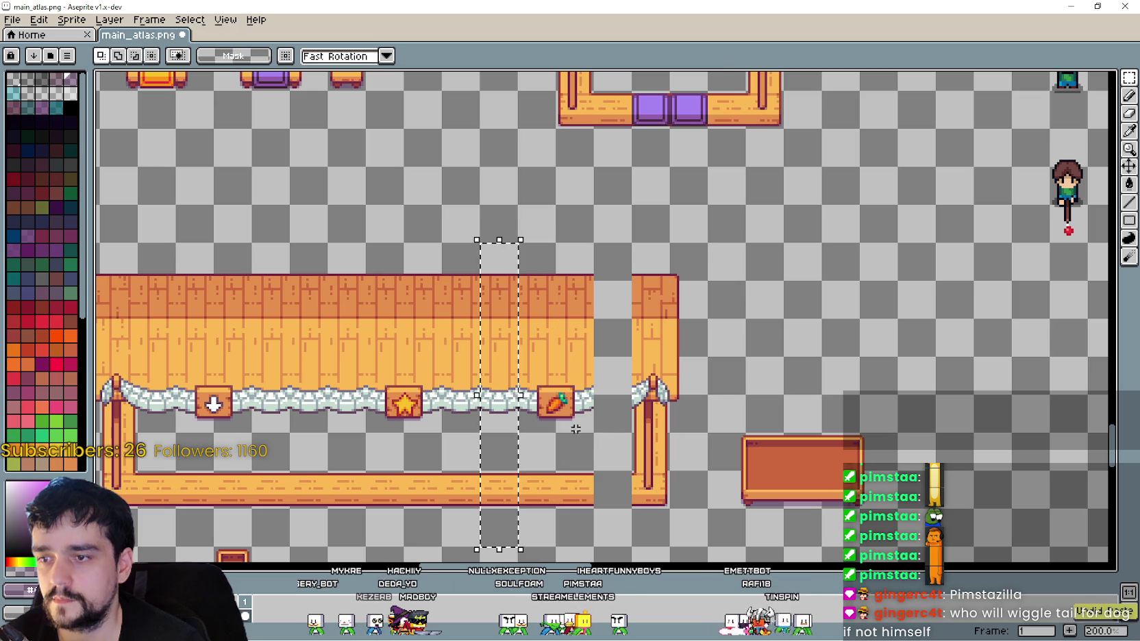
- Remove the carrot sign column and fill the remaining gap with copied awning and counter strips
mouse_move(551, 266)
left_mouse_down()
mouse_move(589, 316)
mouse_move(586, 521)
left_mouse_up()
key("ctrl+z")
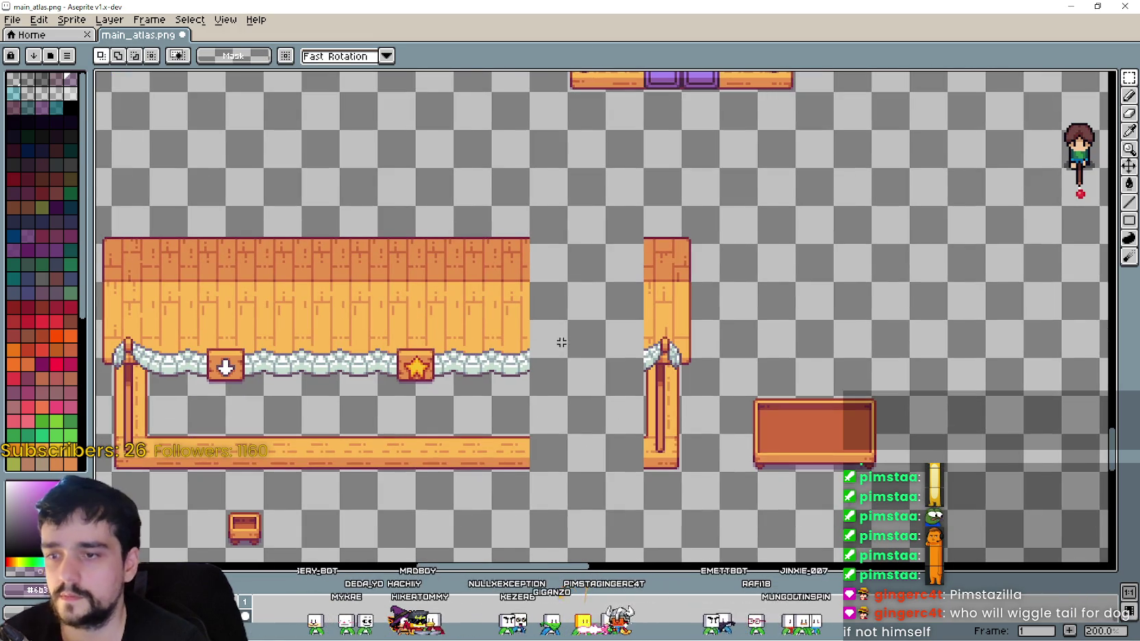
left_click_drag(520, 399, 555, 399)
key("Return")
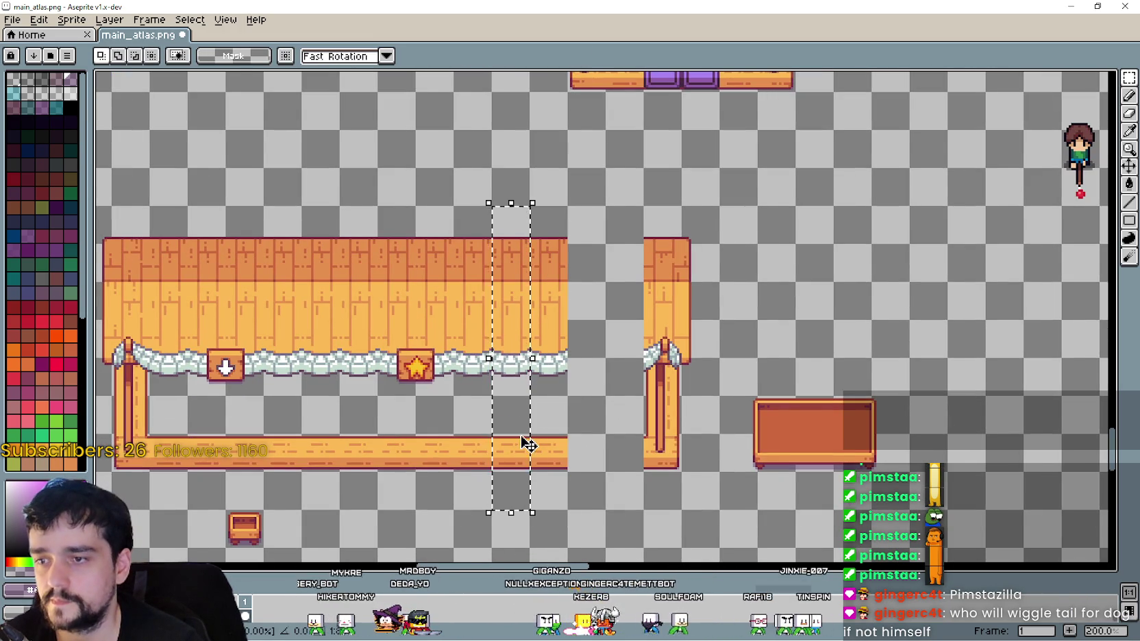
left_click_drag(528, 444, 602, 454)
key("Return")
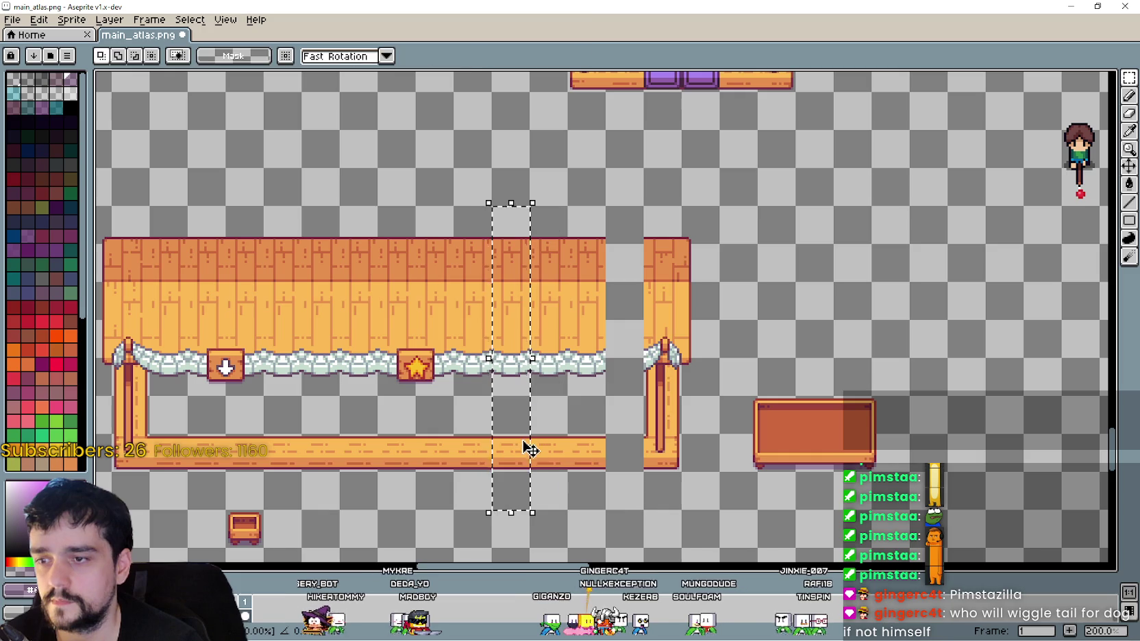
left_click_drag(527, 447, 628, 450)
key("Return")
mouse_move(770, 338)
left_mouse_down()
mouse_move(733, 328)
mouse_move(687, 348)
mouse_move(691, 424)
mouse_move(700, 380)
left_mouse_up()
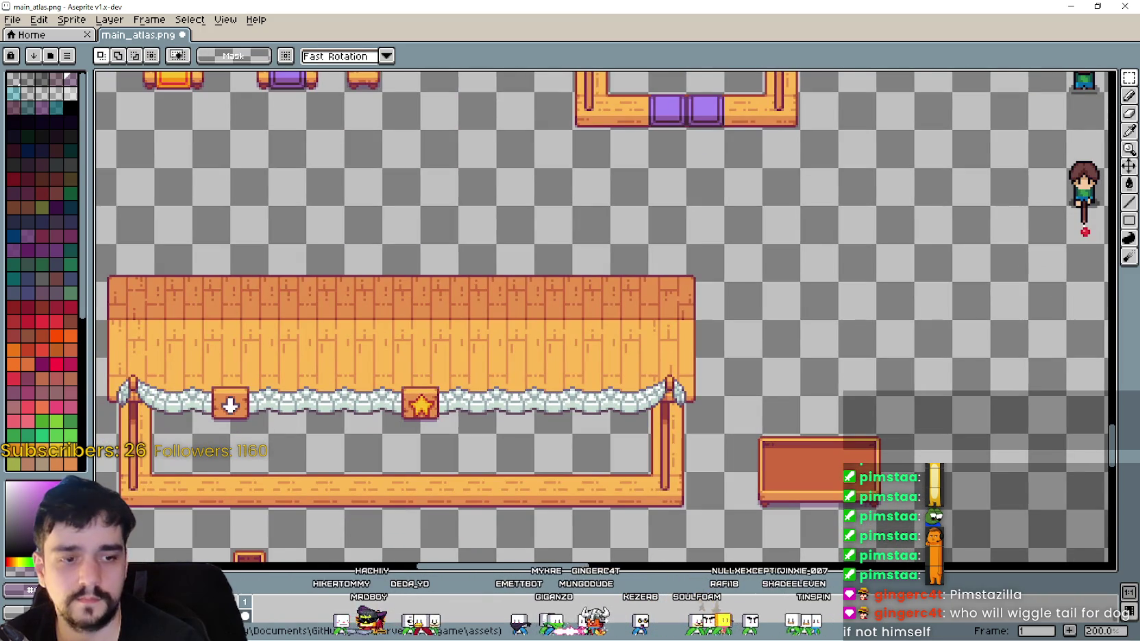
key("alt+Tab")
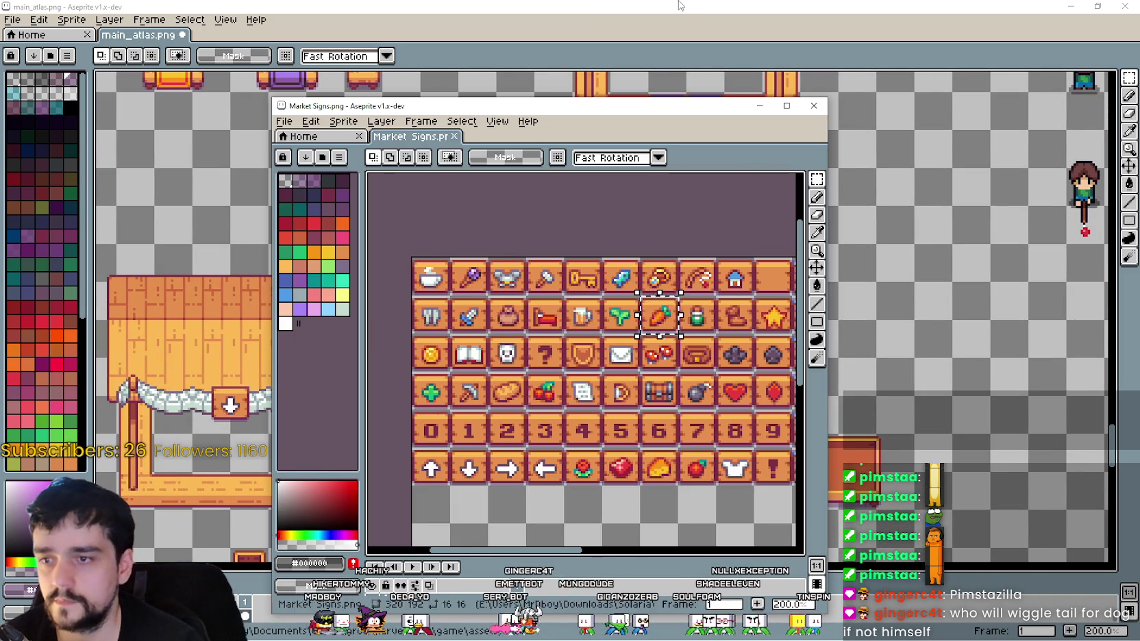
- Paste the carrot sign into main_atlas and hang it on the garland right of the star
left_click(680, 6)
scroll(593, 473, "up", 1)
mouse_move(610, 393)
left_mouse_down()
mouse_move(628, 350)
mouse_move(608, 308)
mouse_move(618, 297)
mouse_move(620, 326)
mouse_move(610, 324)
left_mouse_up()
key("ctrl+v")
scroll(607, 328, "up", 1)
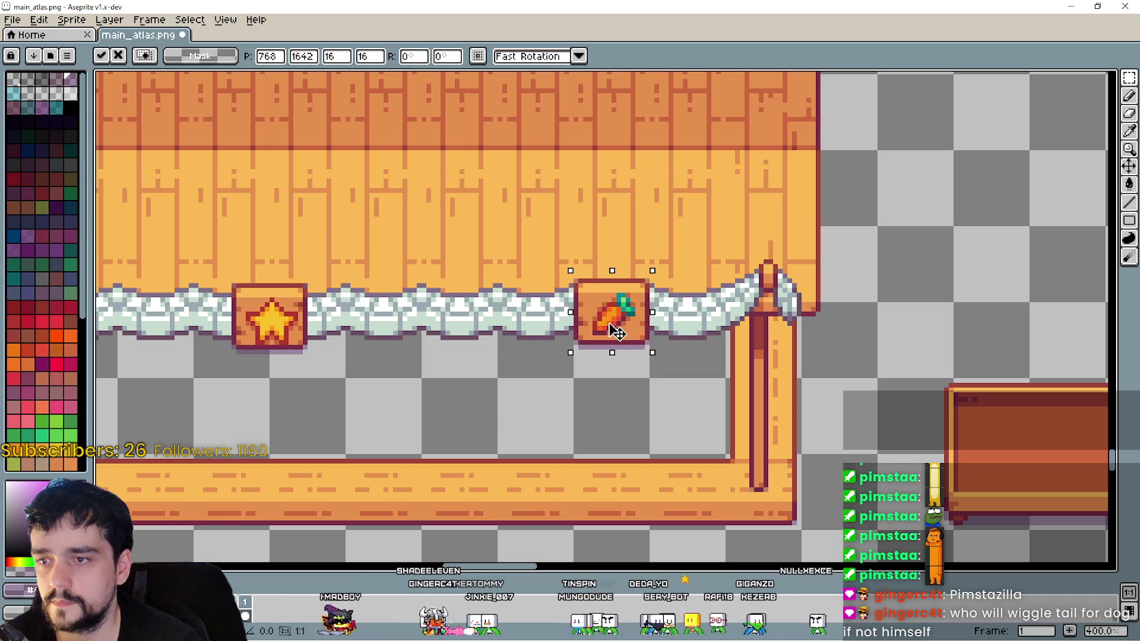
scroll(473, 373, "up", 1)
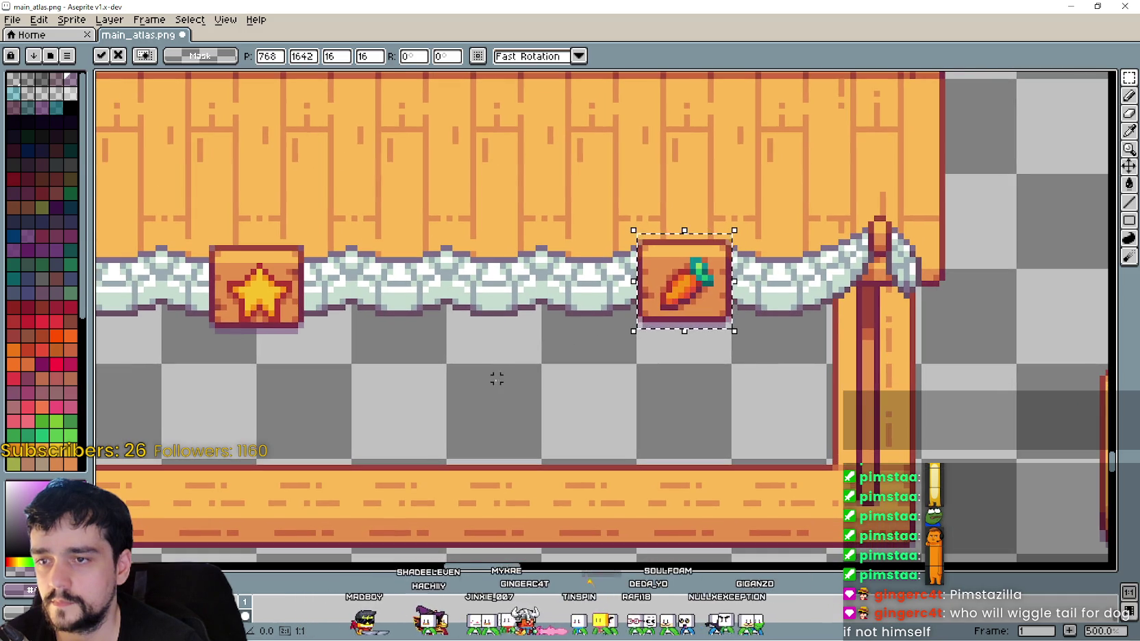
- Cut the carrot sign and move it along the rope between the star sign and right post
left_click(496, 377)
mouse_move(203, 408)
left_mouse_down()
mouse_move(722, 349)
mouse_move(728, 333)
left_mouse_up()
key("ctrl+z")
key("ctrl+x")
key("ctrl+v")
mouse_move(629, 342)
left_mouse_down()
mouse_move(681, 307)
mouse_move(713, 307)
left_mouse_up()
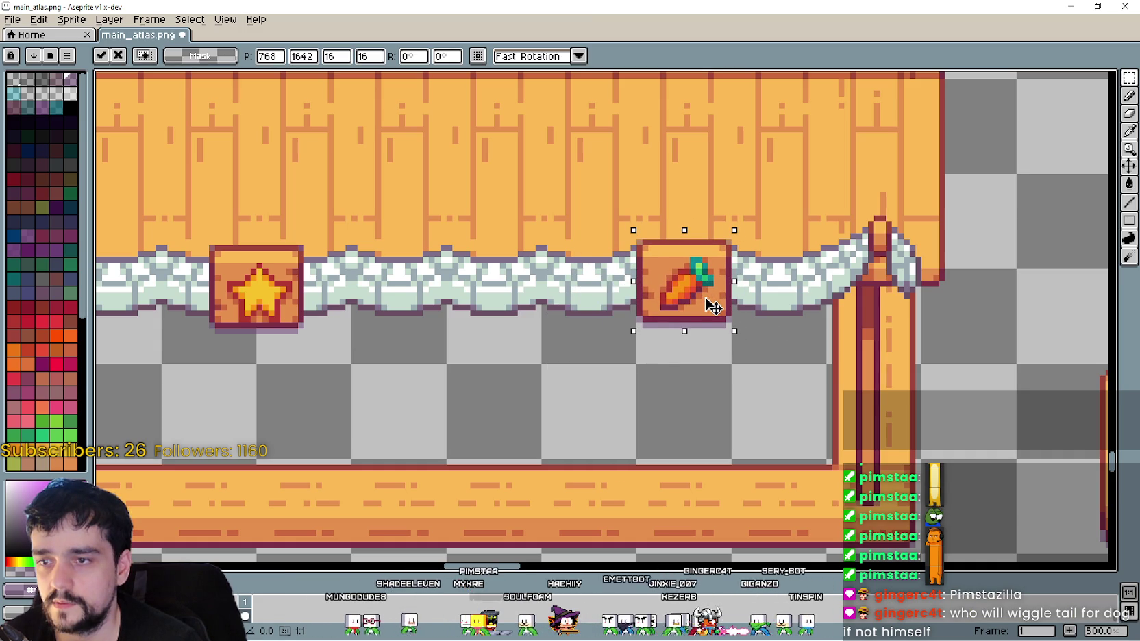
key("ctrl+d")
- Clear the middle segment of the stall counter to make a gap
mouse_move(246, 404)
left_mouse_down()
mouse_move(730, 369)
mouse_move(742, 337)
left_mouse_up()
scroll(760, 332, "down", 3)
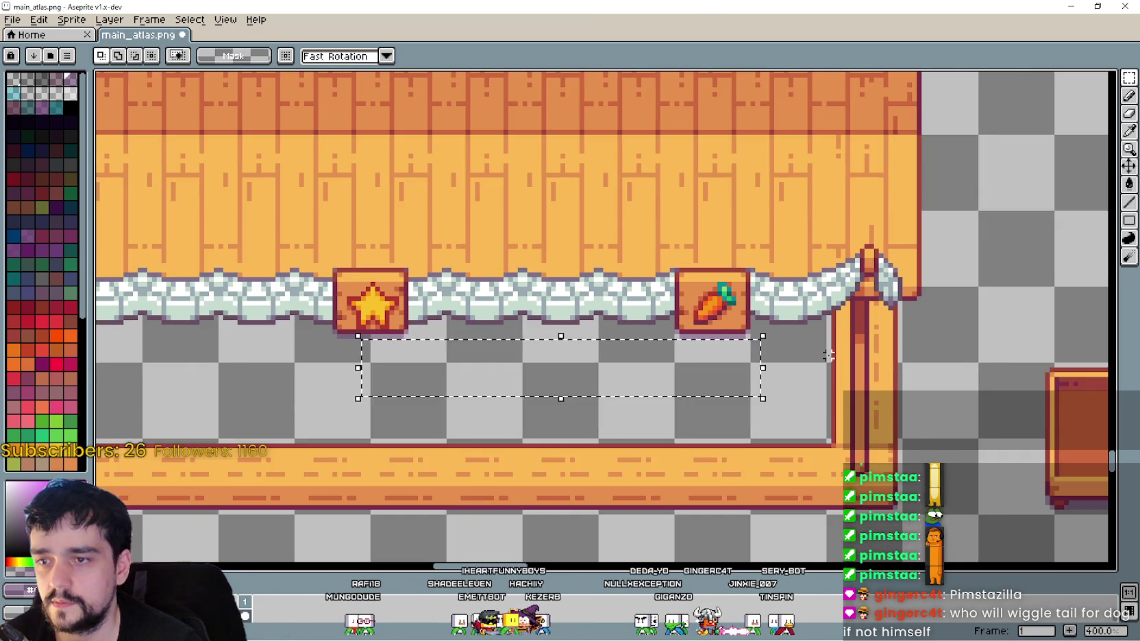
mouse_move(800, 366)
left_mouse_down()
mouse_move(723, 343)
mouse_move(689, 356)
left_mouse_up()
scroll(608, 394, "up", 1)
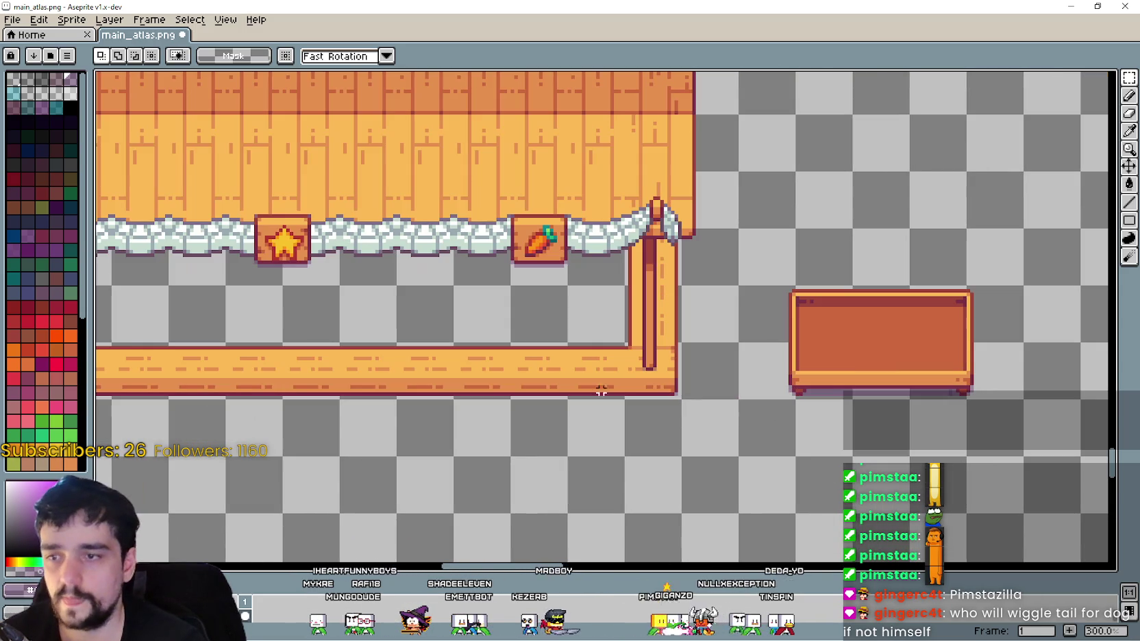
left_click_drag(452, 342, 625, 399)
key("Delete")
- Select the orange crate and drag it onto the counter's right end
left_click_drag(773, 399, 1007, 264)
left_click(781, 399)
mouse_move(740, 397)
left_mouse_down()
mouse_move(924, 322)
mouse_move(958, 324)
left_mouse_up()
mouse_move(1021, 397)
left_mouse_down()
mouse_move(972, 343)
mouse_move(738, 284)
left_mouse_up()
mouse_move(891, 352)
left_mouse_down()
mouse_move(524, 387)
mouse_move(558, 357)
left_mouse_up()
scroll(539, 402, "up", 1)
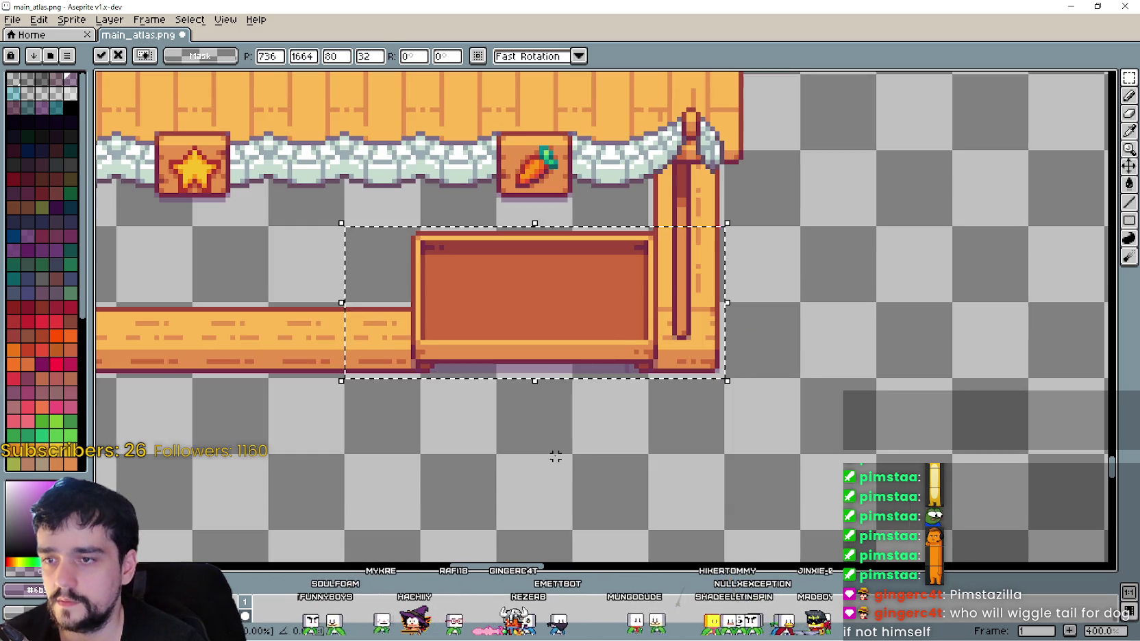
left_click_drag(477, 437, 582, 444)
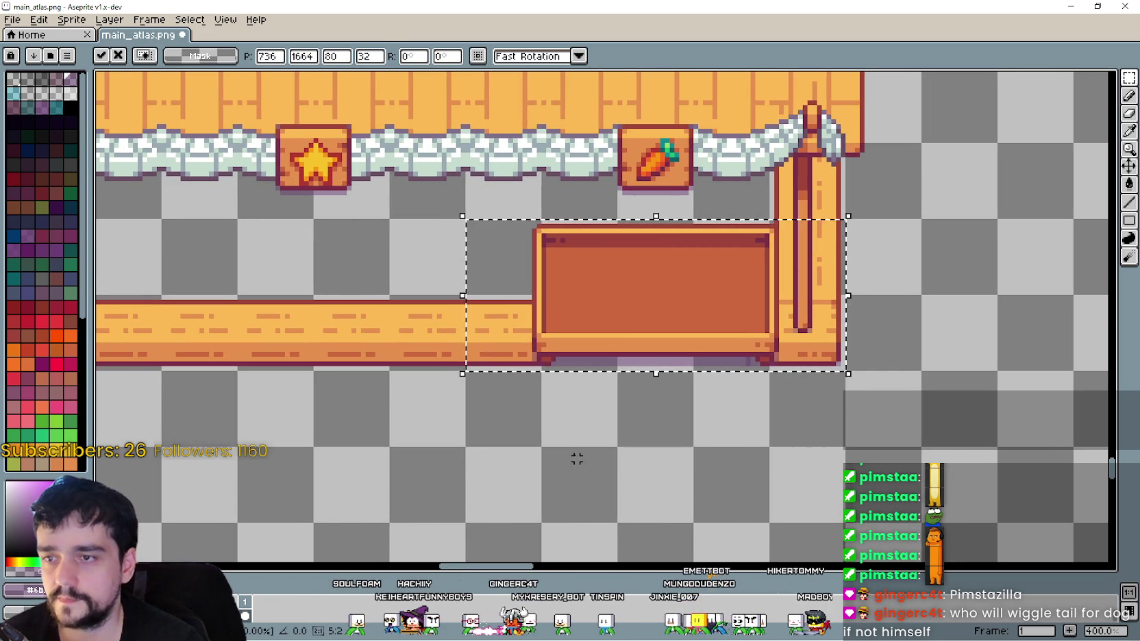
scroll(628, 286, "down", 1)
mouse_move(628, 288)
left_mouse_down()
mouse_move(737, 297)
mouse_move(860, 369)
mouse_move(923, 336)
left_mouse_up()
left_click(809, 442)
- Delete the stray purple strip beneath the crate
mouse_move(809, 443)
left_mouse_down()
mouse_move(860, 321)
mouse_move(753, 293)
left_mouse_up()
scroll(656, 354, "up", 2)
mouse_move(661, 354)
left_mouse_down()
mouse_move(857, 307)
mouse_move(1055, 285)
left_mouse_up()
scroll(713, 297, "up", 3)
scroll(690, 252, "up", 1)
left_click_drag(678, 241, 777, 269)
scroll(778, 268, "down", 4)
mouse_move(615, 317)
left_mouse_down()
mouse_move(1050, 302)
mouse_move(1081, 249)
left_mouse_up()
key("Delete")
key("ctrl+d")
- Reselect the crate and reposition it into the counter gap
scroll(781, 322, "up", 1)
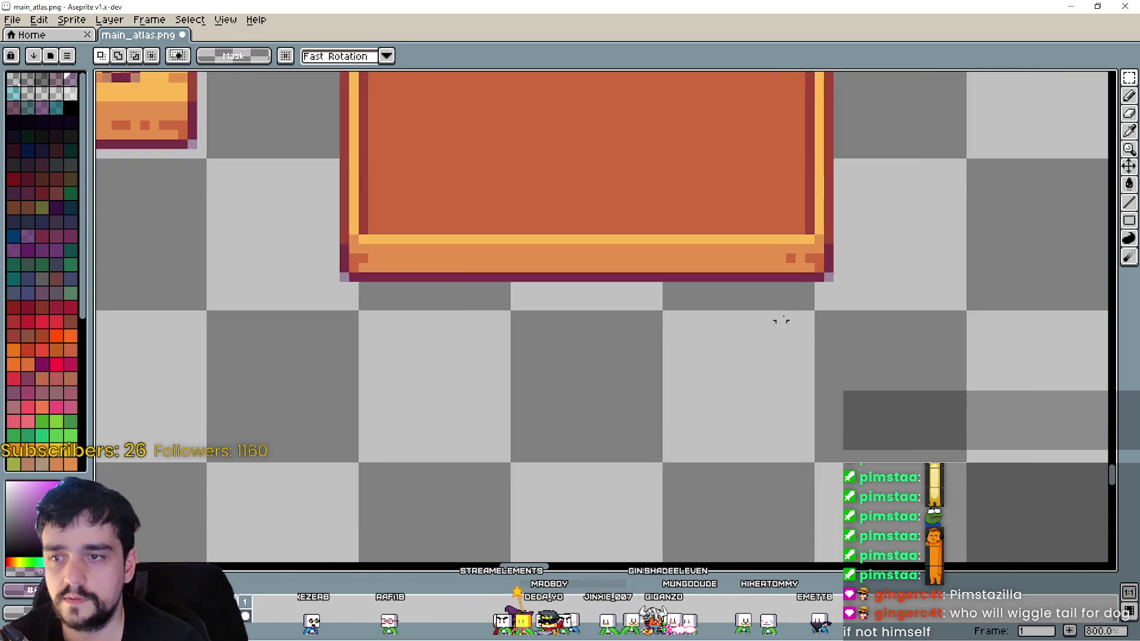
scroll(665, 302, "down", 3)
scroll(694, 351, "up", 1)
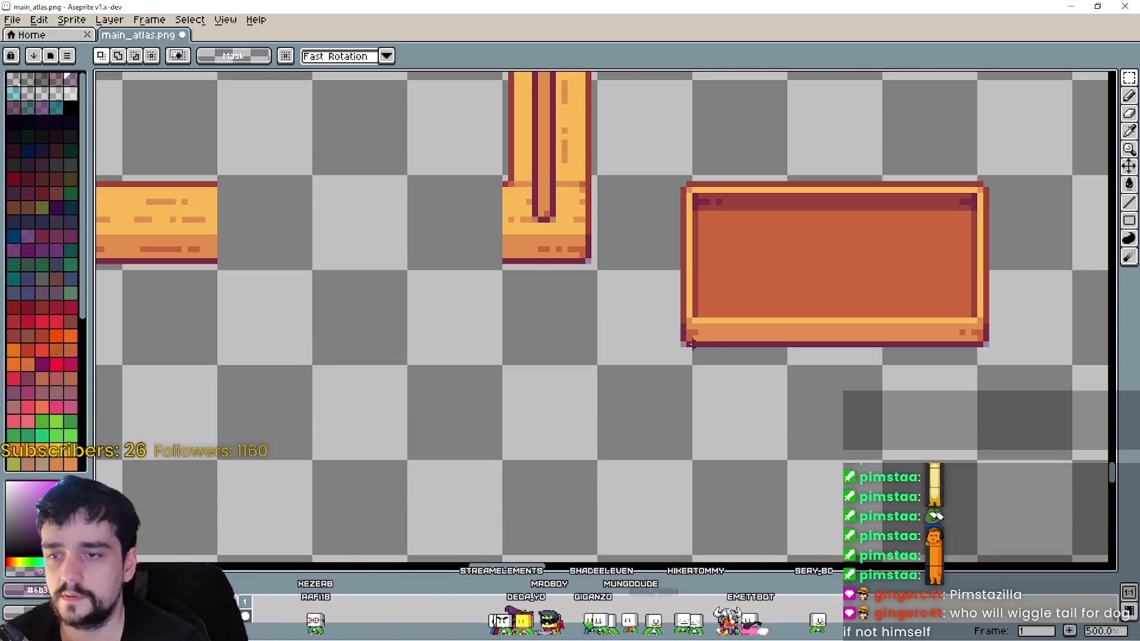
mouse_move(666, 178)
left_mouse_down()
mouse_move(804, 223)
mouse_move(1030, 374)
left_mouse_up()
scroll(979, 384, "down", 1)
mouse_move(884, 300)
left_mouse_down()
mouse_move(544, 277)
mouse_move(499, 221)
mouse_move(524, 285)
mouse_move(610, 338)
mouse_move(608, 306)
mouse_move(637, 293)
mouse_move(608, 299)
mouse_move(620, 310)
left_mouse_up()
- Move the crate off the counter to the lower right
mouse_move(615, 299)
left_mouse_down()
mouse_move(643, 236)
mouse_move(627, 247)
left_mouse_up()
key("Left")
key("Left")
key("Up")
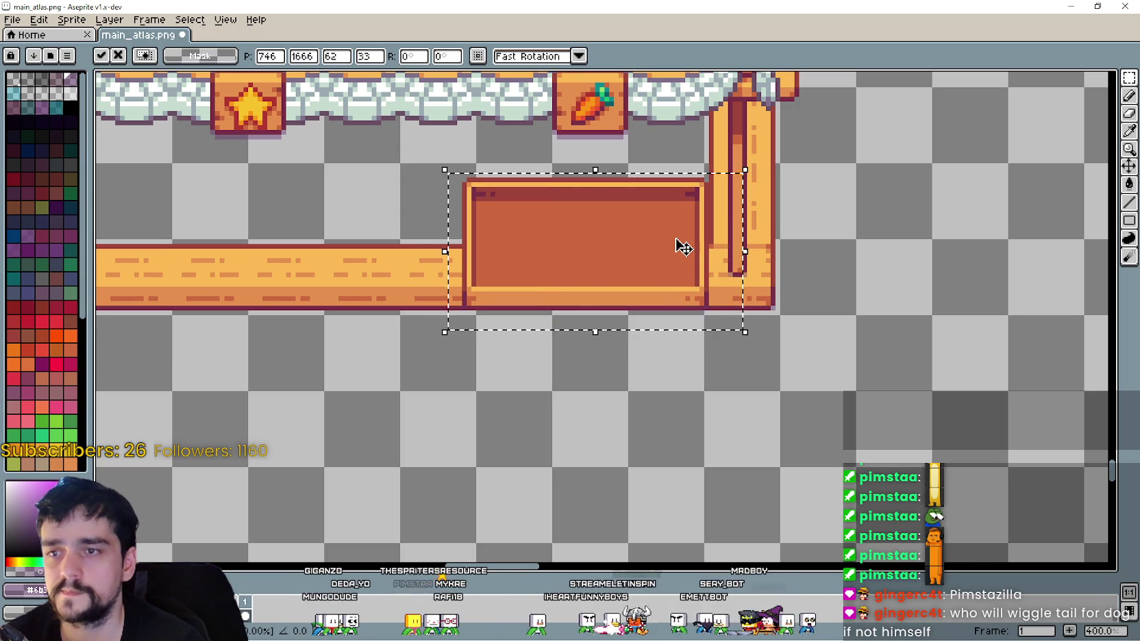
scroll(650, 229, "up", 1)
mouse_move(650, 236)
left_mouse_down()
mouse_move(636, 317)
mouse_move(791, 351)
left_mouse_up()
scroll(791, 351, "down", 1)
left_click_drag(749, 274, 794, 196)
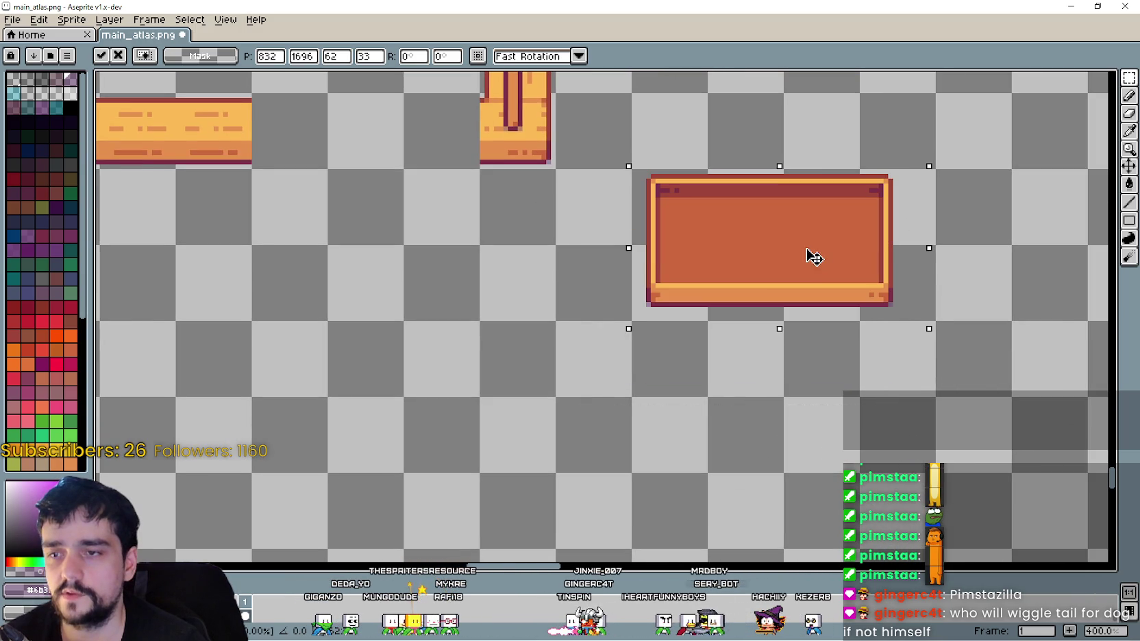
key("m")
- Nudge the crate's left and right halves apart to widen it
left_click_drag(609, 339, 705, 132)
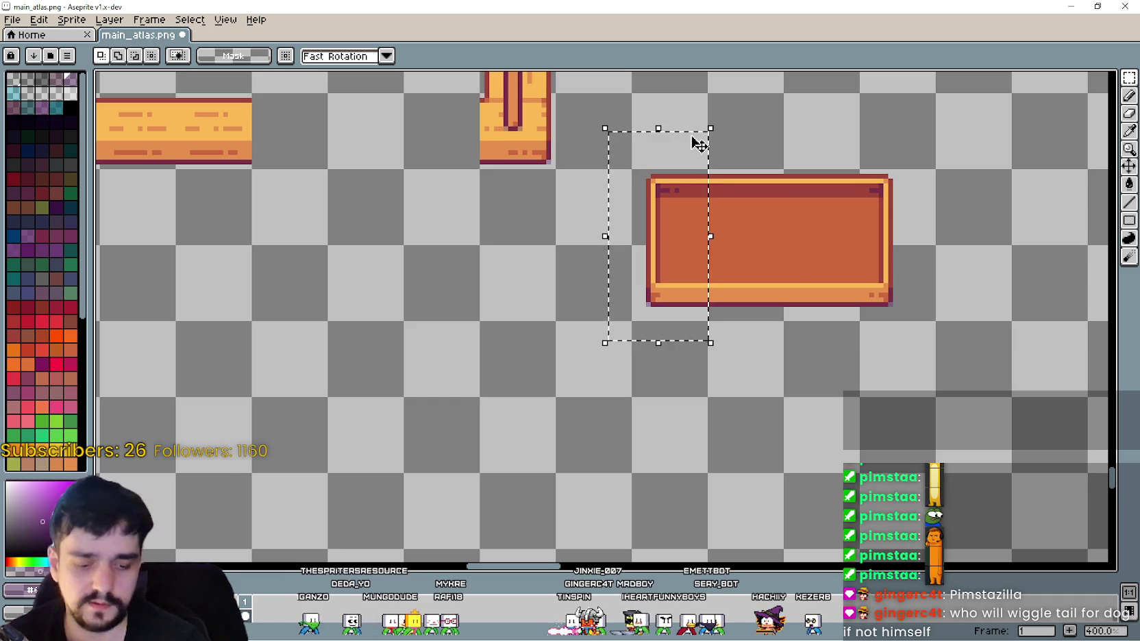
key("Left")
key("Left")
mouse_move(986, 356)
left_mouse_down()
mouse_move(842, 97)
mouse_move(832, 99)
left_mouse_up()
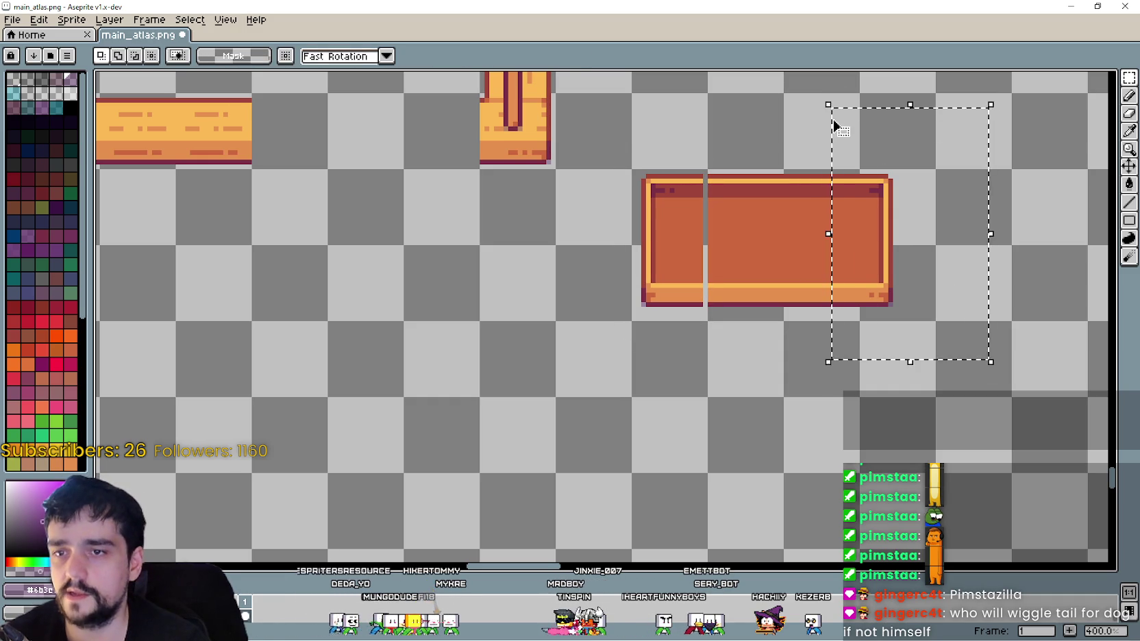
key("Right")
key("Right")
key("ctrl+d")
- Fill the gaps with copied crate strips so the 64×32 crate is seamless
mouse_move(809, 171)
left_mouse_down()
mouse_move(817, 310)
mouse_move(839, 314)
left_mouse_up()
left_click(845, 242)
key("Return")
mouse_move(748, 157)
left_mouse_down()
mouse_move(725, 325)
mouse_move(714, 332)
left_mouse_up()
left_click_drag(705, 238, 699, 245)
key("ctrl+d")
left_click_drag(577, 342, 904, 261)
key("ctrl+d")
mouse_move(637, 176)
left_mouse_down()
mouse_move(859, 322)
mouse_move(937, 322)
left_mouse_up()
- Drag the 64×32 crate into the counter gap at 746, 1666, flush against the right post
mouse_move(791, 247)
left_mouse_down()
mouse_move(873, 349)
mouse_move(463, 218)
mouse_move(495, 205)
mouse_move(488, 213)
mouse_move(516, 231)
left_mouse_up()
scroll(489, 214, "up", 2)
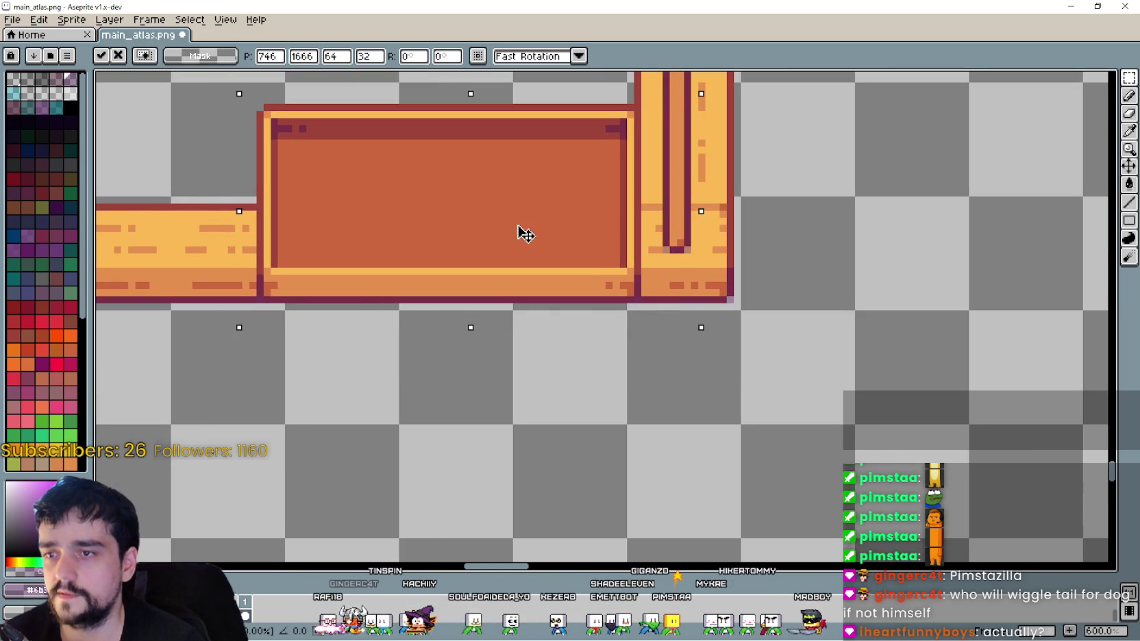
scroll(514, 214, "down", 1)
scroll(570, 252, "down", 3)
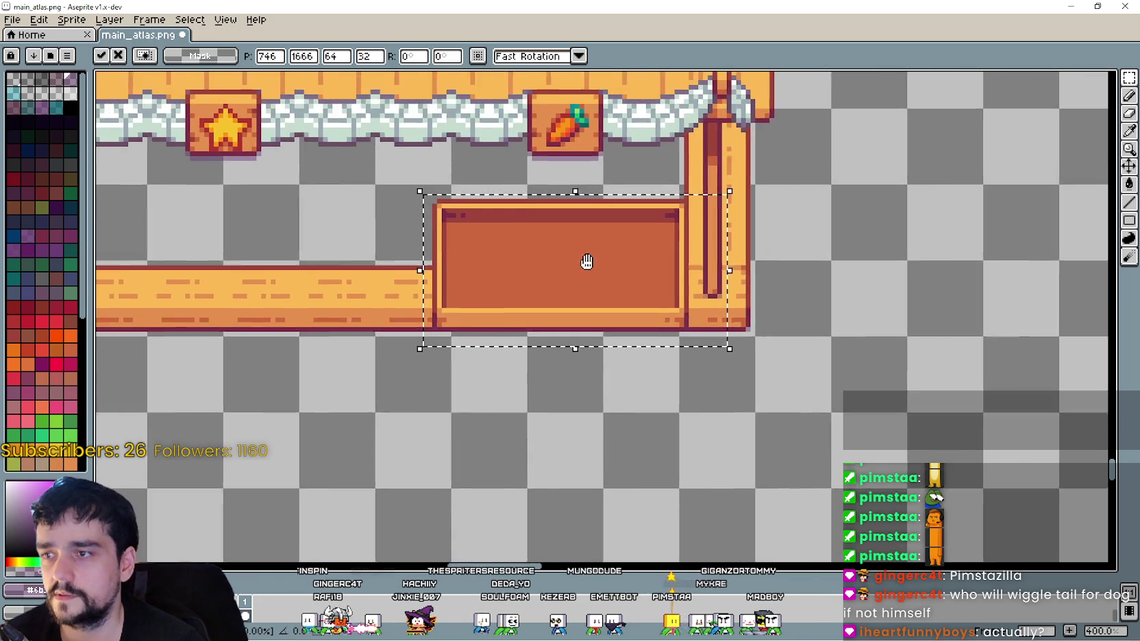
scroll(570, 360, "up", 1)
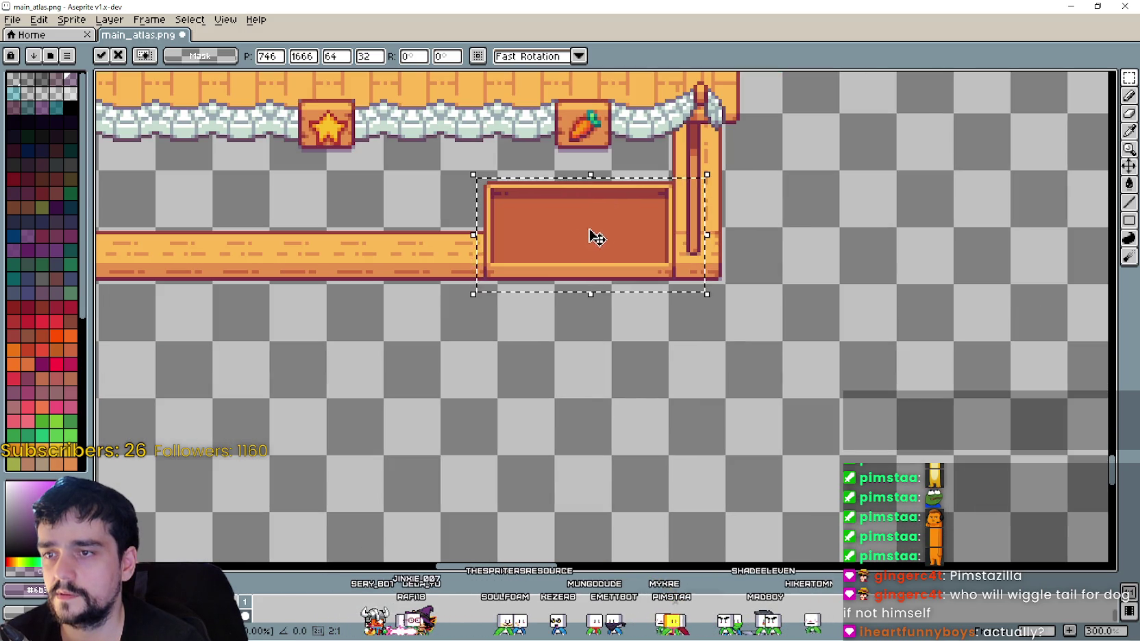
left_click_drag(620, 232, 859, 336)
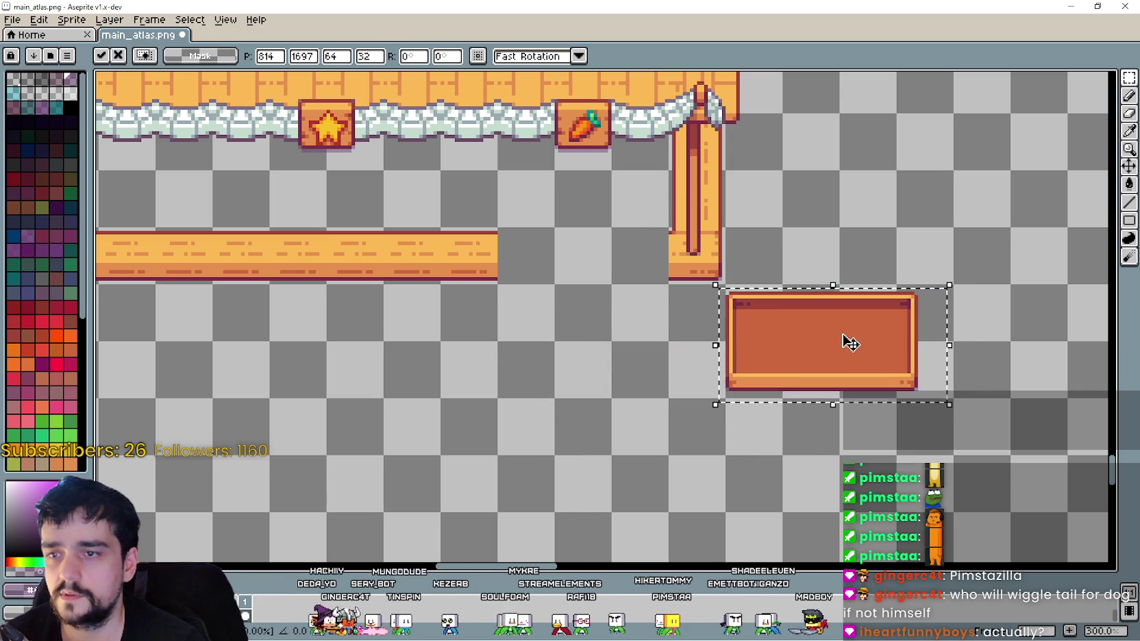
mouse_move(865, 341)
left_mouse_down()
mouse_move(649, 320)
mouse_move(613, 235)
mouse_move(603, 236)
left_mouse_up()
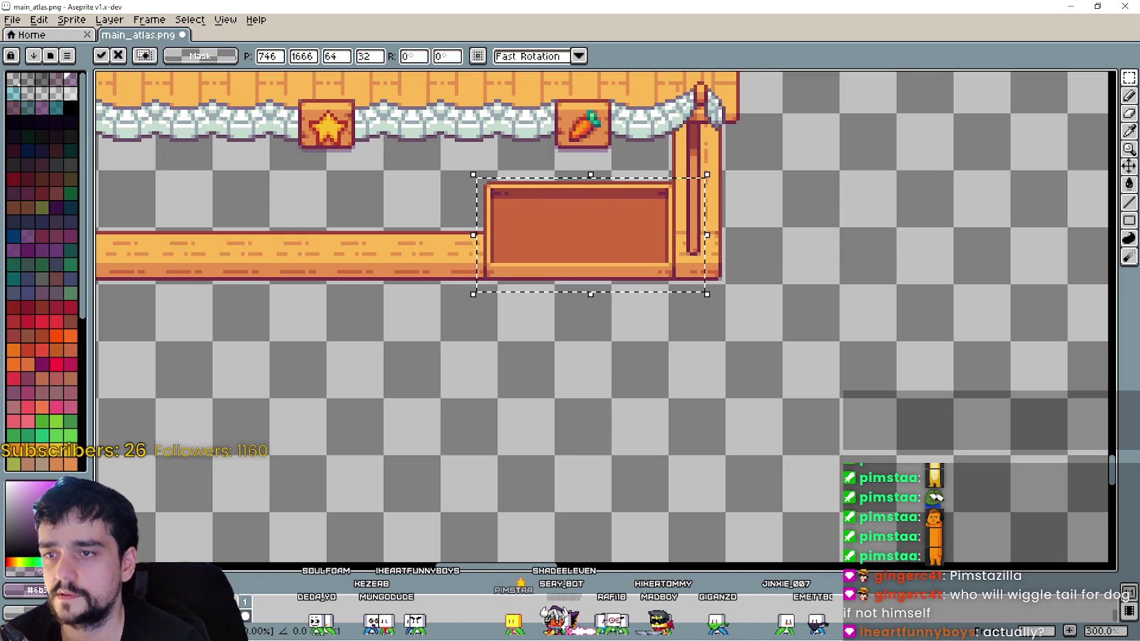
scroll(610, 208, "up", 6)
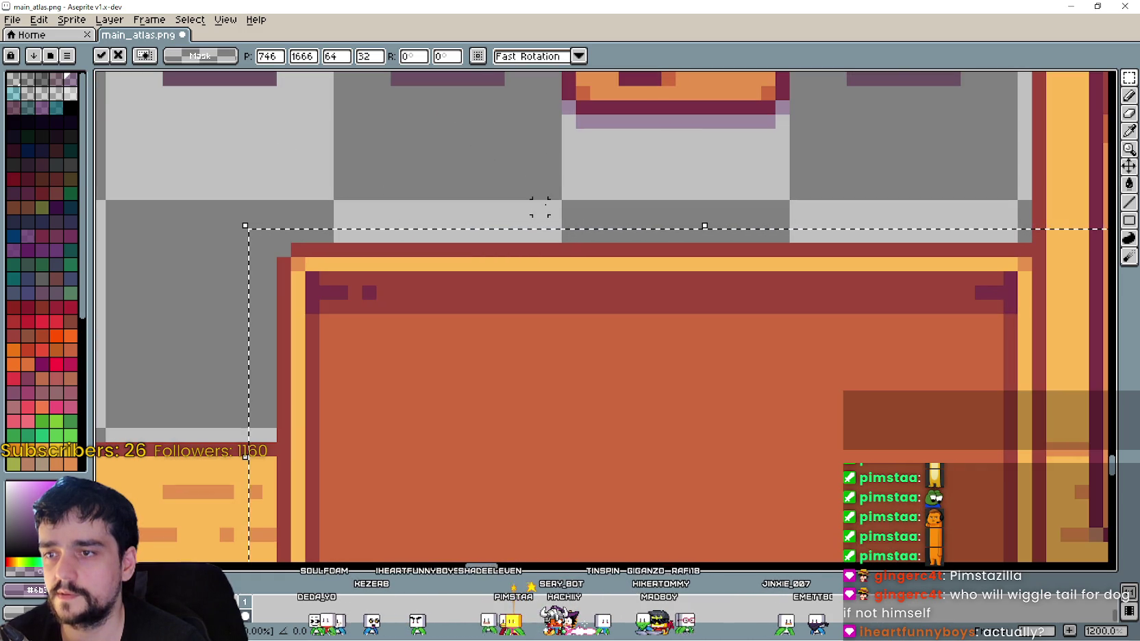
scroll(547, 205, "down", 2)
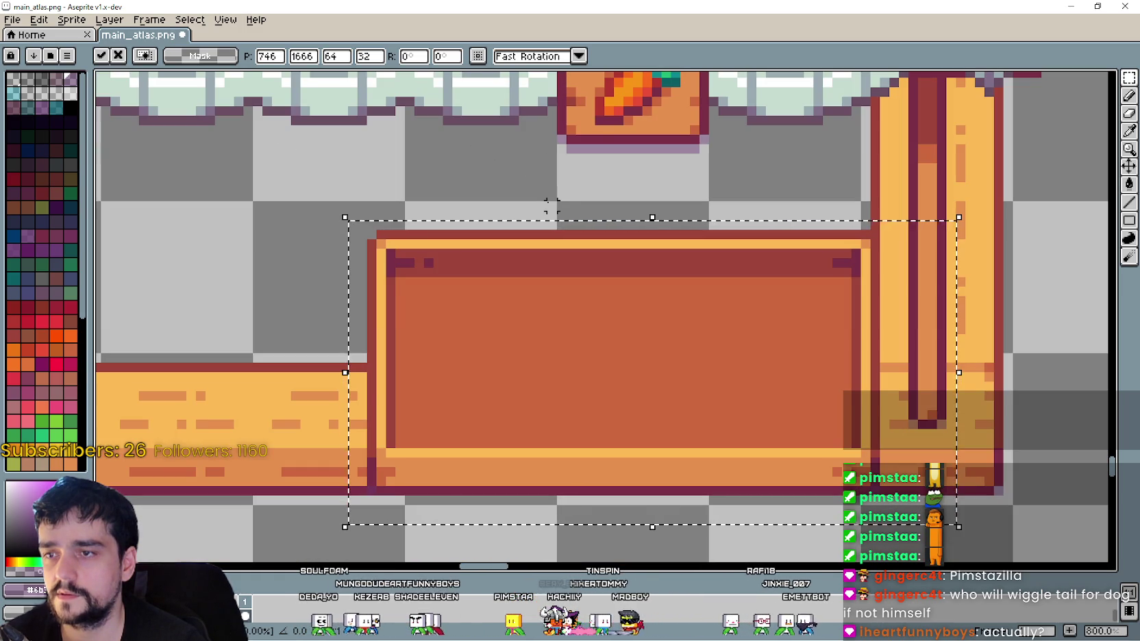
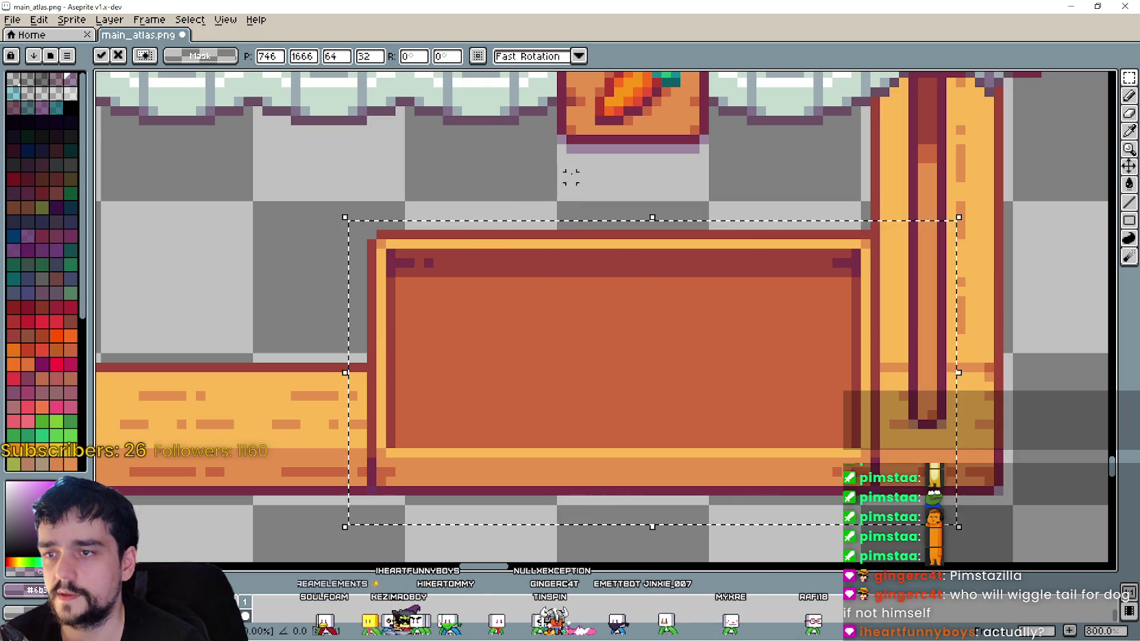
- Move the counter box off to the right and raise its top half a few pixels
scroll(567, 156, "down", 2)
scroll(596, 270, "down", 1)
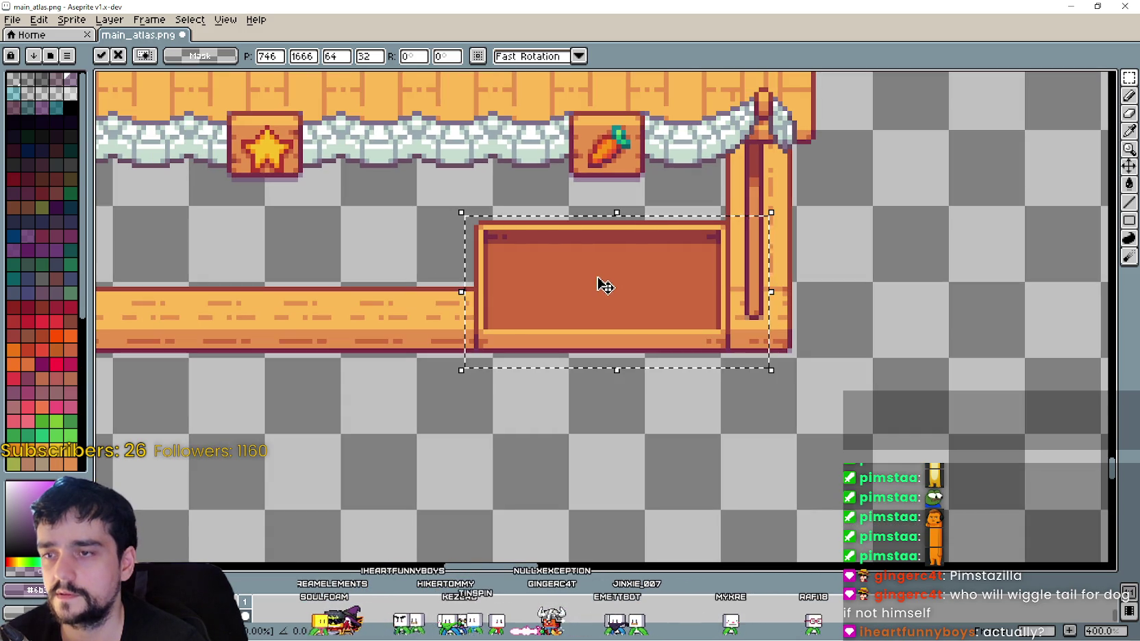
mouse_move(691, 295)
left_mouse_down()
mouse_move(511, 223)
mouse_move(885, 374)
left_mouse_up()
left_click(679, 377)
left_click_drag(692, 377, 1021, 272)
key("Right")
key("Right")
key("Up")
key("Up")
key("Up")
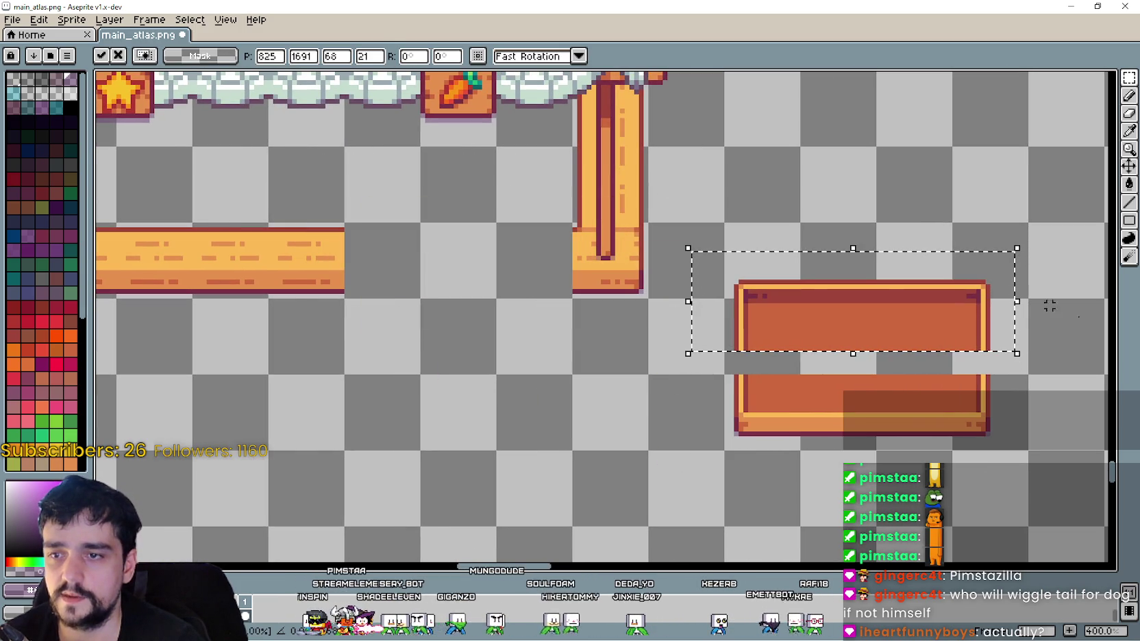
key("Up")
key("Up")
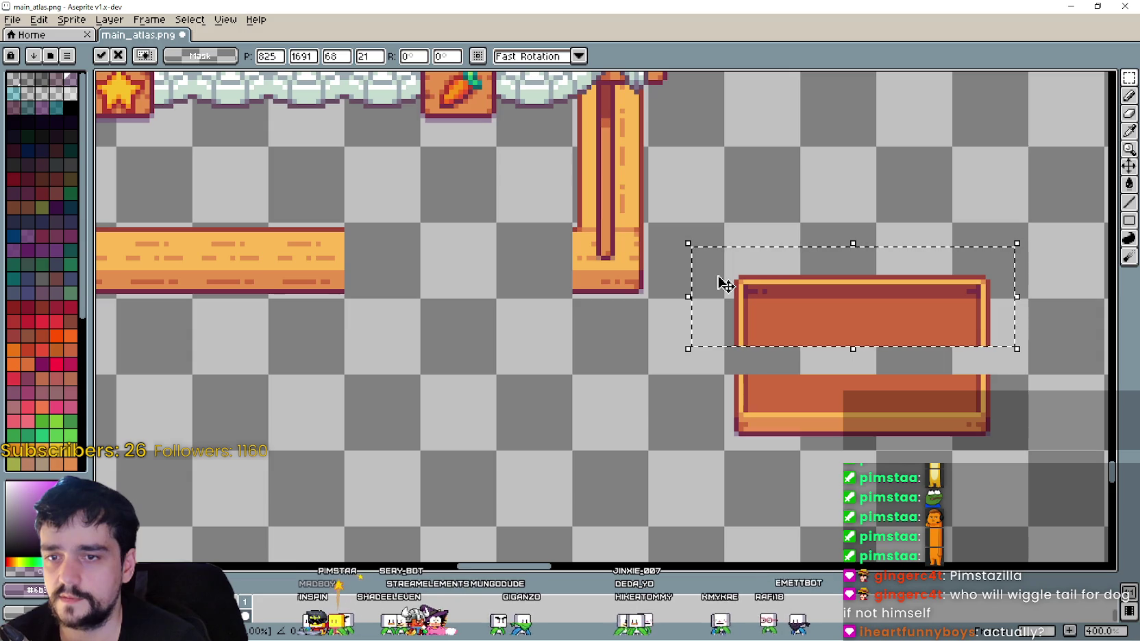
key("Return")
- Stretch the box's middle to make it 64×48 and set it onto the stall plank
mouse_move(687, 367)
left_mouse_down()
mouse_move(993, 348)
mouse_move(1028, 322)
left_mouse_up()
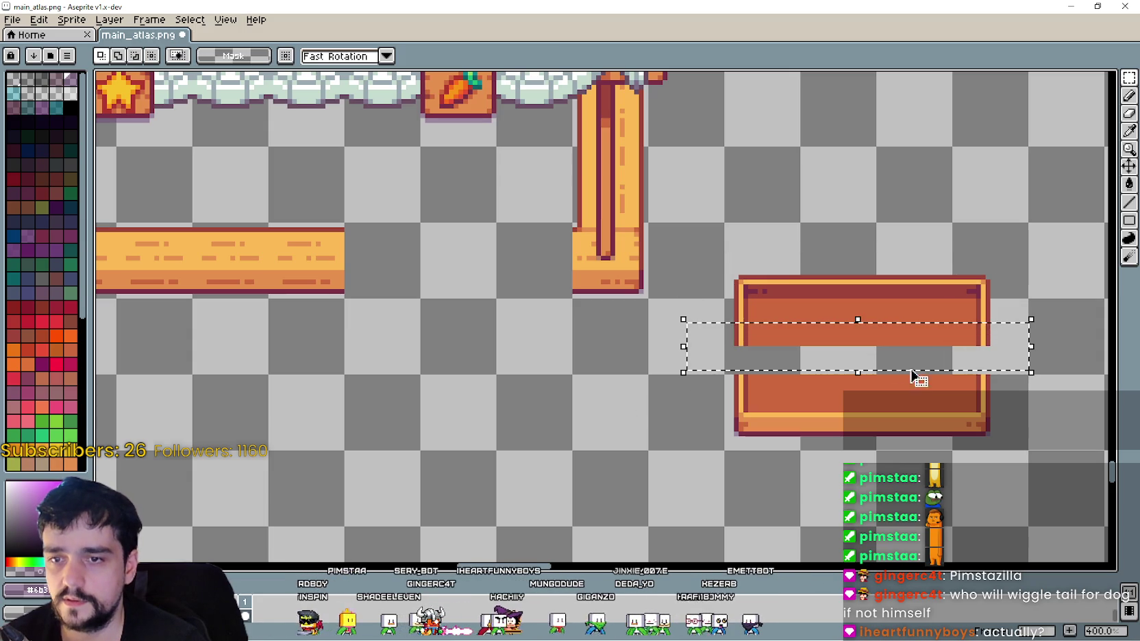
left_click_drag(860, 372, 865, 424)
scroll(865, 379, "down", 1)
left_click(725, 455)
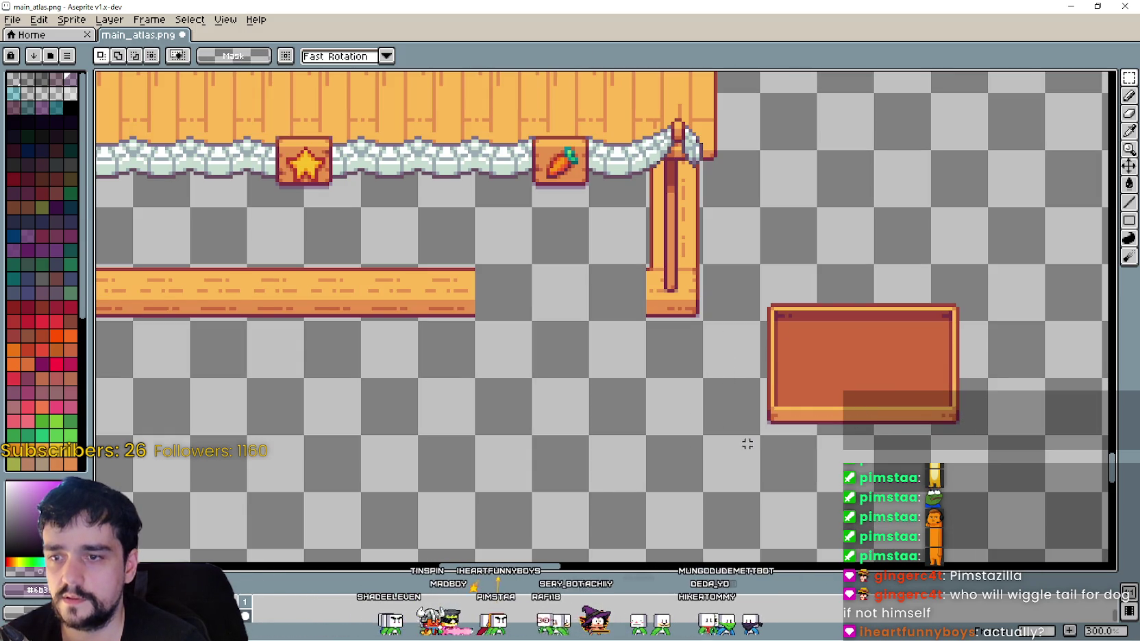
left_click_drag(761, 429, 986, 266)
mouse_move(850, 352)
left_mouse_down()
mouse_move(758, 359)
mouse_move(610, 257)
left_mouse_up()
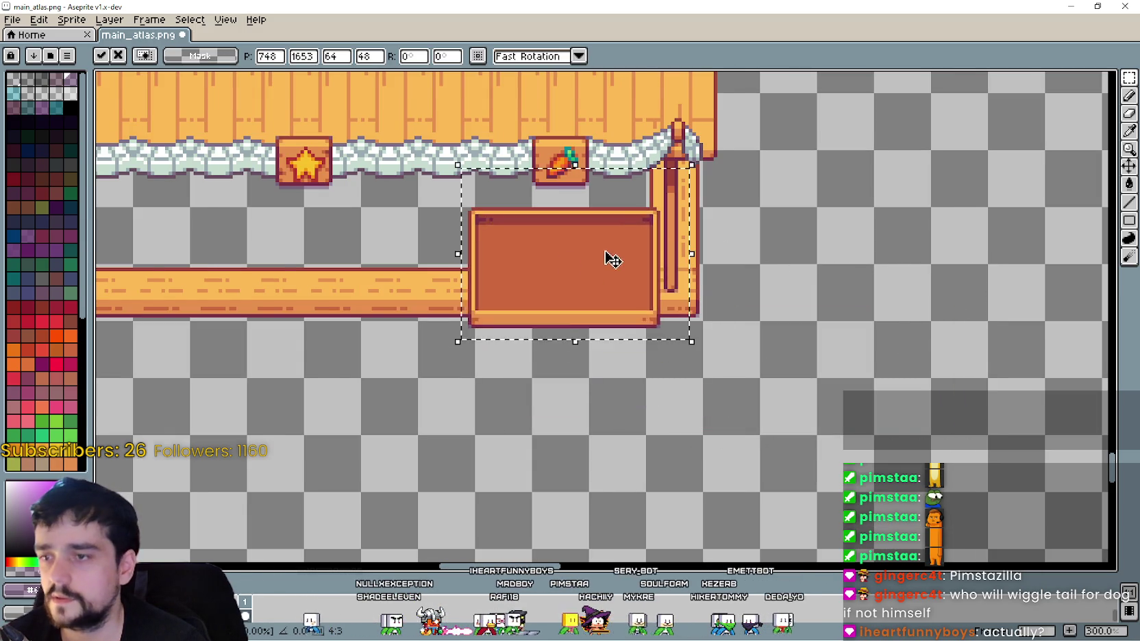
- Nudge the counter box to 746,1650 against the right post and drop it in place
scroll(611, 257, "up", 1)
mouse_move(654, 319)
left_mouse_down()
mouse_move(626, 277)
mouse_move(636, 296)
left_mouse_up()
scroll(582, 300, "up", 2)
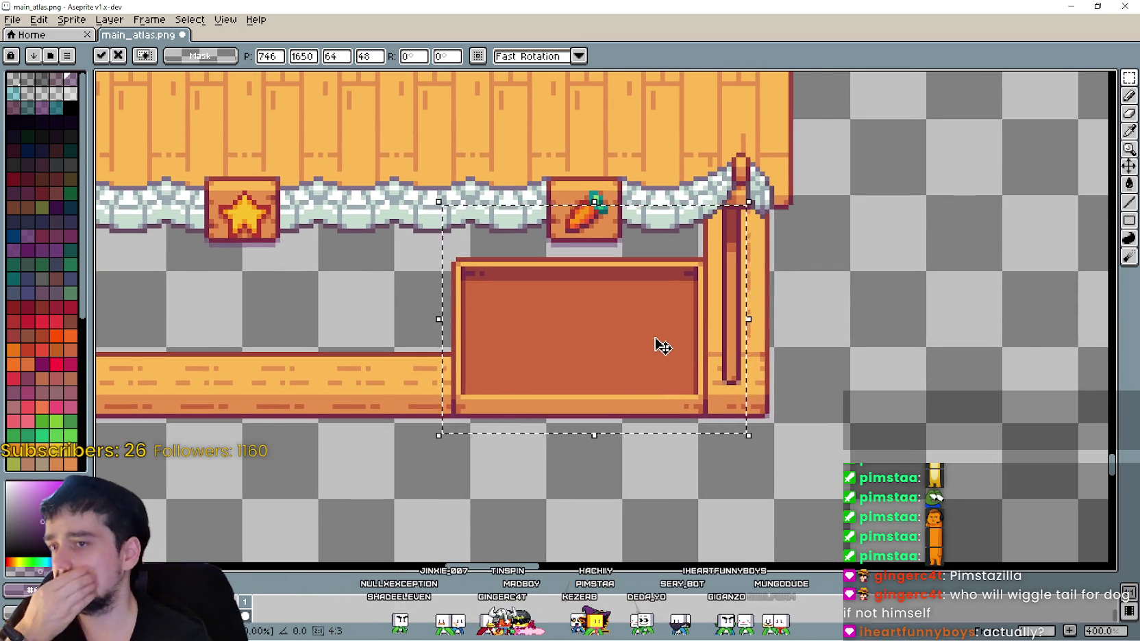
scroll(651, 343, "down", 2)
left_click_drag(825, 365, 870, 359)
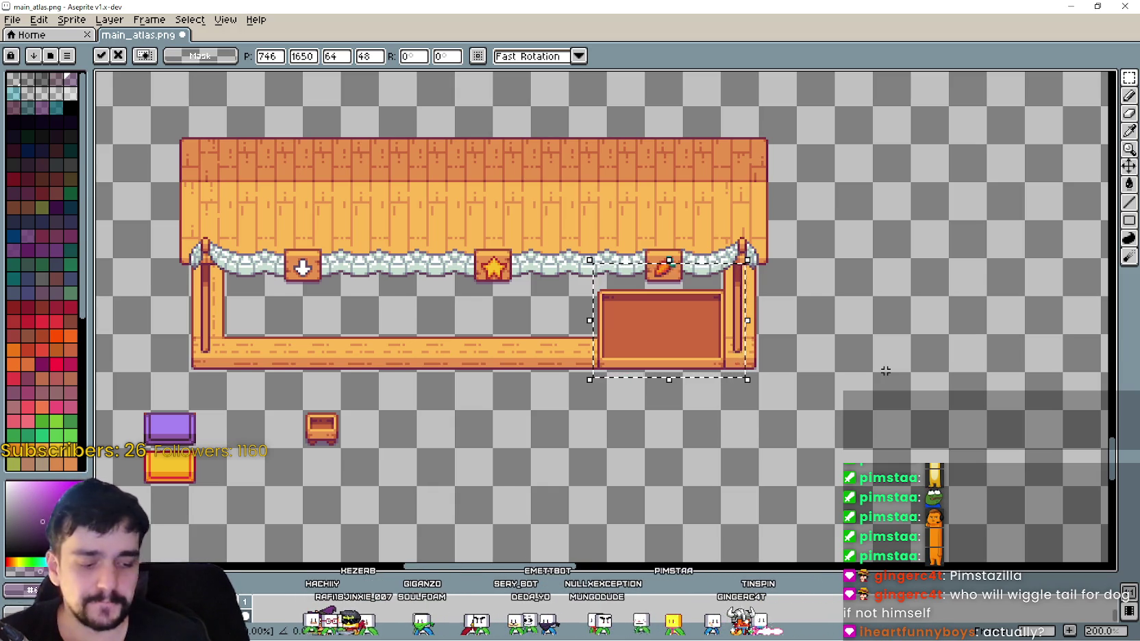
scroll(506, 411, "up", 1)
scroll(507, 414, "down", 1)
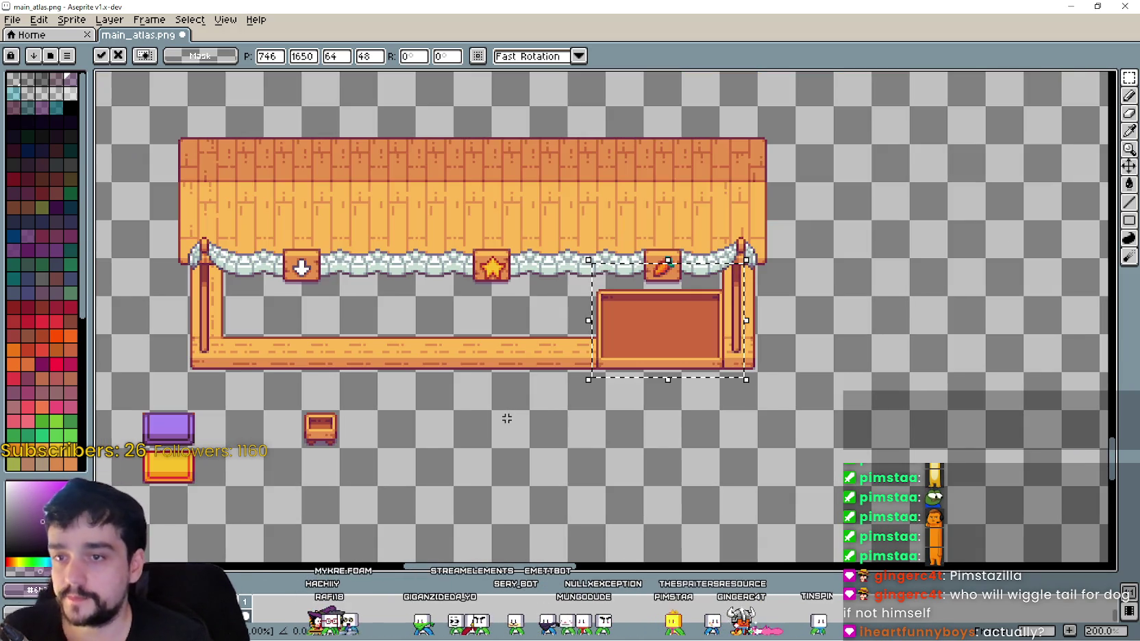
scroll(506, 409, "up", 2)
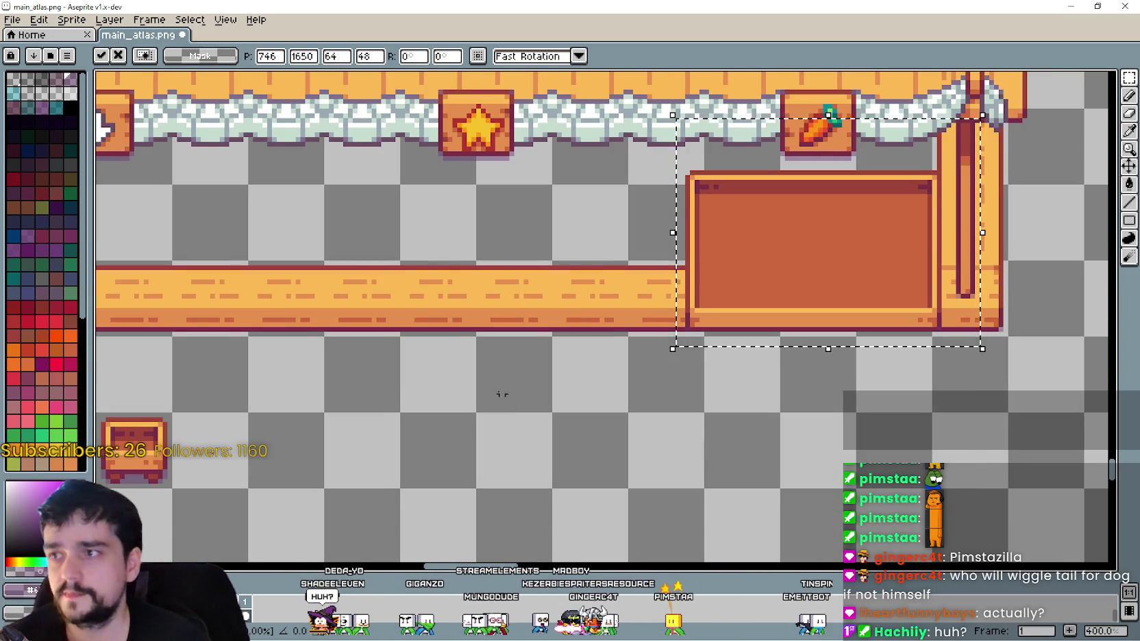
scroll(504, 394, "right", 2)
key("ctrl+d")
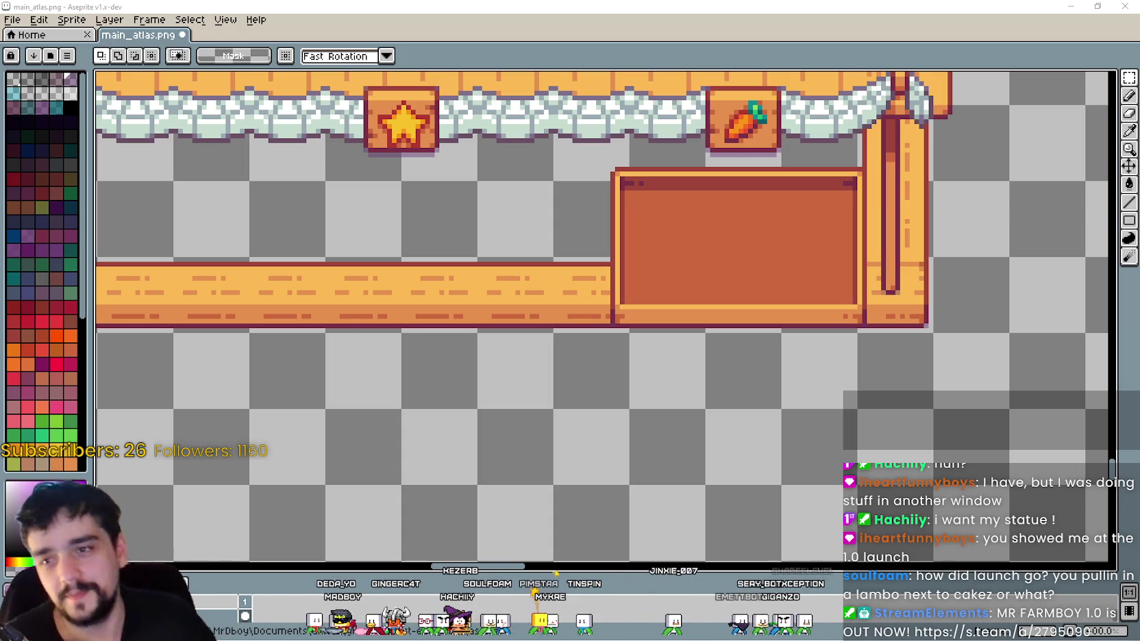
key("alt+Tab")
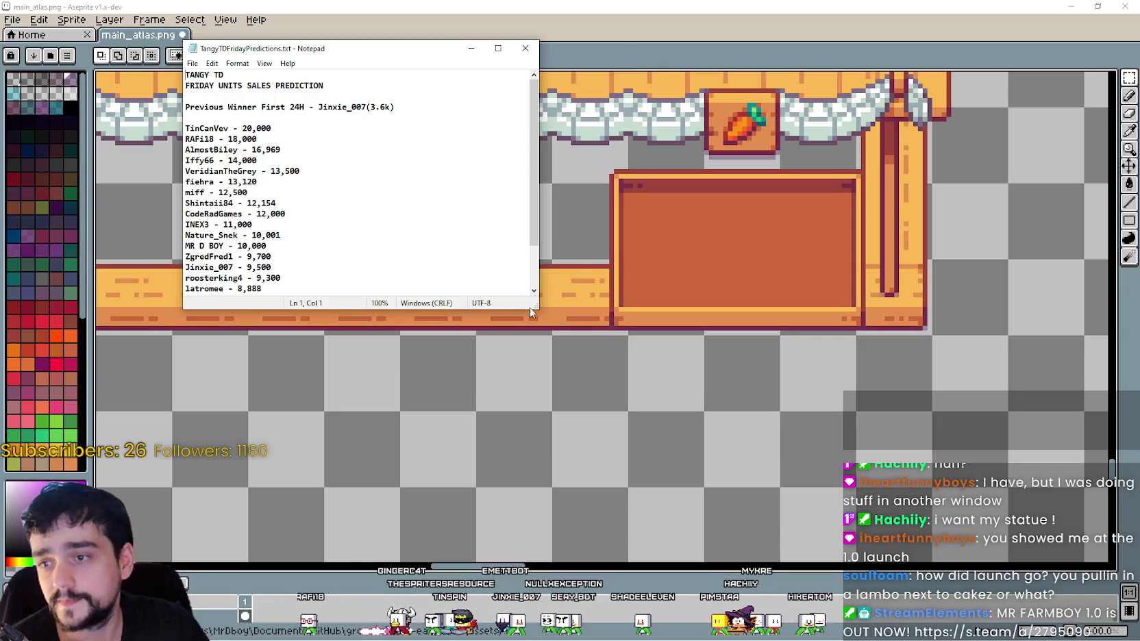
- Resize the Notepad predictions window, zoom it to 130%, move it right, then return to Aseprite
left_click_drag(536, 316, 751, 456)
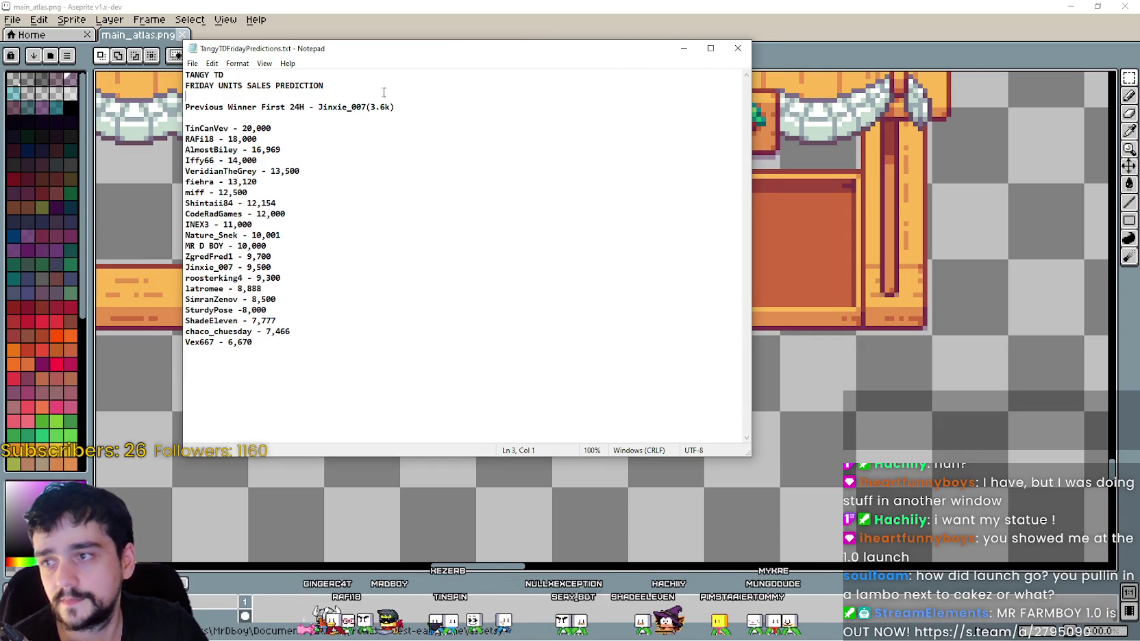
key("alt+Tab")
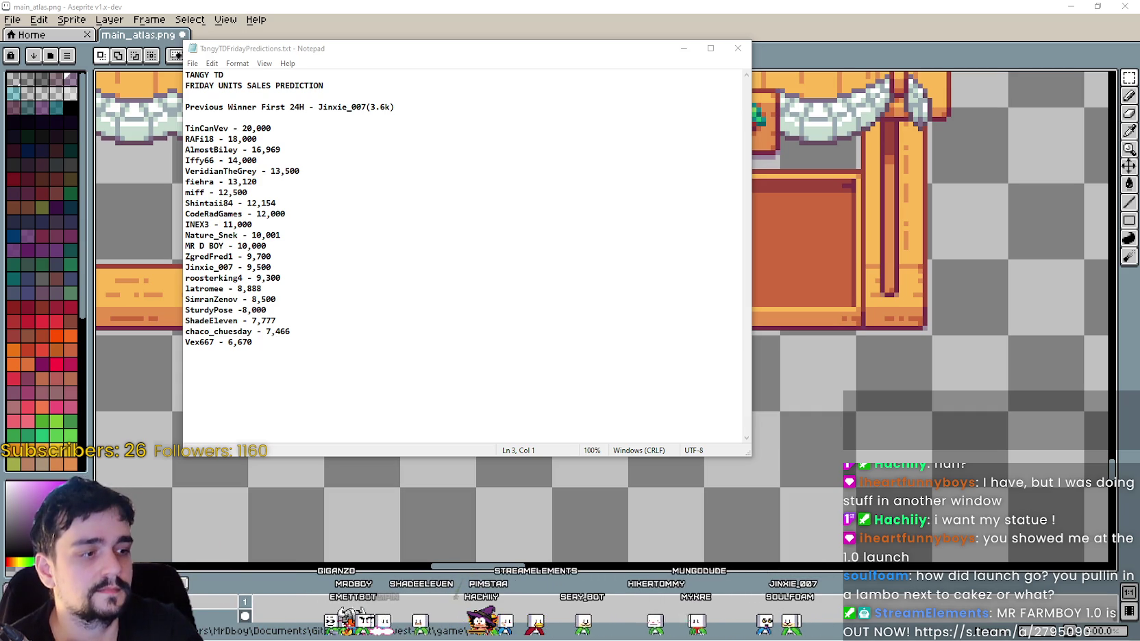
left_click(322, 310)
scroll(291, 306, "up", 3)
mouse_move(756, 446)
left_mouse_down()
mouse_move(432, 476)
mouse_move(559, 481)
left_mouse_up()
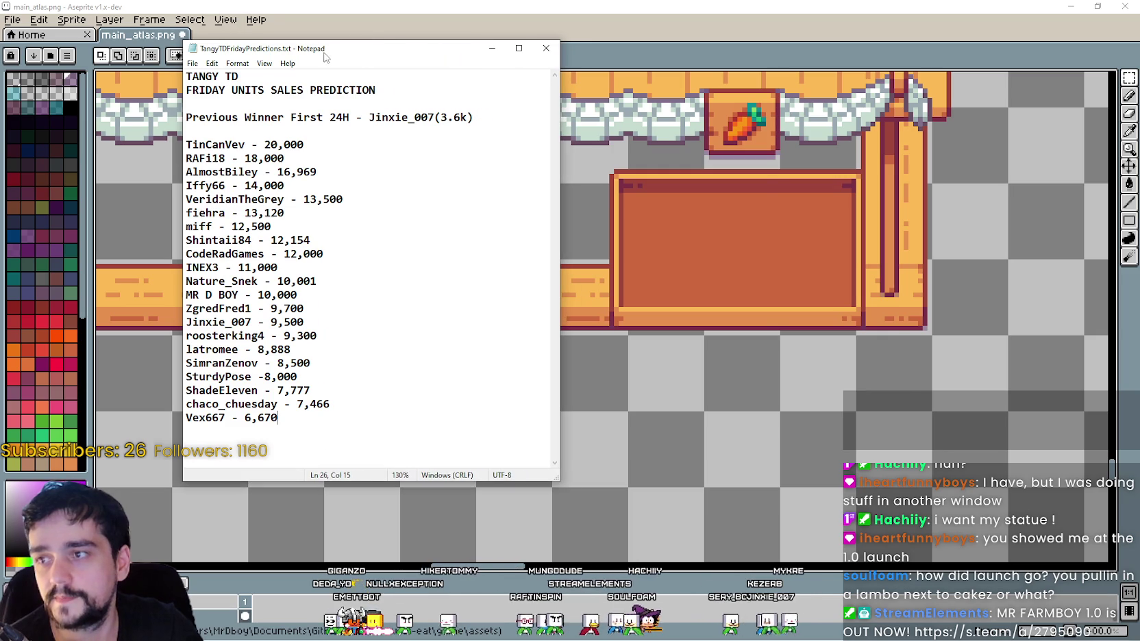
left_click_drag(324, 48, 665, 45)
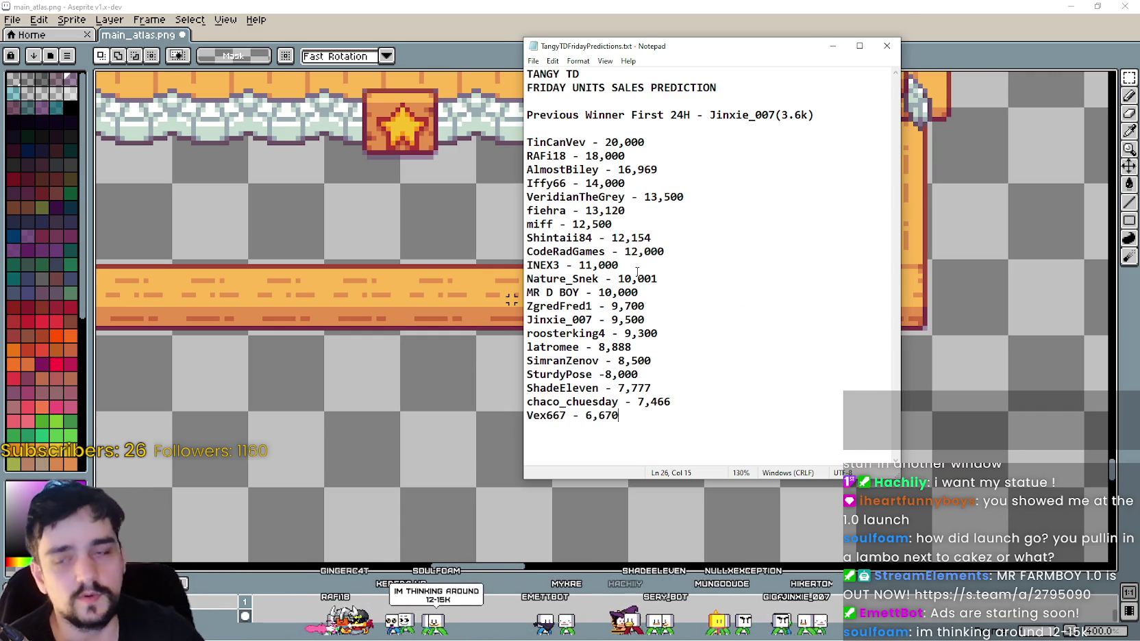
key("alt+Tab")
scroll(633, 392, "down", 1)
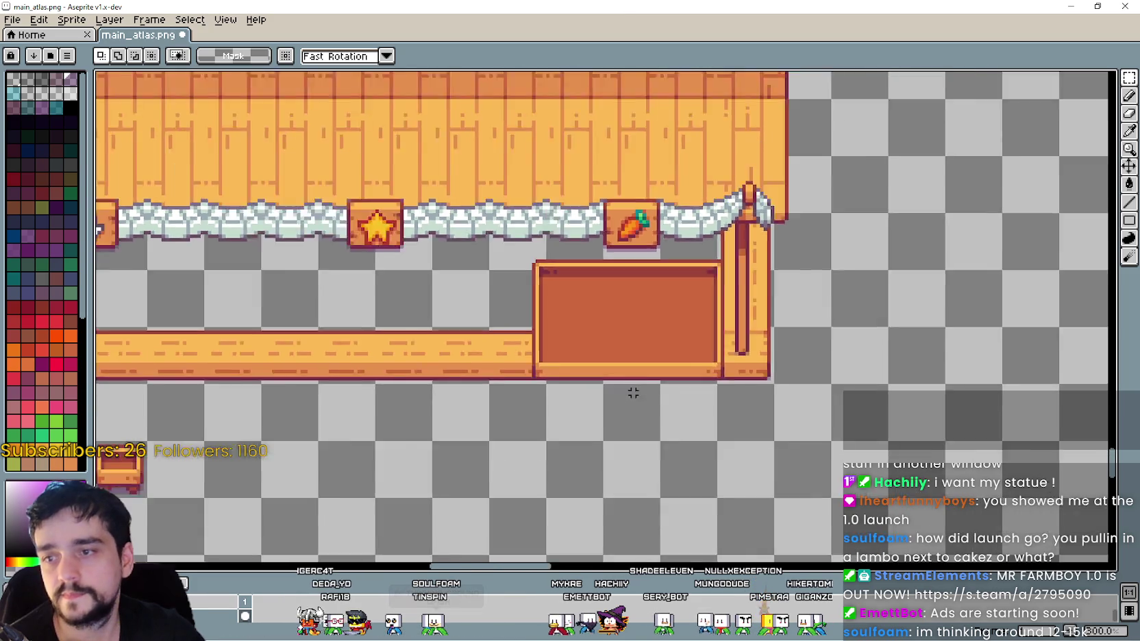
- Draw a rectangle selection over the top band of the counter box
scroll(622, 385, "up", 1)
scroll(623, 385, "down", 1)
scroll(524, 280, "up", 2)
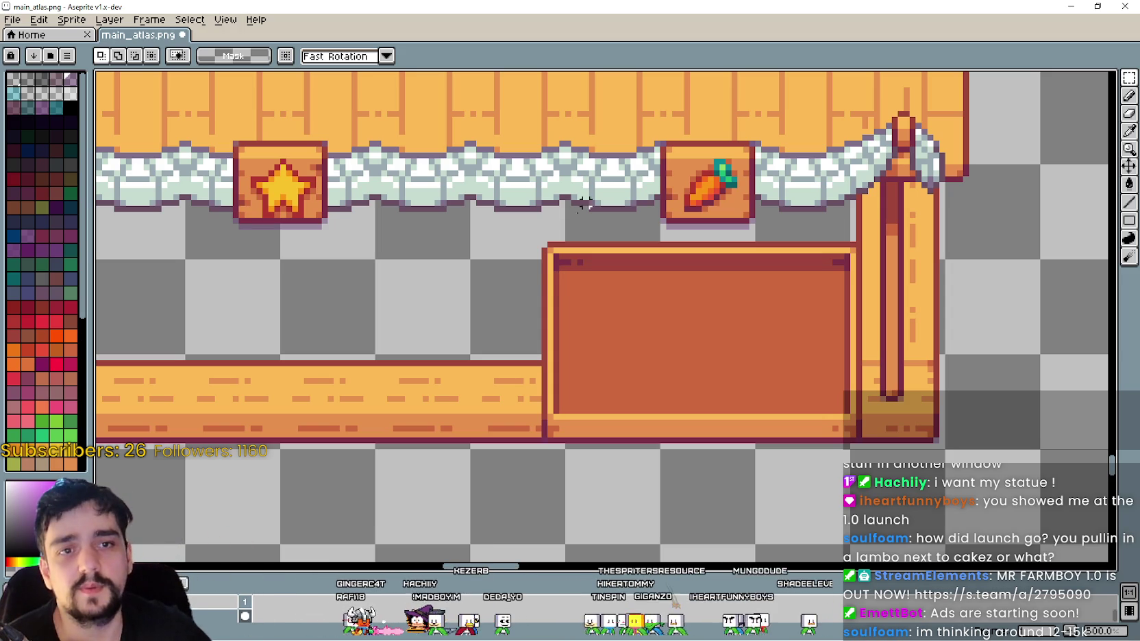
mouse_move(513, 317)
left_mouse_down()
mouse_move(740, 285)
mouse_move(865, 247)
mouse_move(859, 239)
left_mouse_up()
mouse_move(525, 321)
left_mouse_down()
mouse_move(687, 318)
mouse_move(825, 247)
mouse_move(860, 244)
left_mouse_up()
- Zoom out to 200% and save main_atlas.png
scroll(814, 287, "up", 1)
scroll(752, 318, "down", 3)
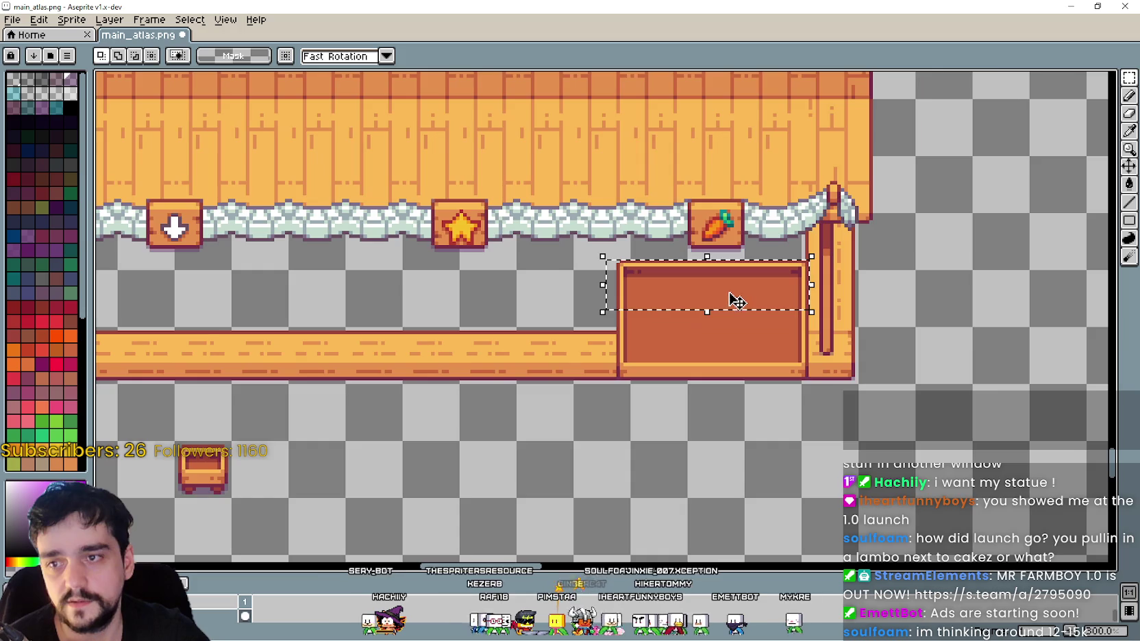
scroll(735, 300, "up", 1)
scroll(636, 334, "up", 1)
scroll(619, 339, "down", 2)
scroll(627, 357, "up", 2)
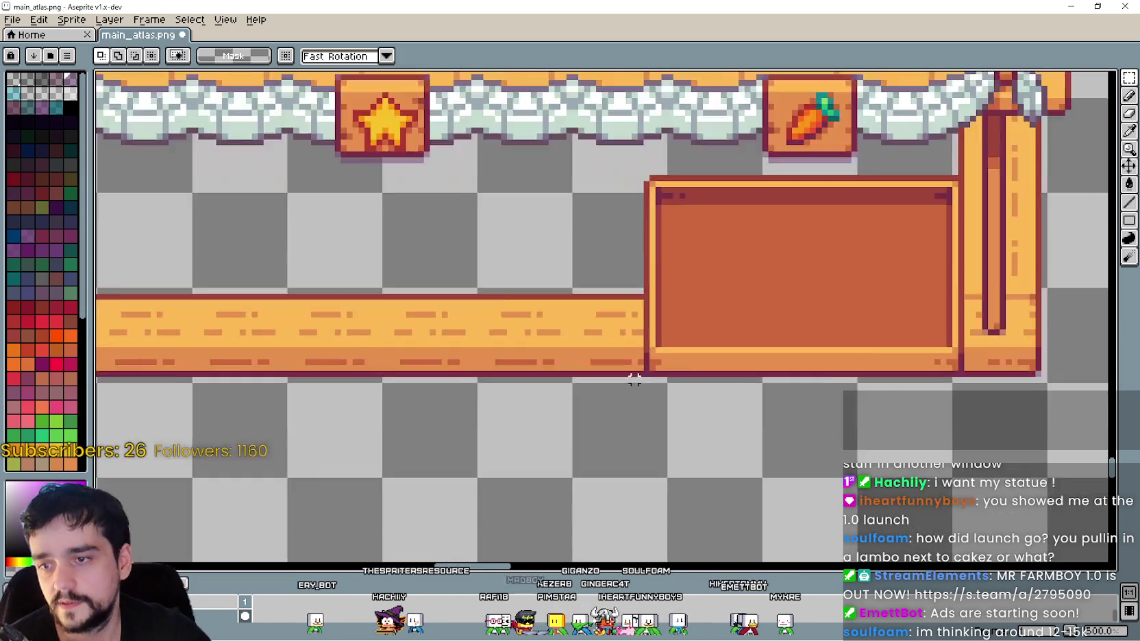
scroll(634, 369, "down", 3)
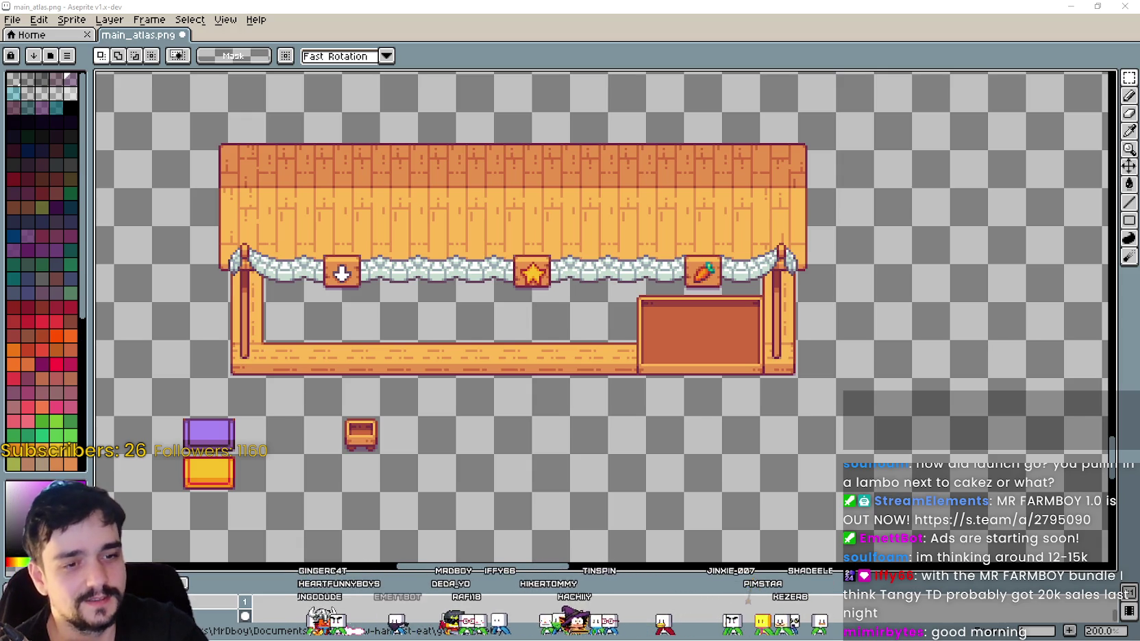
scroll(630, 355, "down", 2)
scroll(630, 355, "up", 2)
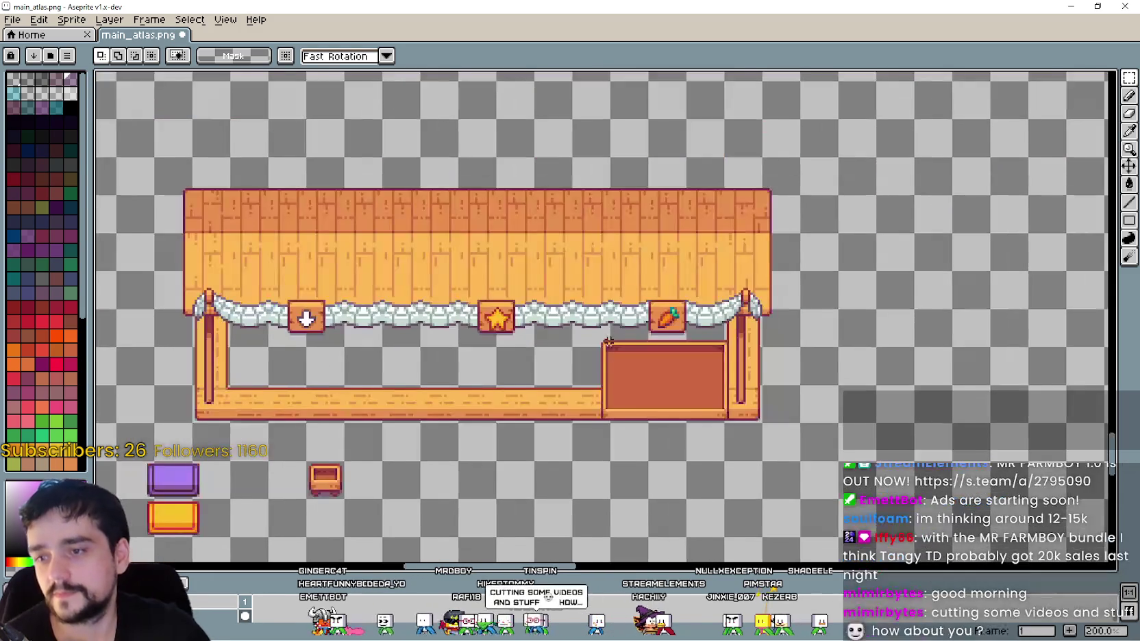
key("ctrl+s")
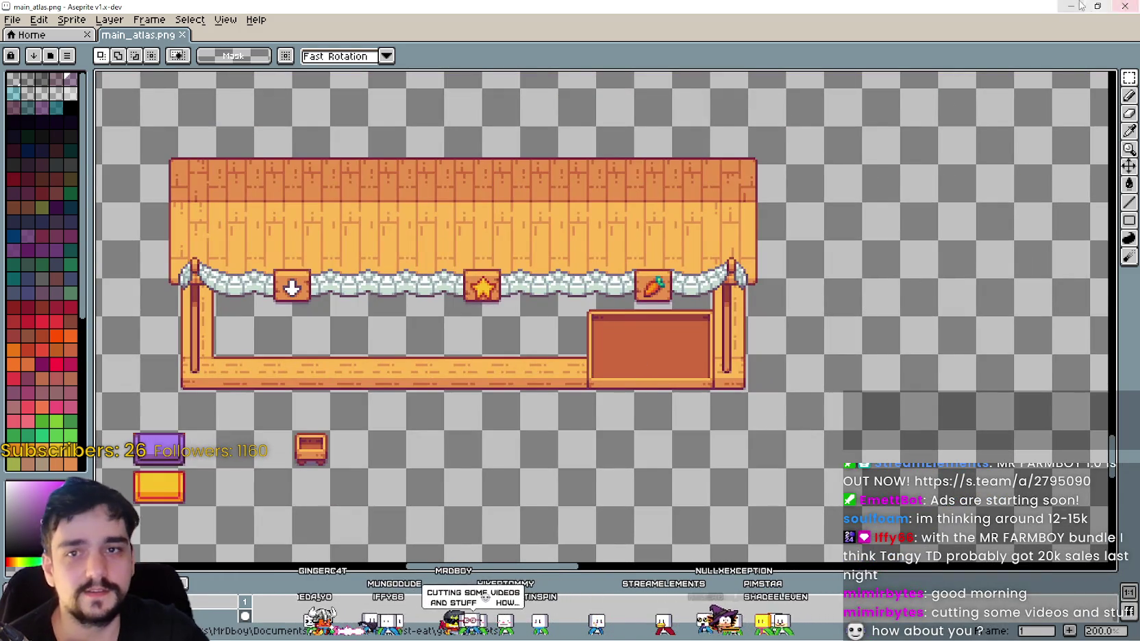
- Close Aseprite and bring Godot forward so it reimports the updated atlas
left_click(1124, 6)
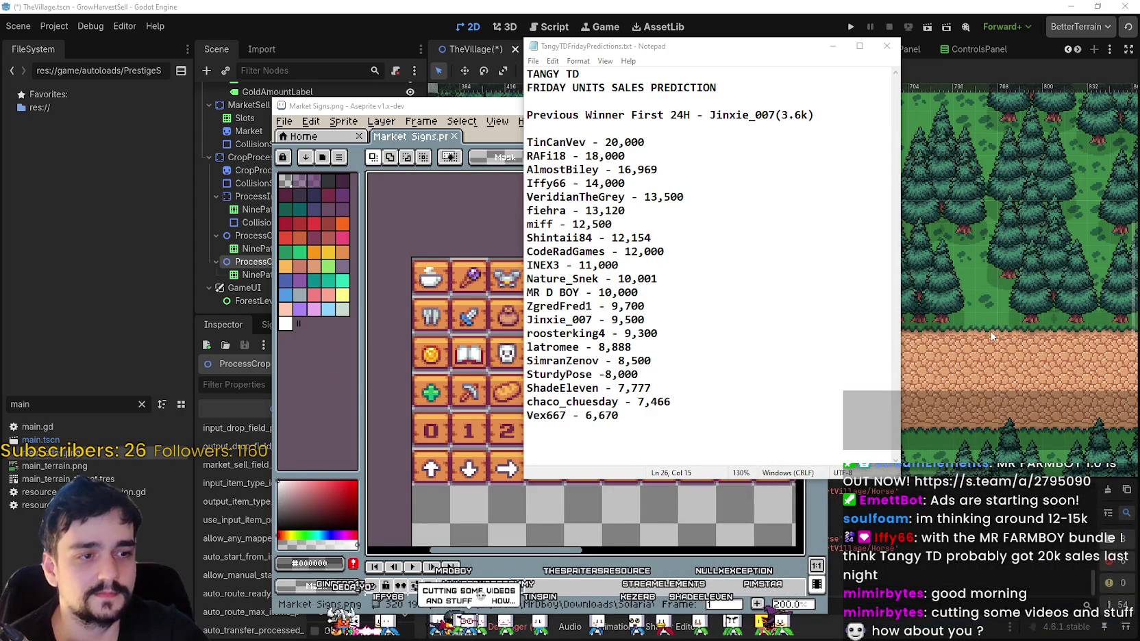
left_click(918, 137)
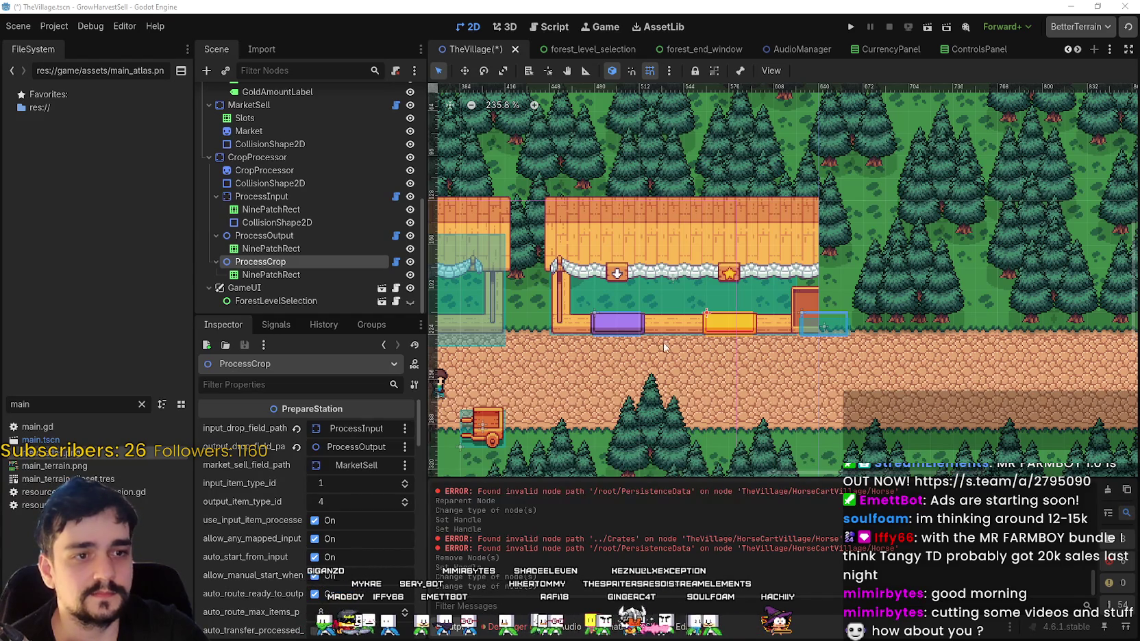
scroll(746, 336, "up", 4)
scroll(721, 330, "down", 2)
scroll(830, 314, "up", 2)
scroll(694, 274, "down", 2)
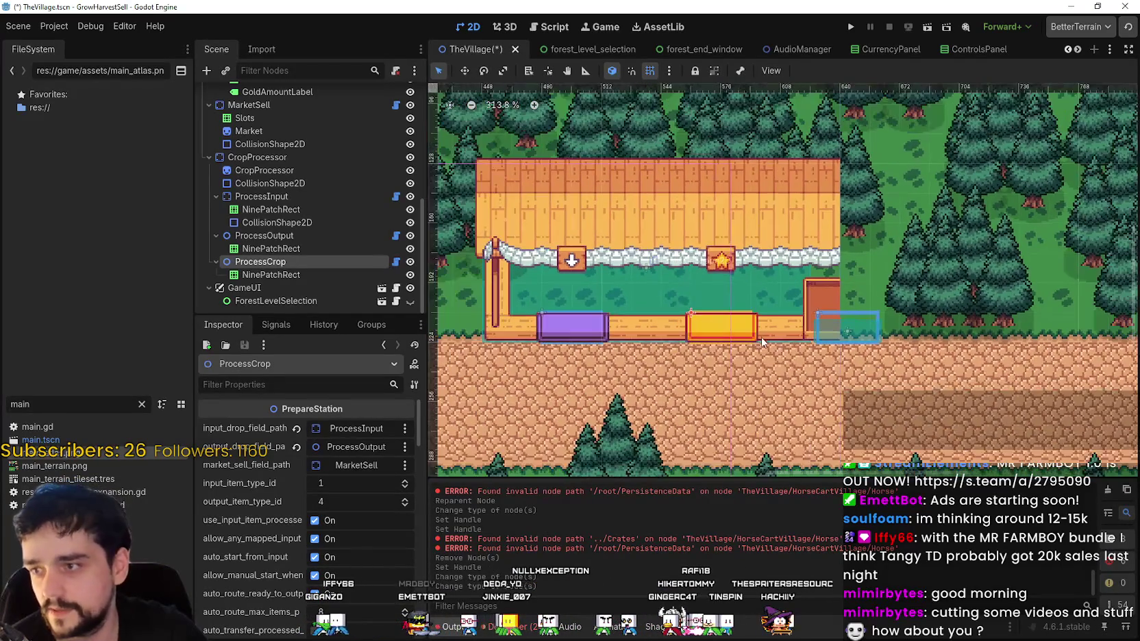
- Select the CropProcessor sprite and open its texture Region Editor
left_click(271, 169)
scroll(747, 274, "up", 3)
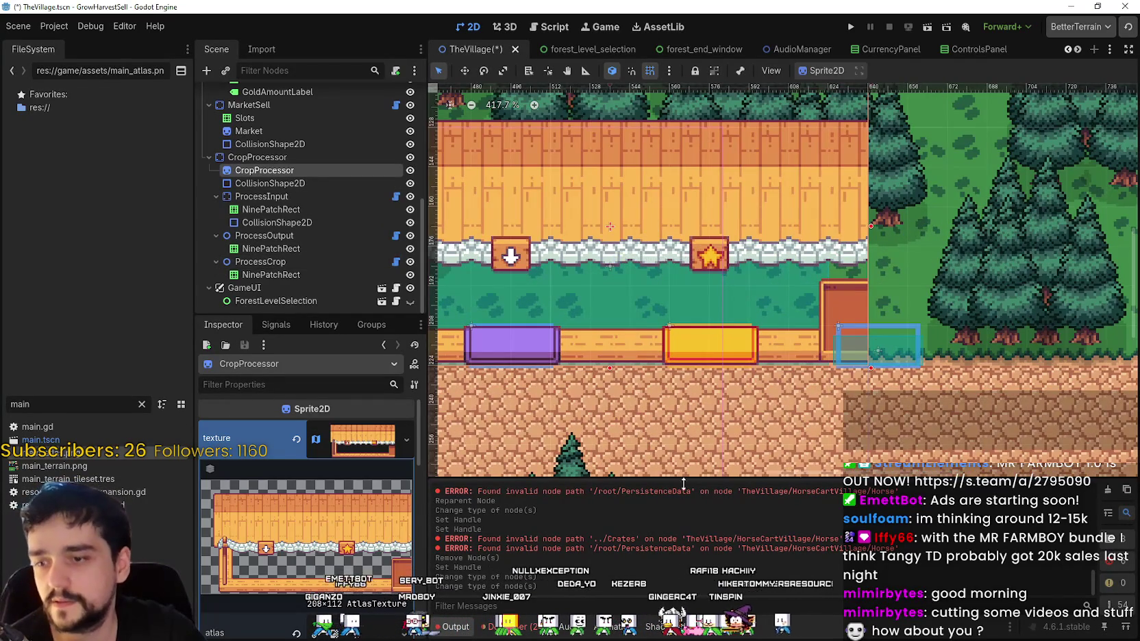
scroll(748, 300, "down", 3)
scroll(737, 307, "up", 1)
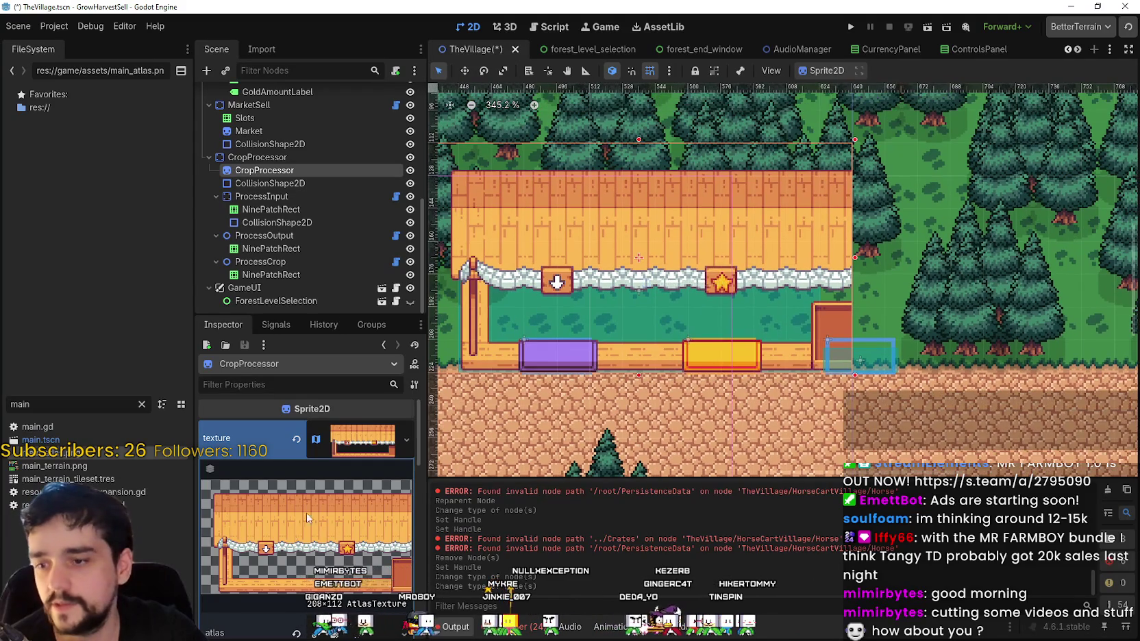
scroll(324, 547, "down", 3)
left_click(306, 601)
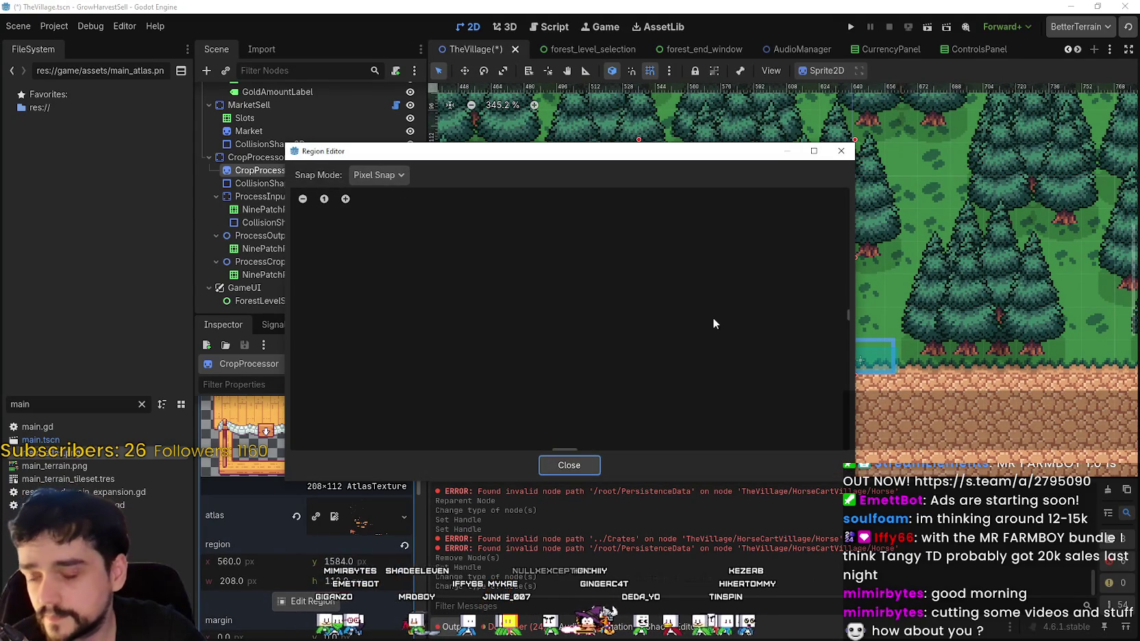
- Check the region snapping options and widen the atlas region by one grid step
left_click(377, 175)
left_click(382, 211)
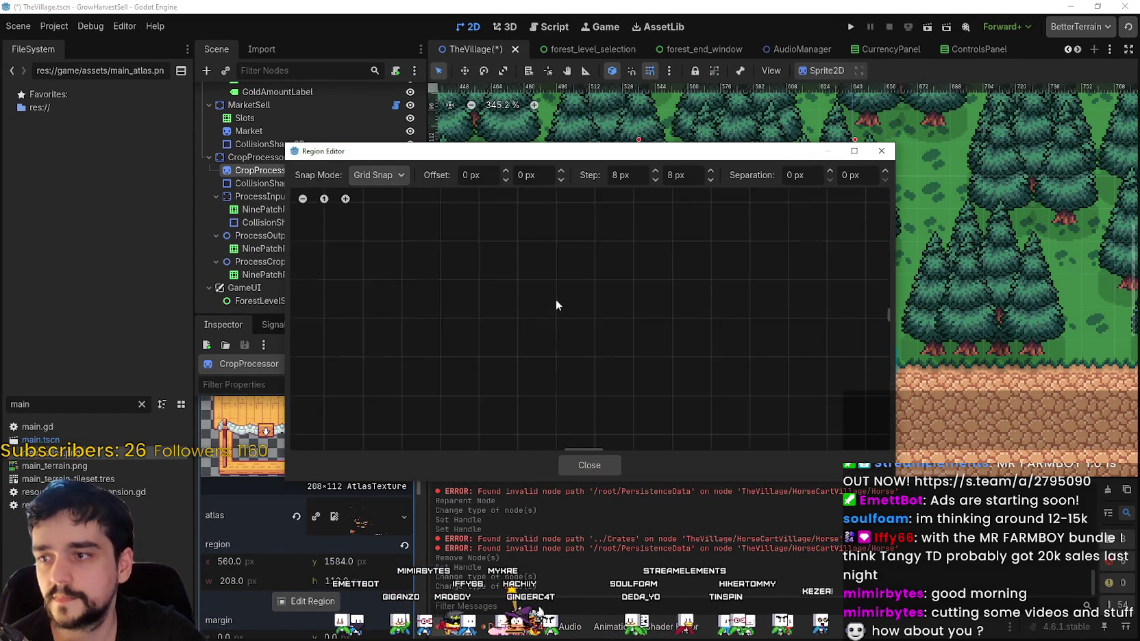
scroll(658, 334, "down", 10)
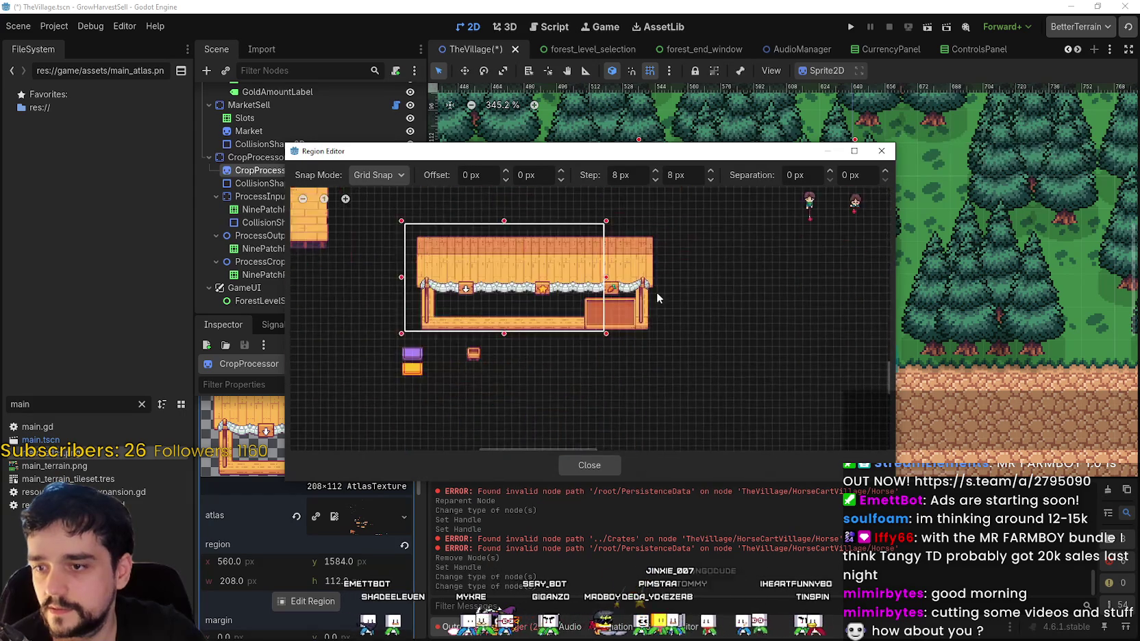
scroll(660, 278, "up", 2)
left_click_drag(592, 273, 681, 283)
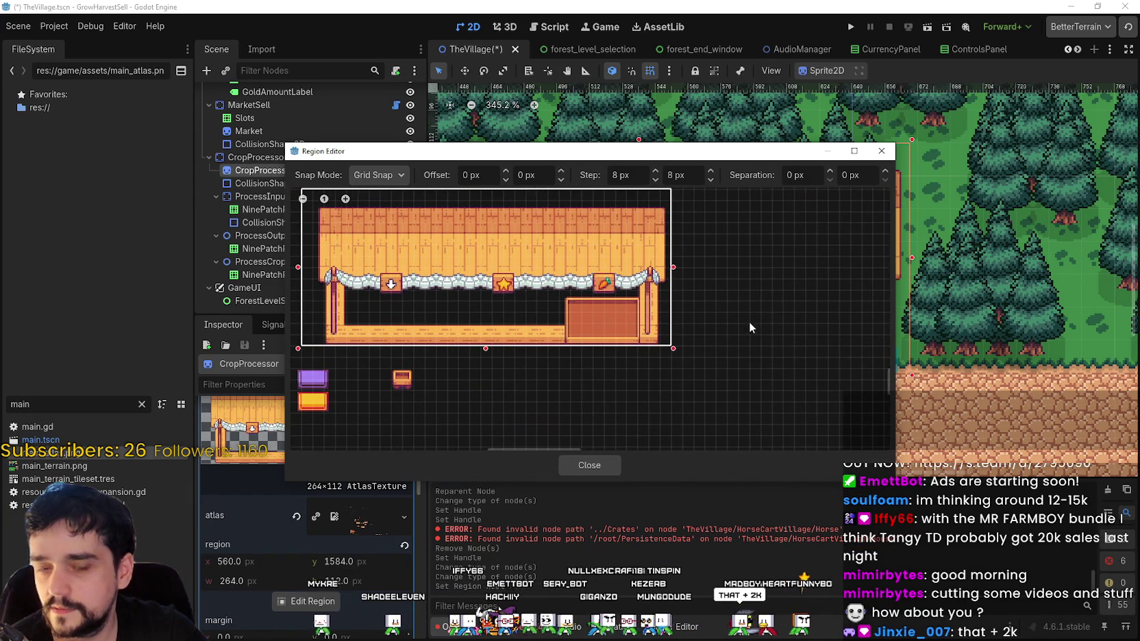
- Stretch the region to 272 px wide, then select the 9,700 line in the Notepad predictions
scroll(672, 314, "up", 2)
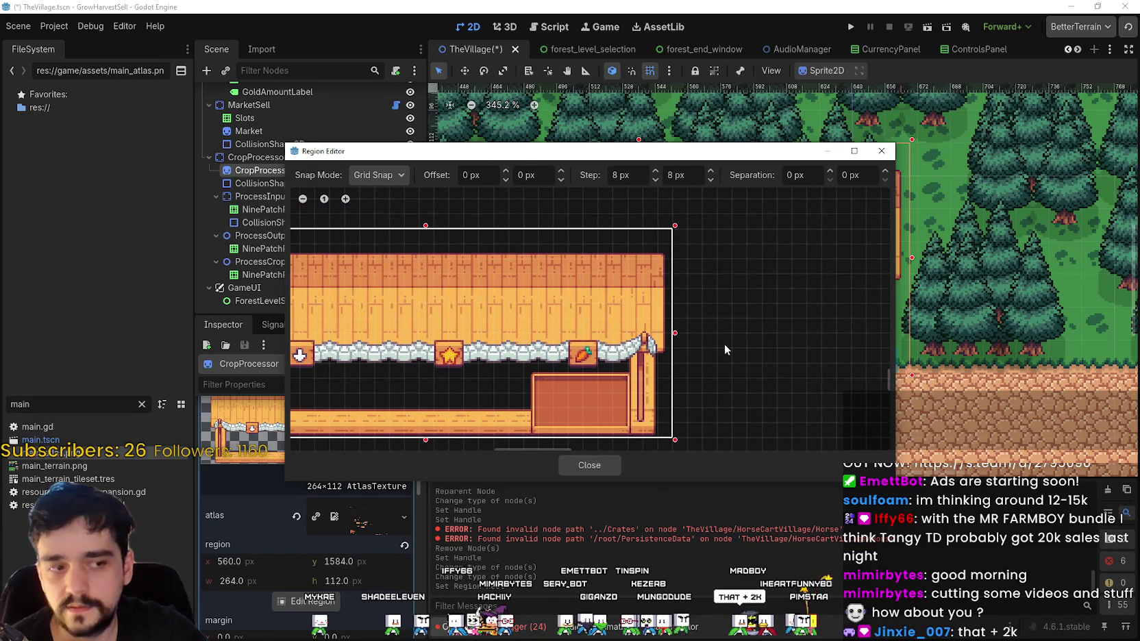
scroll(720, 344, "down", 2)
scroll(714, 340, "up", 1)
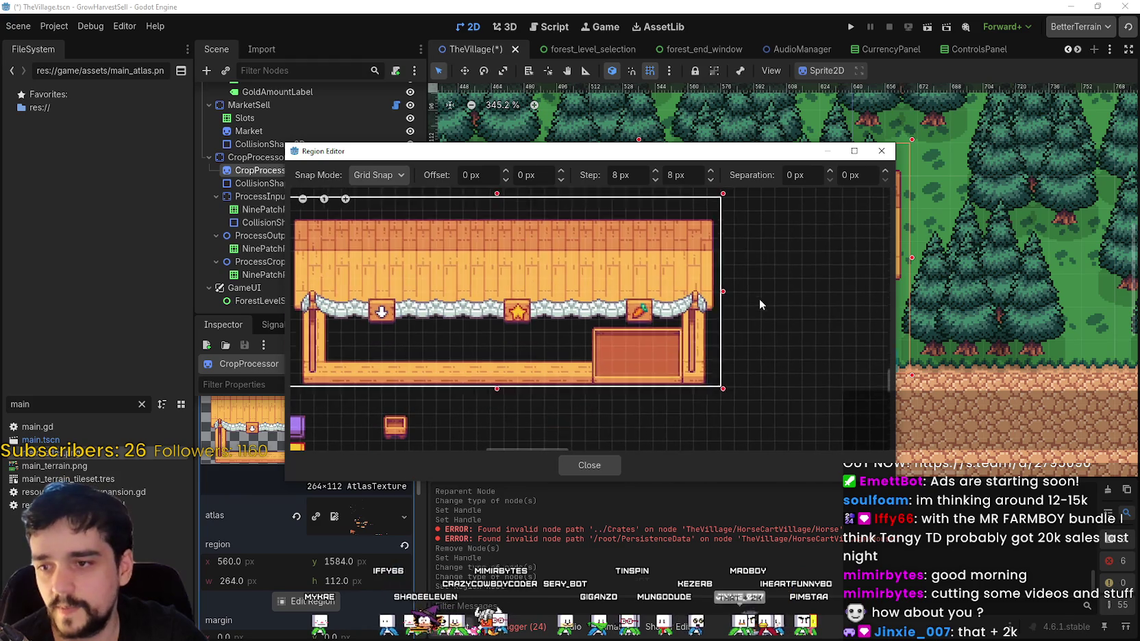
scroll(726, 294, "left", 5)
scroll(680, 286, "right", 5)
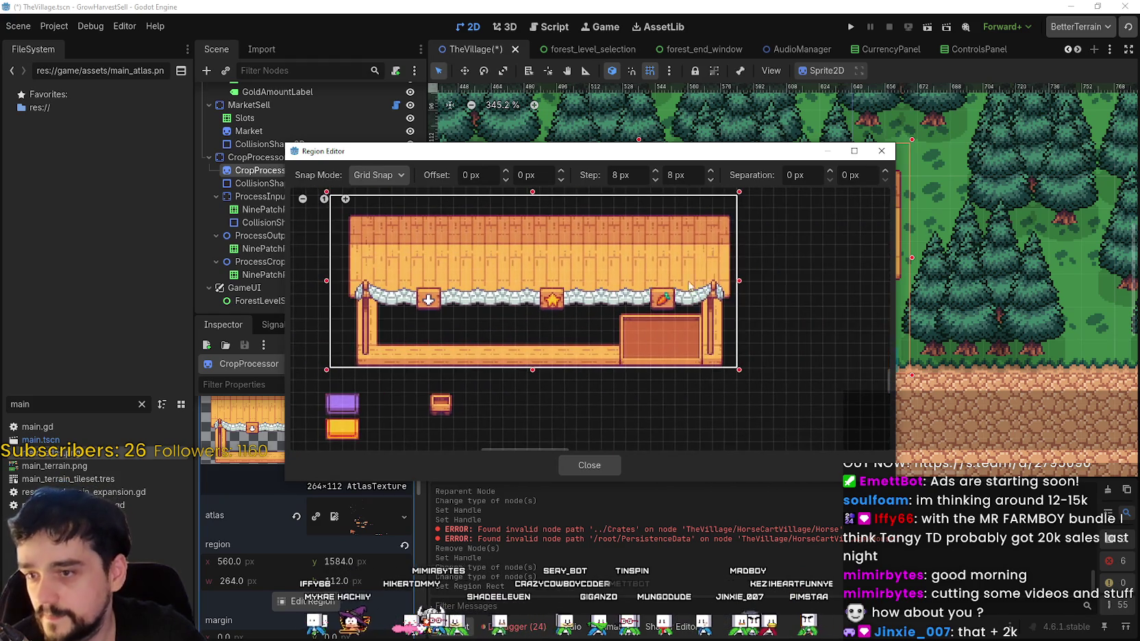
scroll(680, 285, "right", 3)
left_click_drag(694, 294, 706, 293)
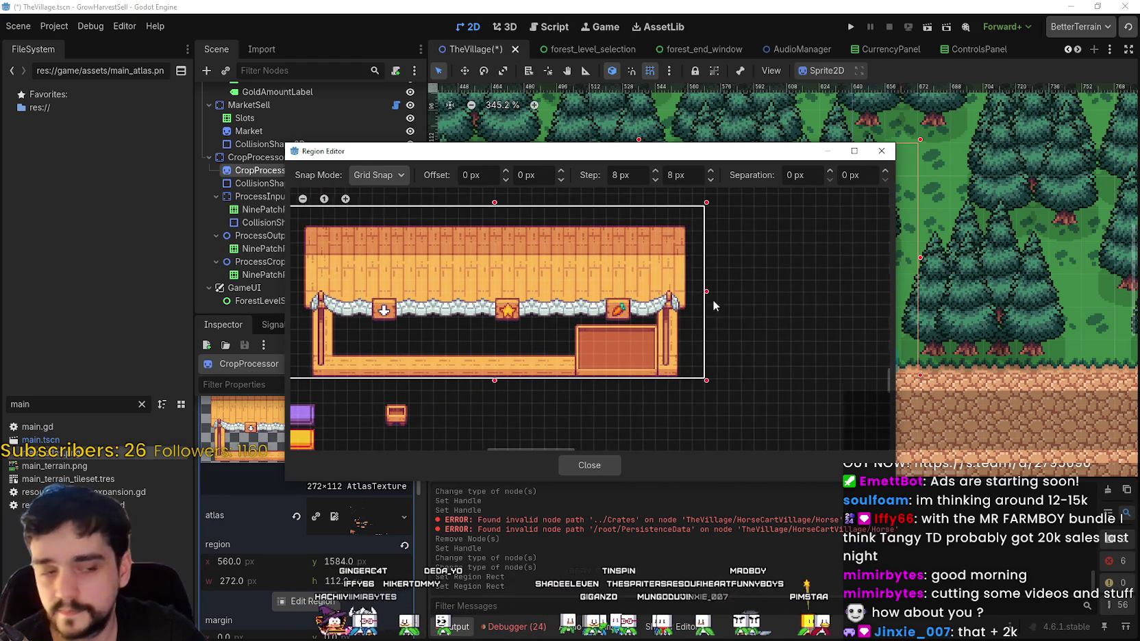
scroll(732, 305, "right", 3)
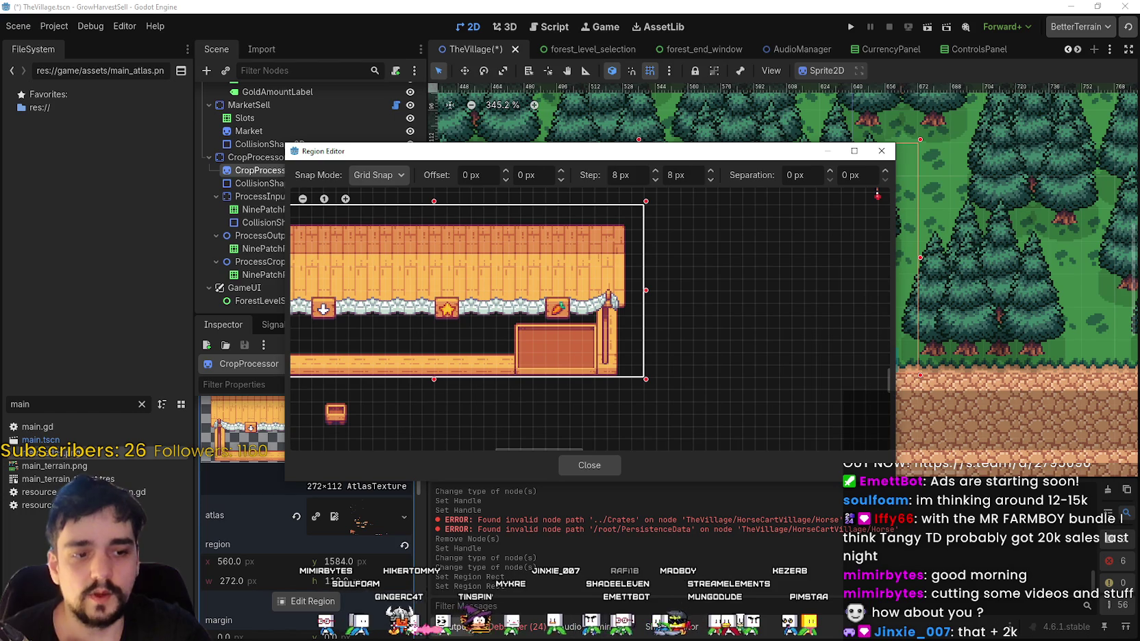
key("alt+Tab")
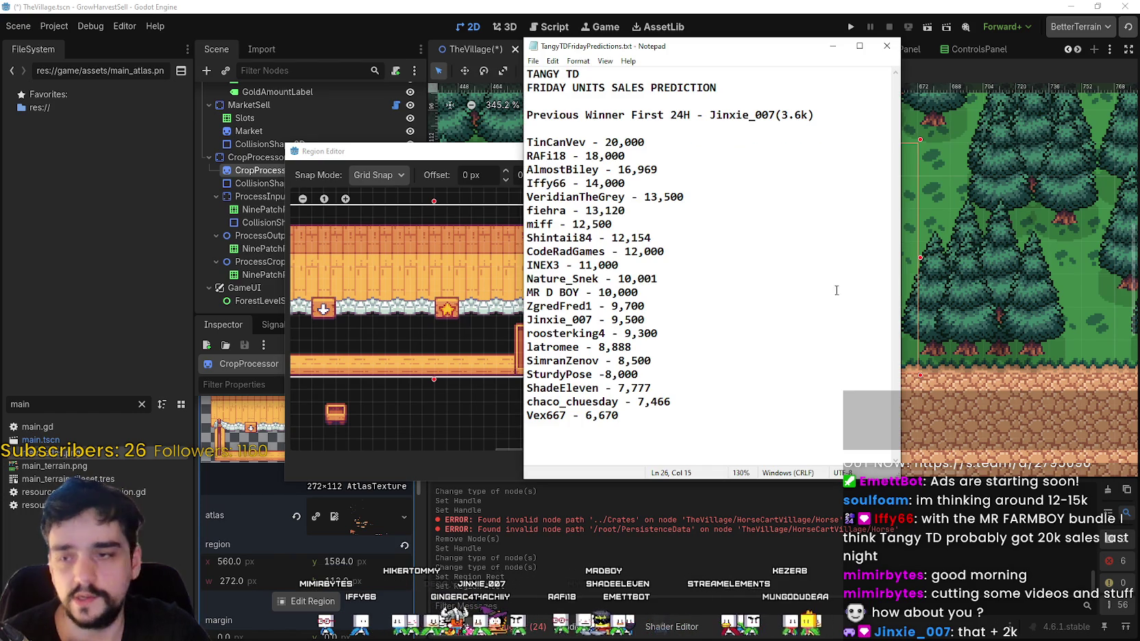
triple_click(617, 306)
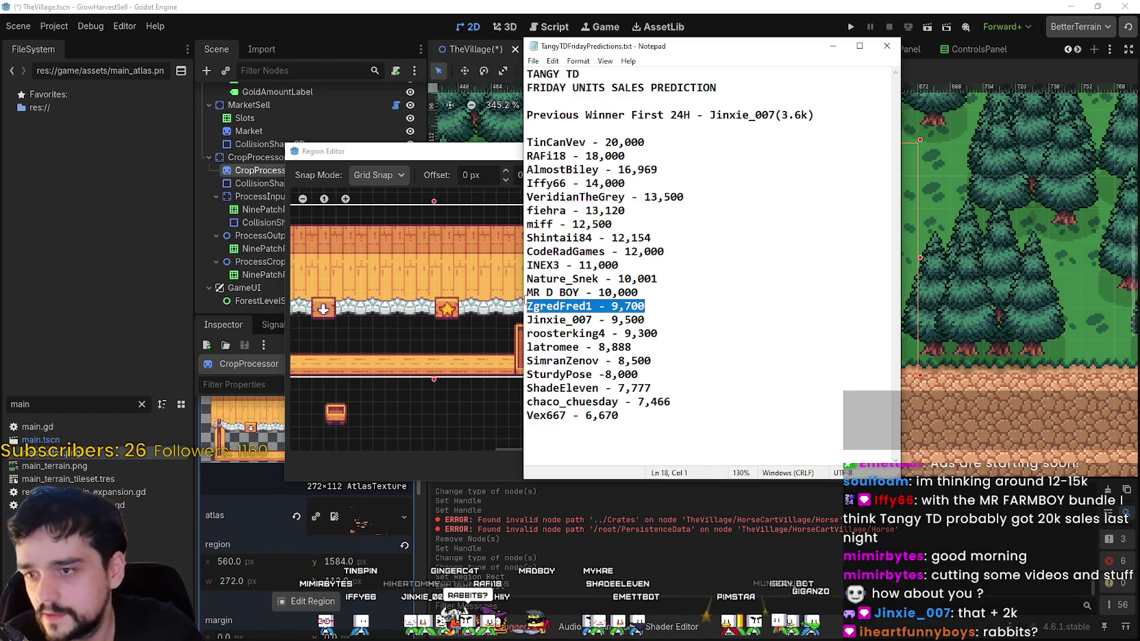
- Select the 9,300 to 9,700 prediction lines, then bring the MR FARMBOY store page forward
triple_click(616, 333)
left_click_drag(525, 306, 656, 334)
left_click(645, 333)
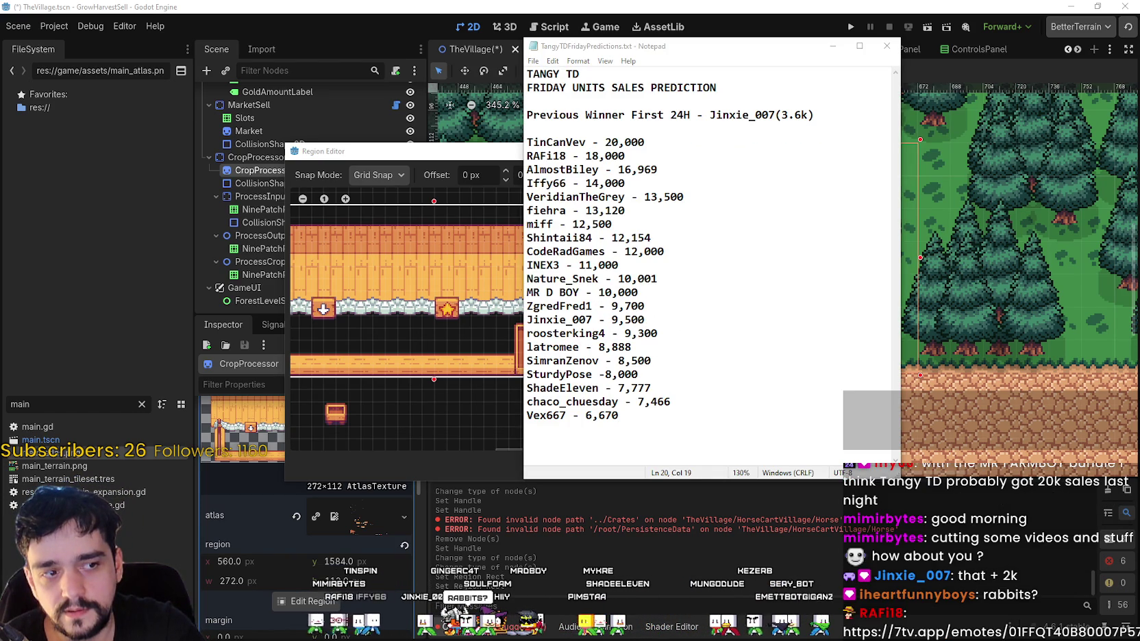
left_click(664, 311)
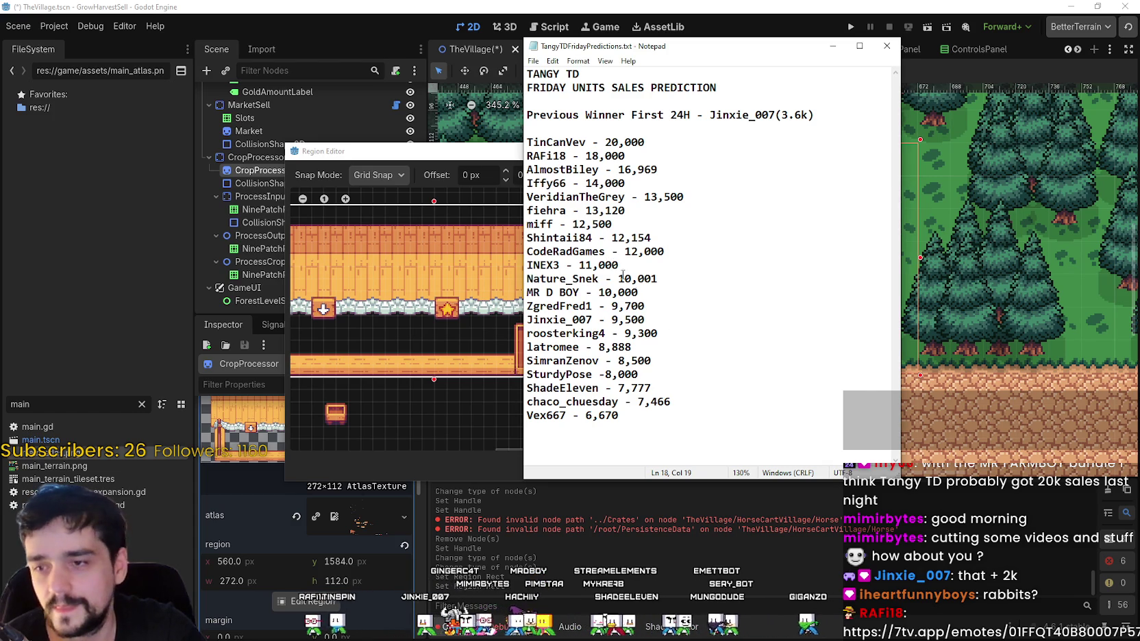
left_click_drag(685, 337, 566, 319)
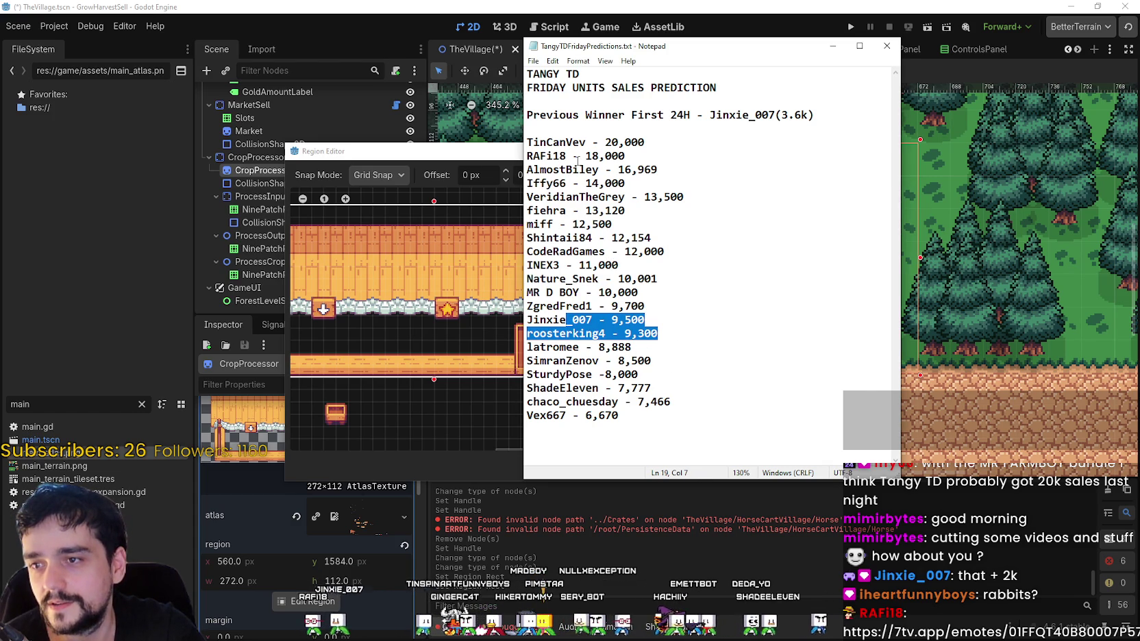
left_click(587, 387)
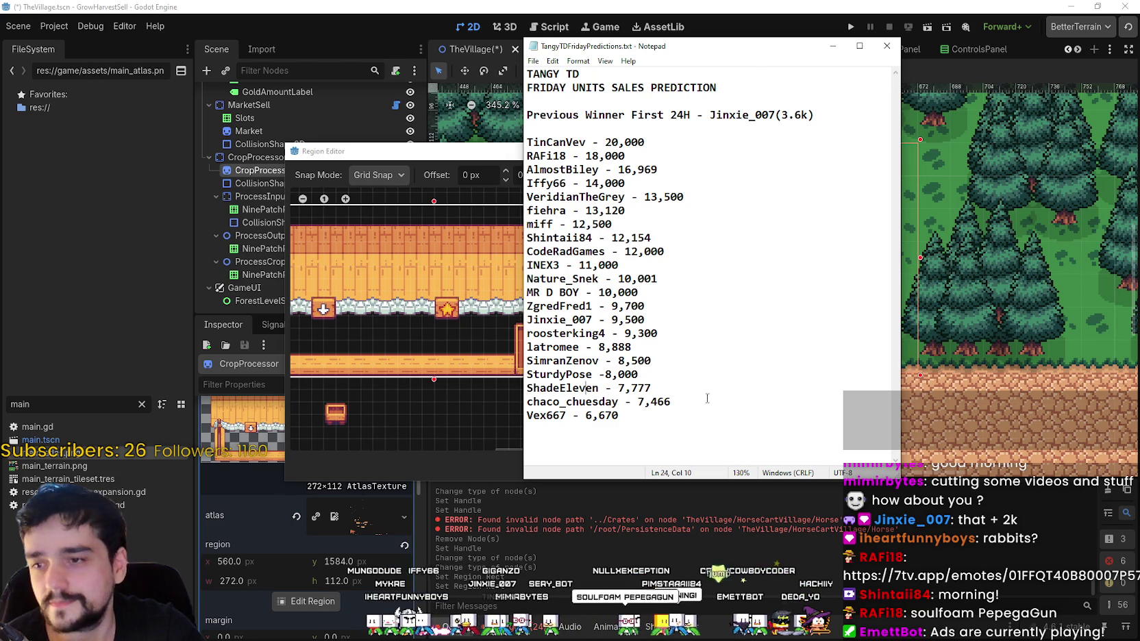
left_click_drag(648, 317, 508, 321)
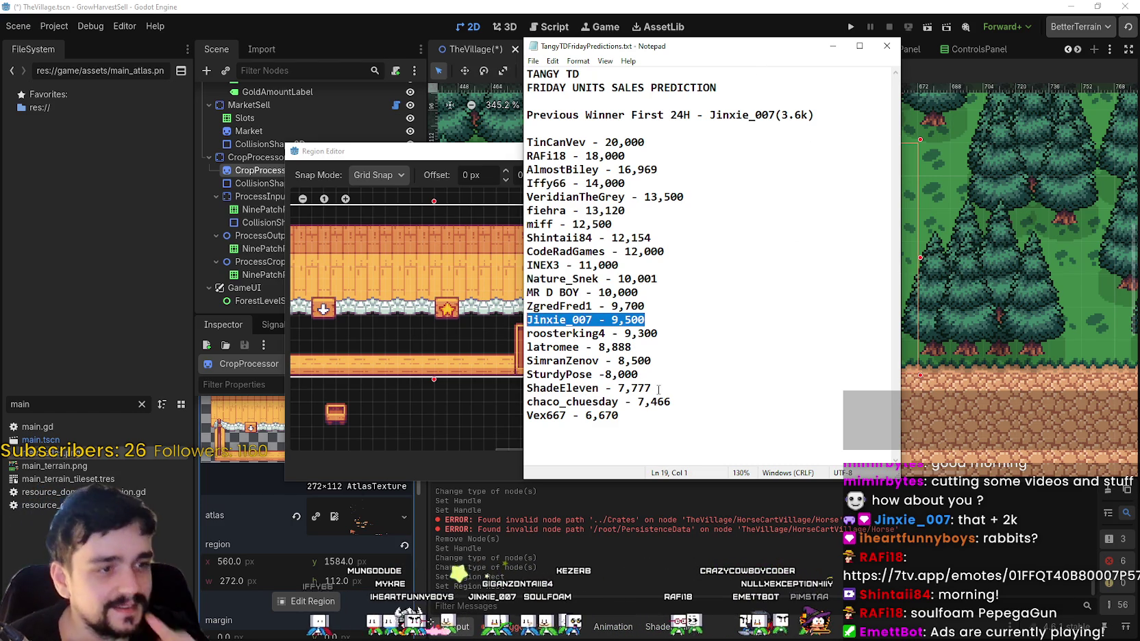
left_click(832, 46)
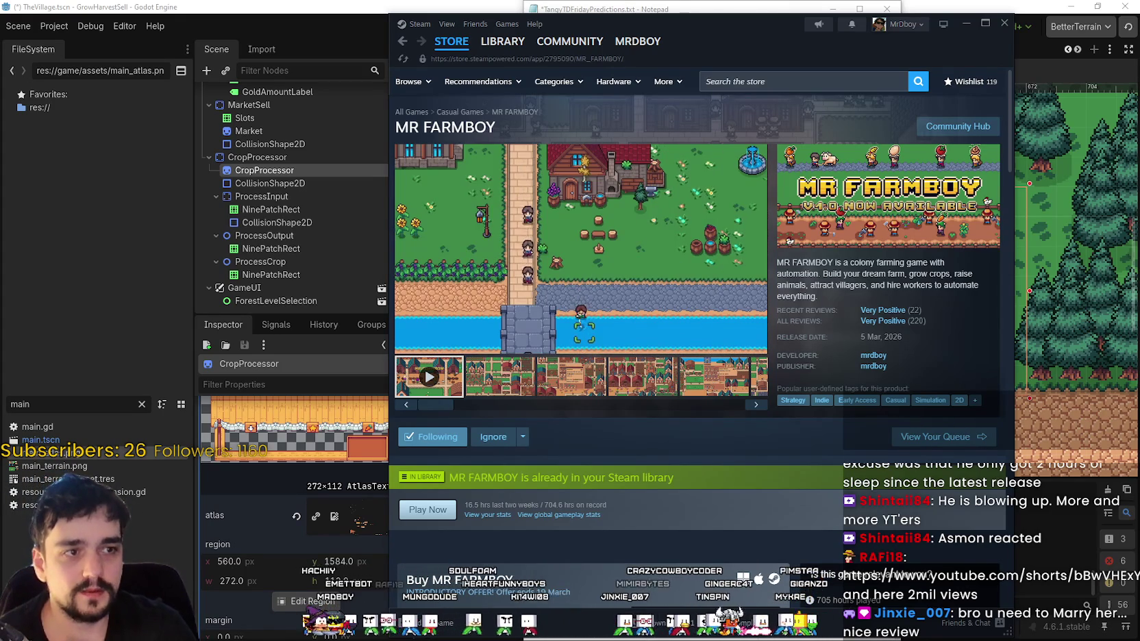
- Switch to the Chrome window playing the YouTube Short and move it over the Steam page
key("alt+Tab")
left_click_drag(815, 53, 820, 51)
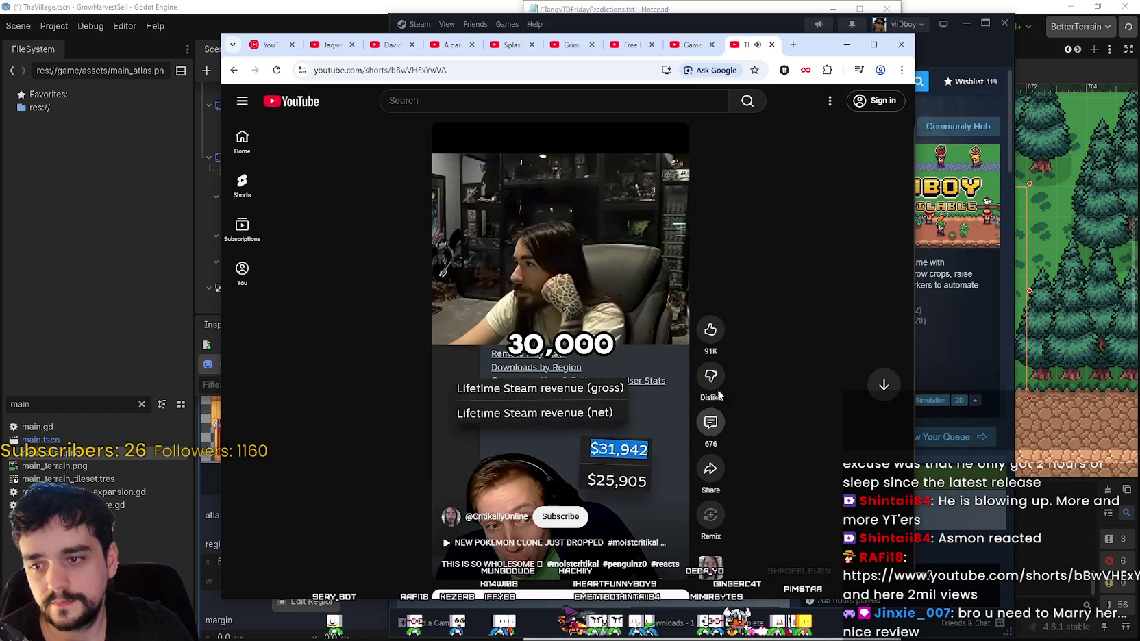
left_click_drag(821, 44, 843, 13)
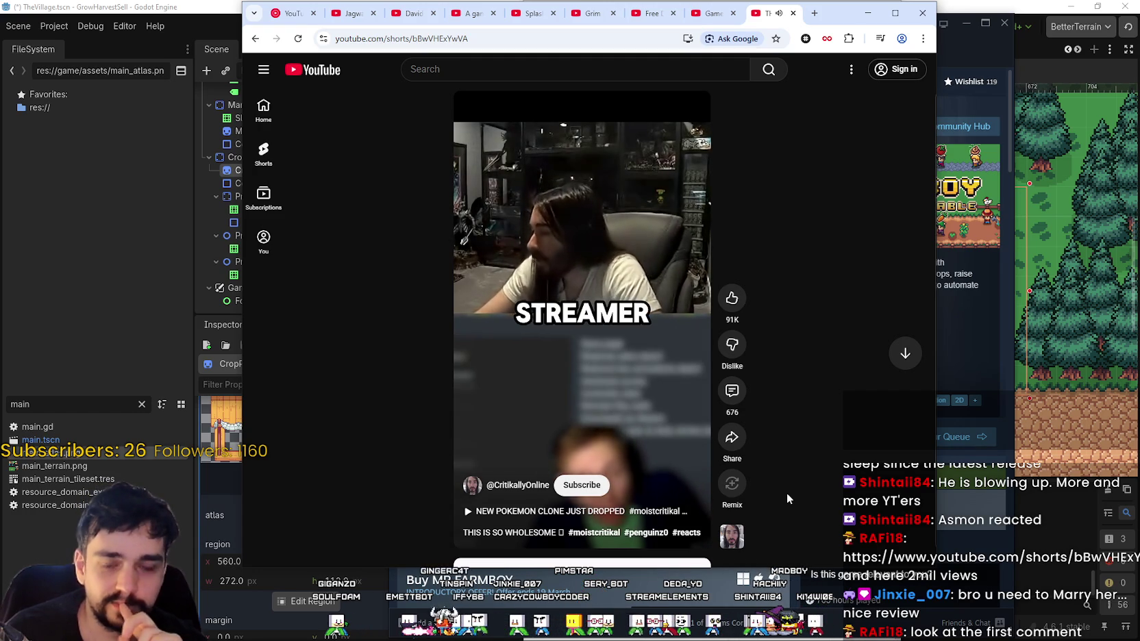
- Pause the Short on the Tangy TD frame and nudge the browser window down and left
left_click(685, 283)
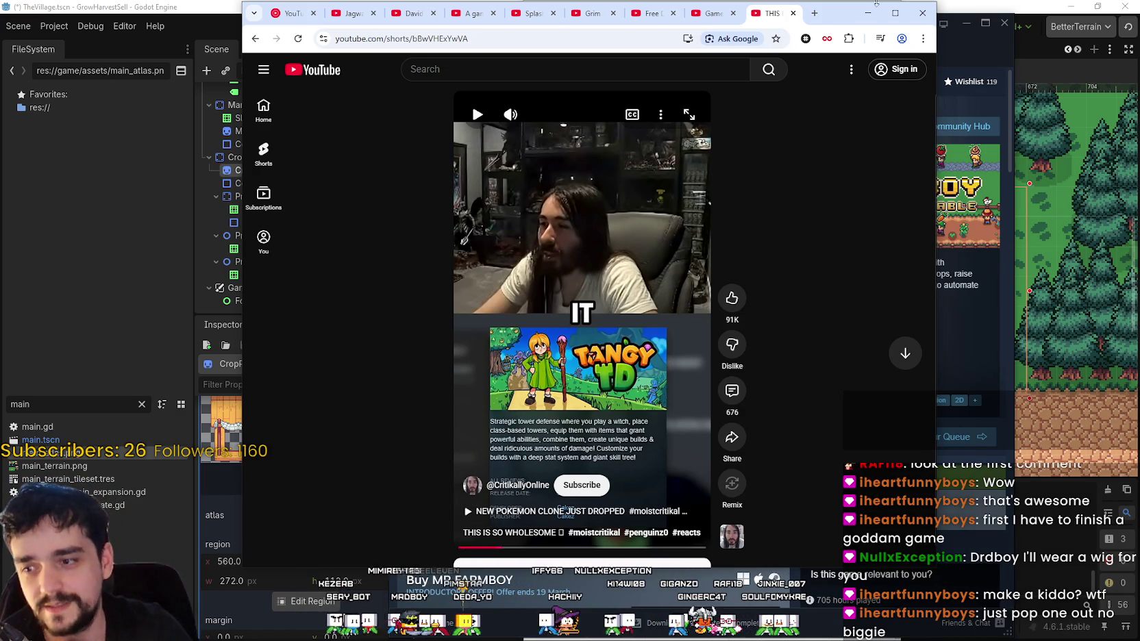
left_click_drag(835, 20, 824, 24)
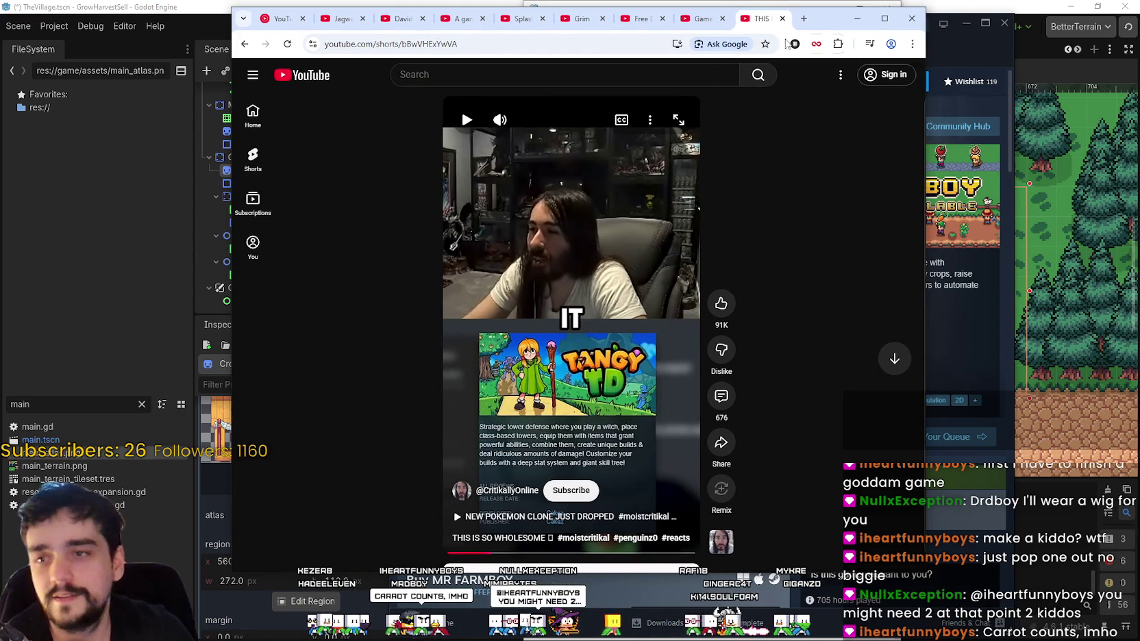
left_click_drag(819, 22, 813, 33)
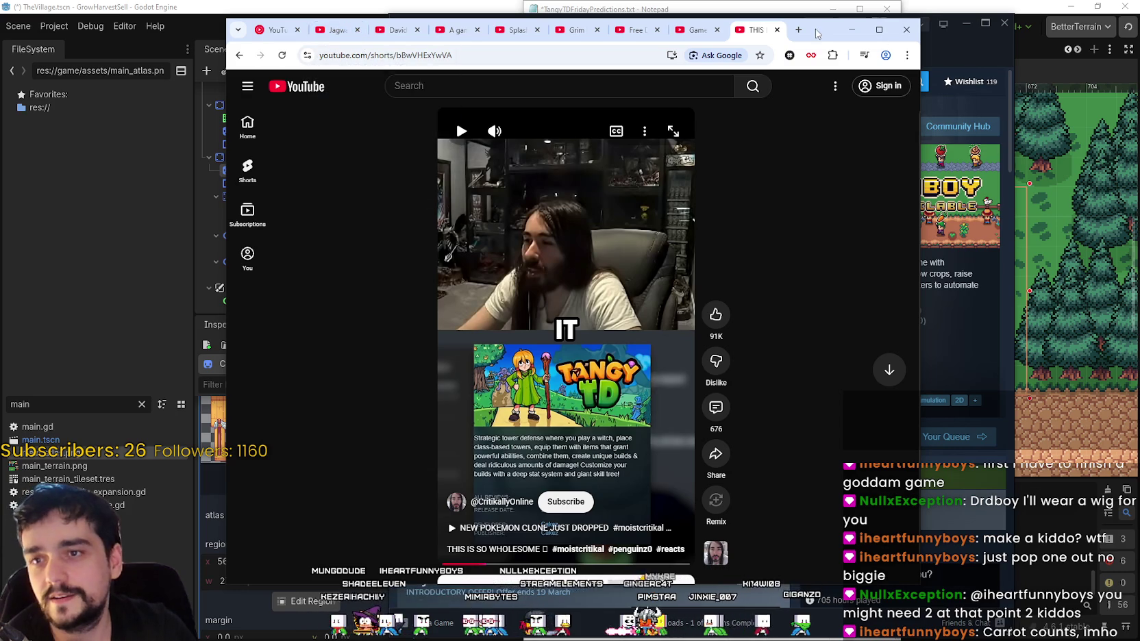
- Minimize the browser and open MR FARMBOY's community hub user reviews in Steam
key("super+Down")
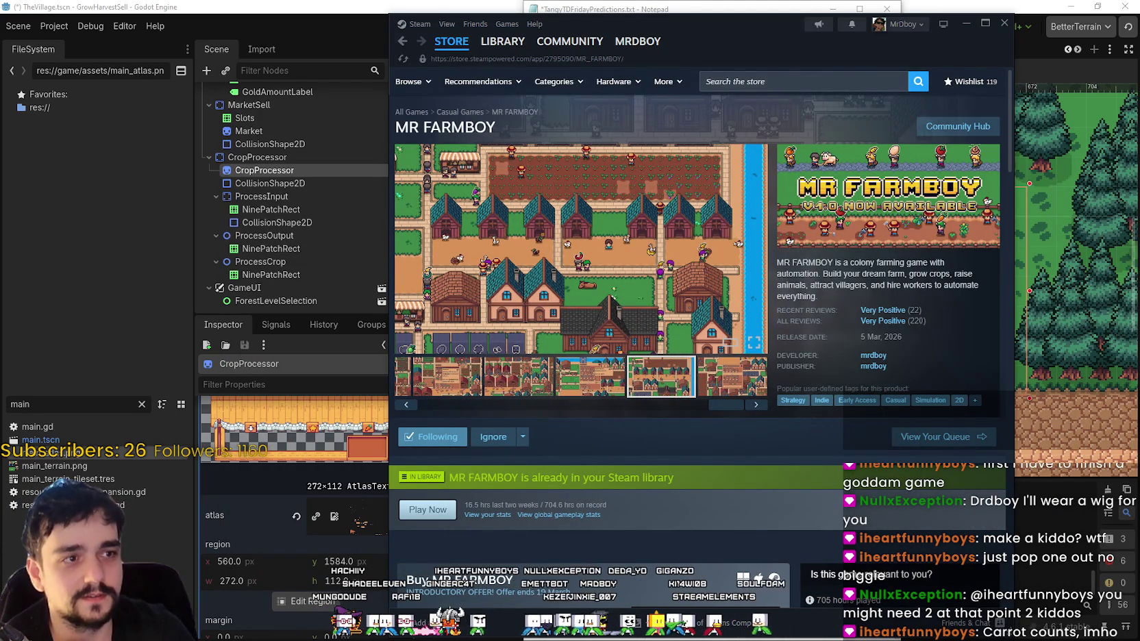
mouse_move(880, 311)
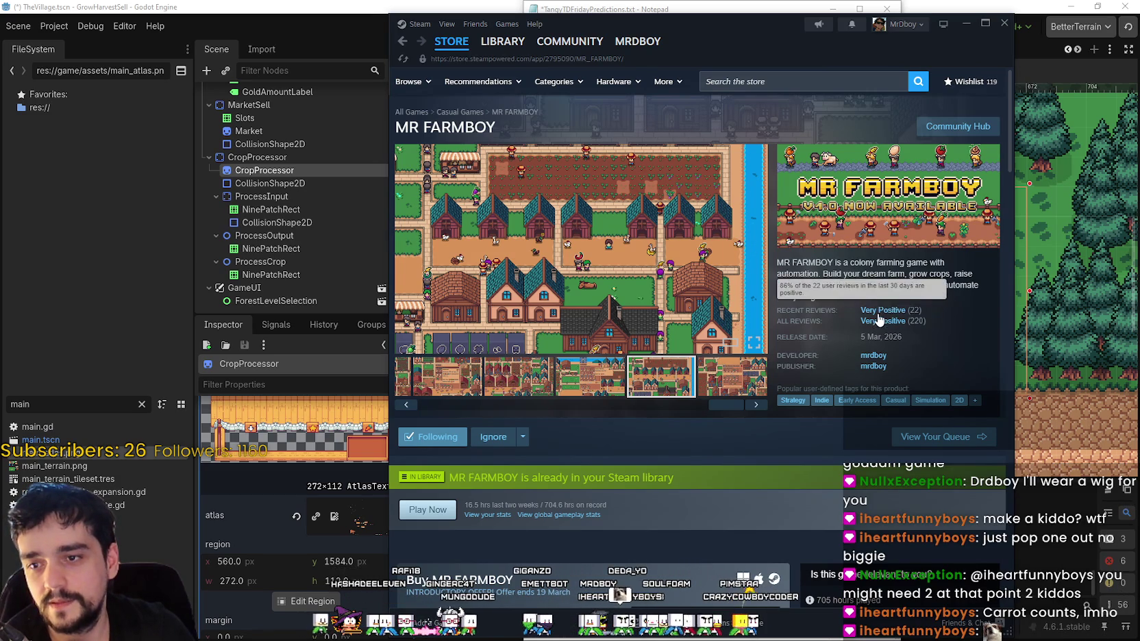
left_click(997, 130)
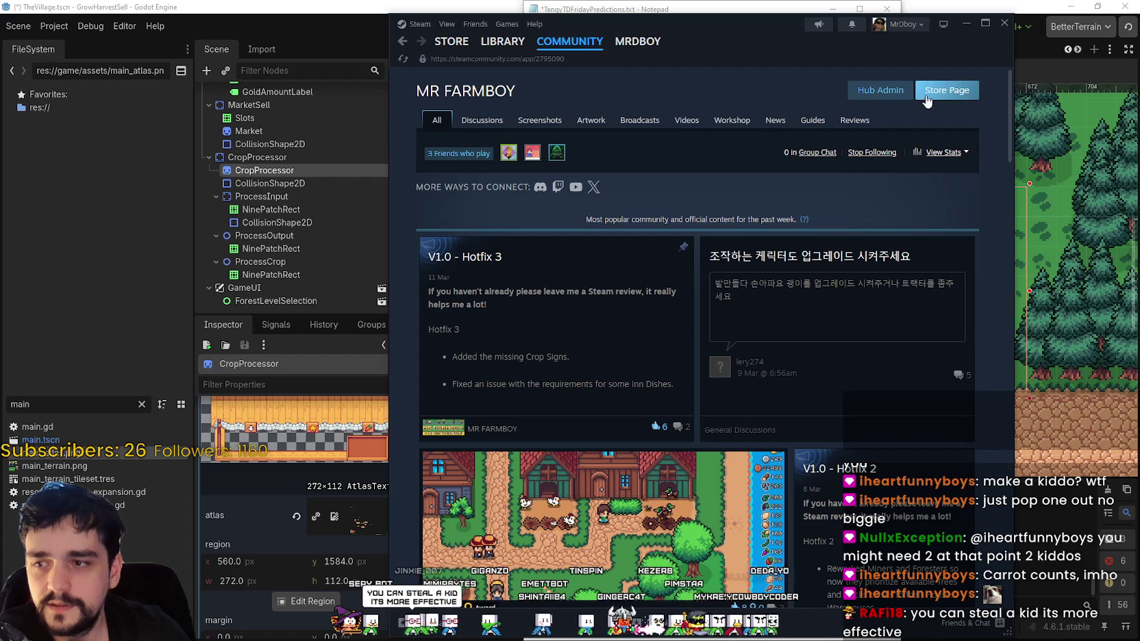
left_click(929, 99)
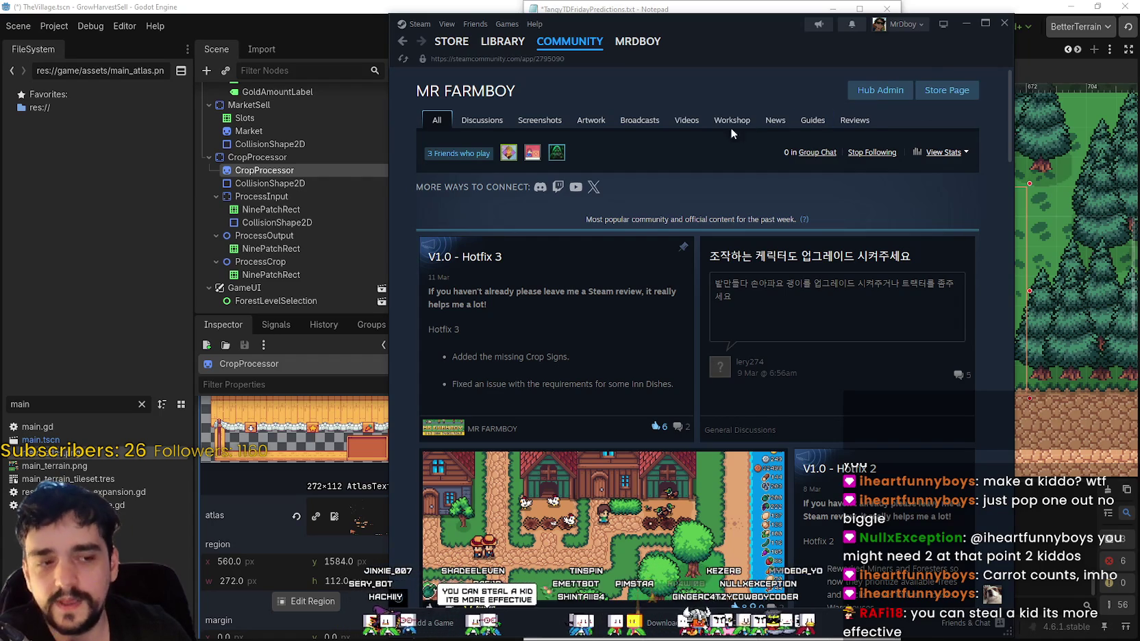
left_click(853, 122)
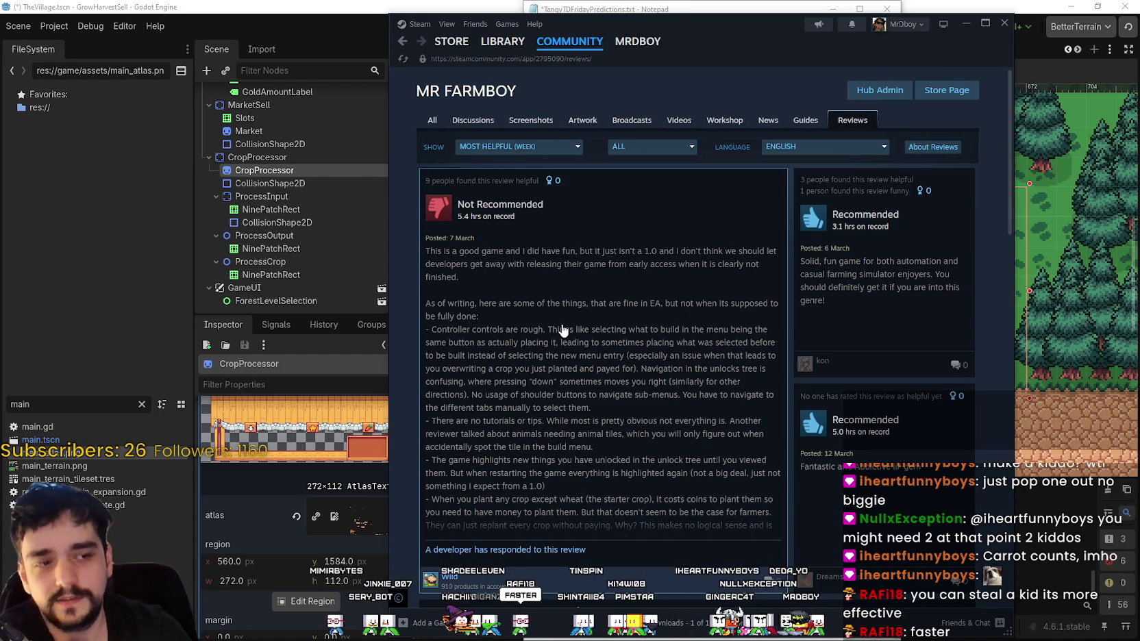
- Sort reviews by most recent in all languages and open the Japanese Not Recommended review
left_click(519, 146)
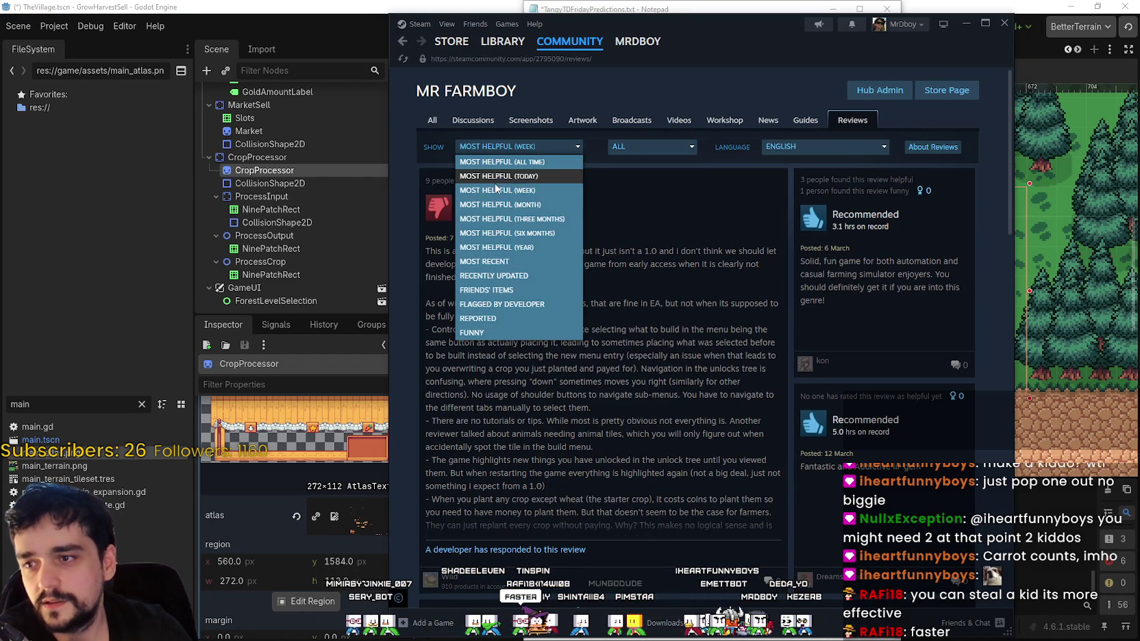
left_click(522, 266)
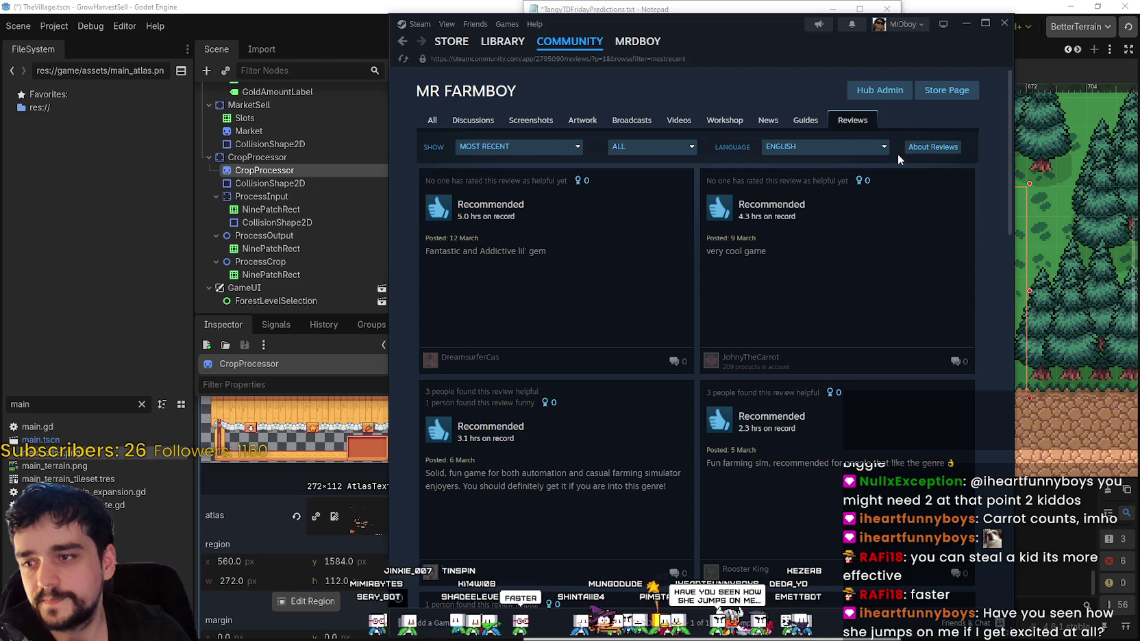
left_click(851, 149)
left_click(787, 159)
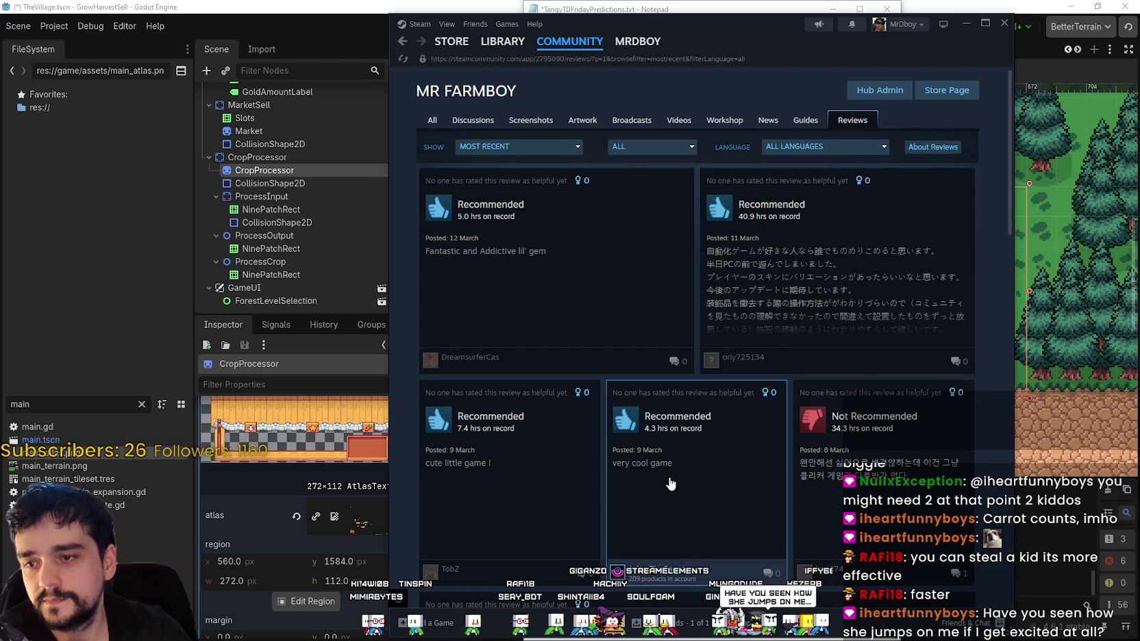
scroll(555, 493, "down", 5)
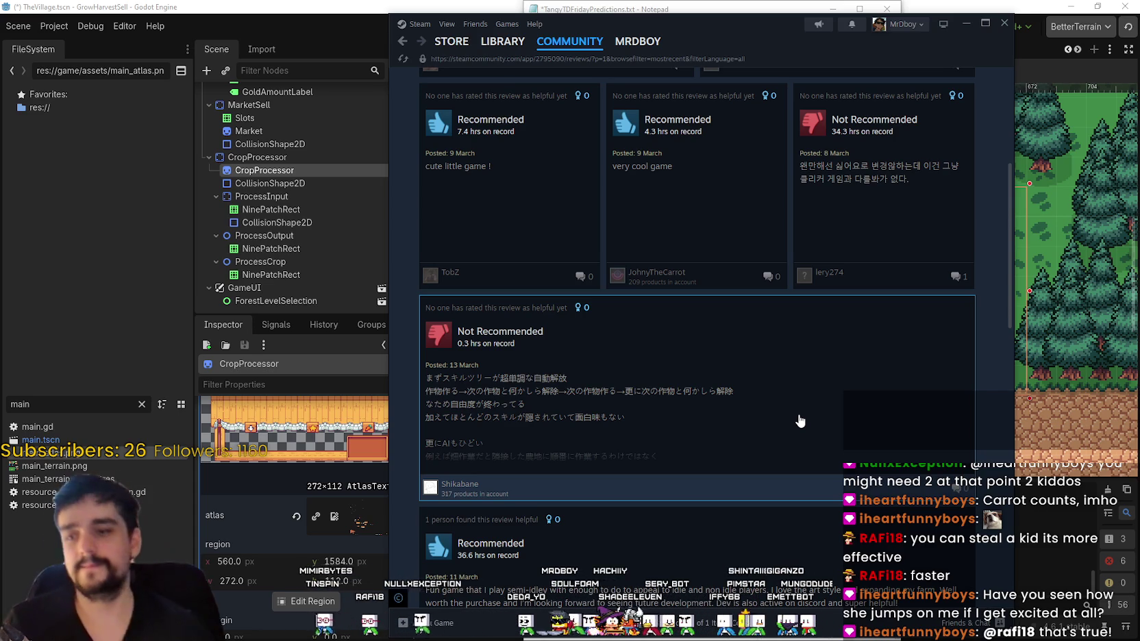
scroll(798, 421, "down", 2)
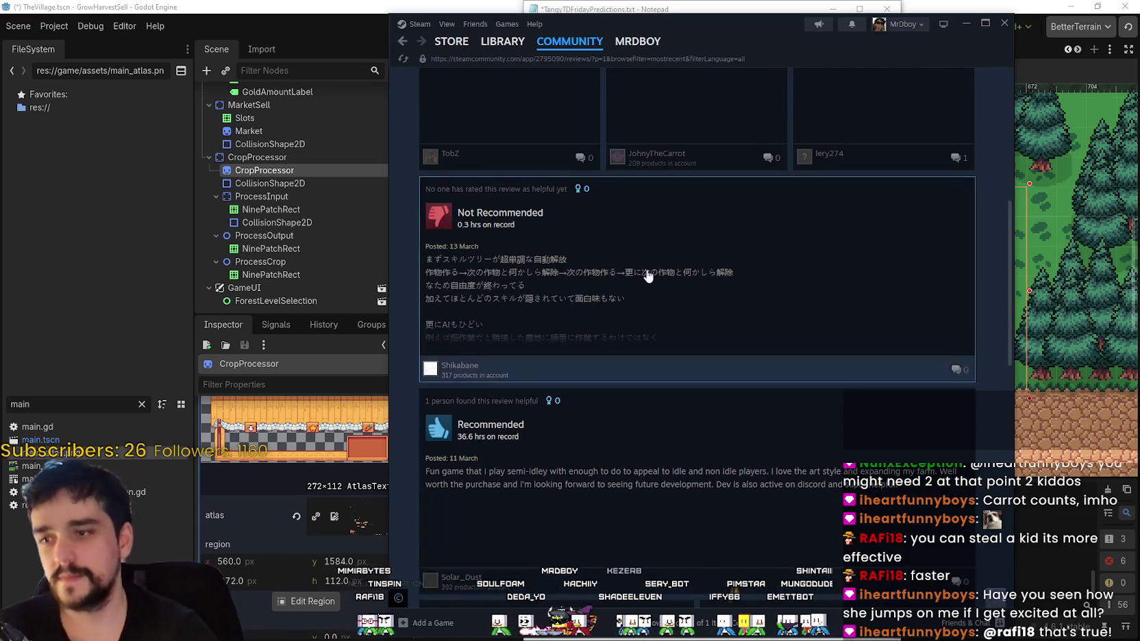
left_click(548, 304)
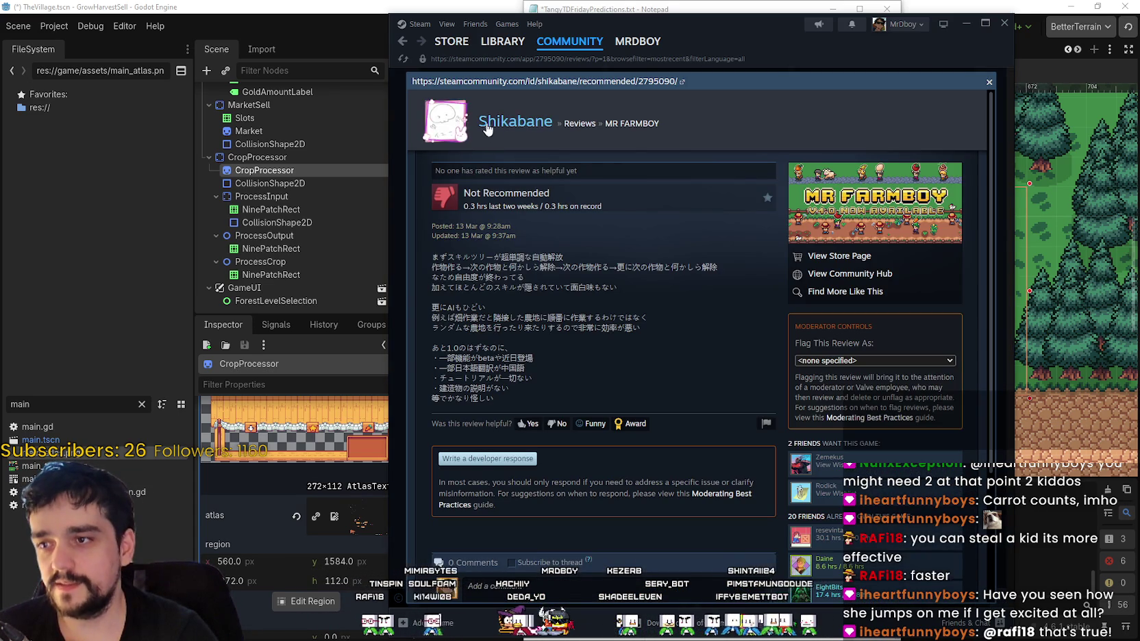
- Select the Japanese review body and get its English translation in Google Translate
double_click(467, 207)
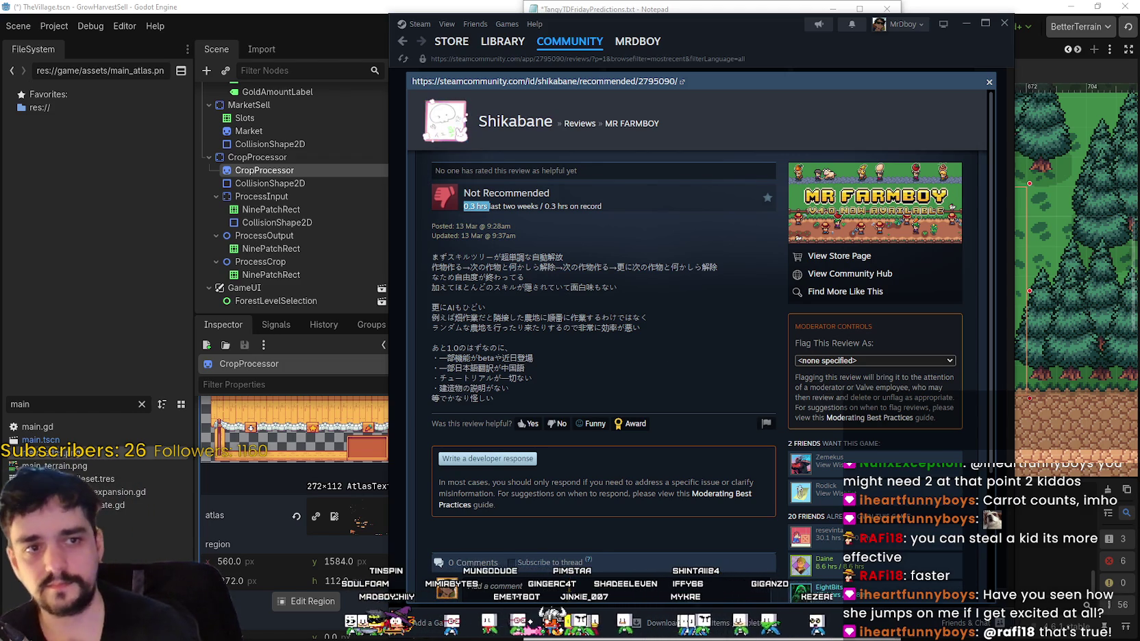
mouse_move(506, 400)
left_mouse_down()
mouse_move(410, 252)
mouse_move(416, 228)
mouse_move(424, 270)
mouse_move(421, 254)
left_mouse_up()
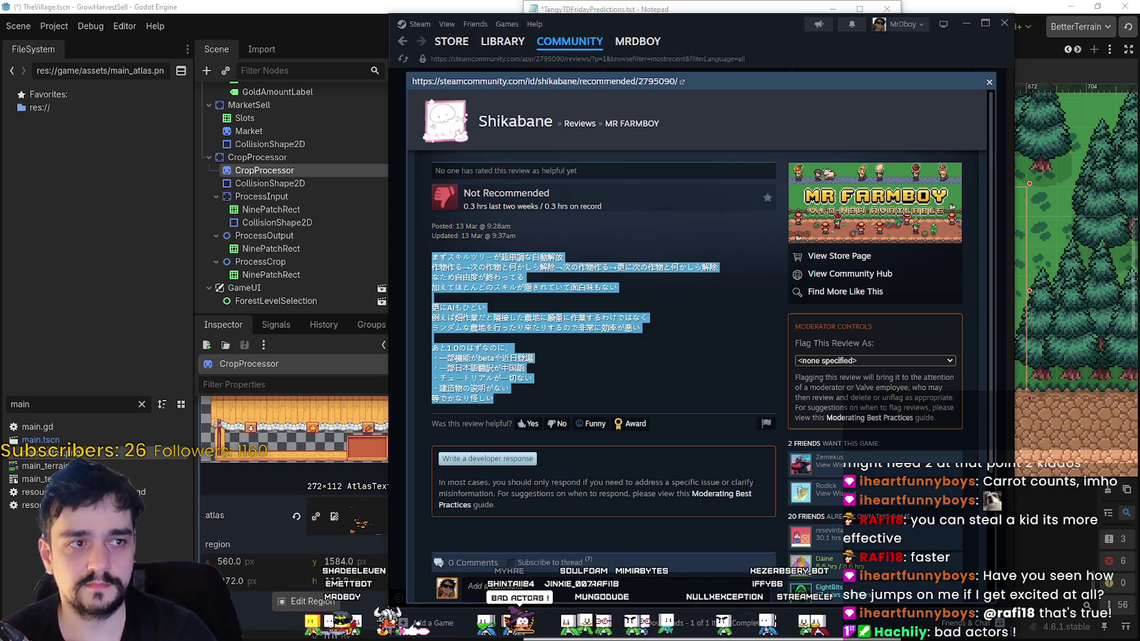
key("ctrl+c")
key("ctrl+c")
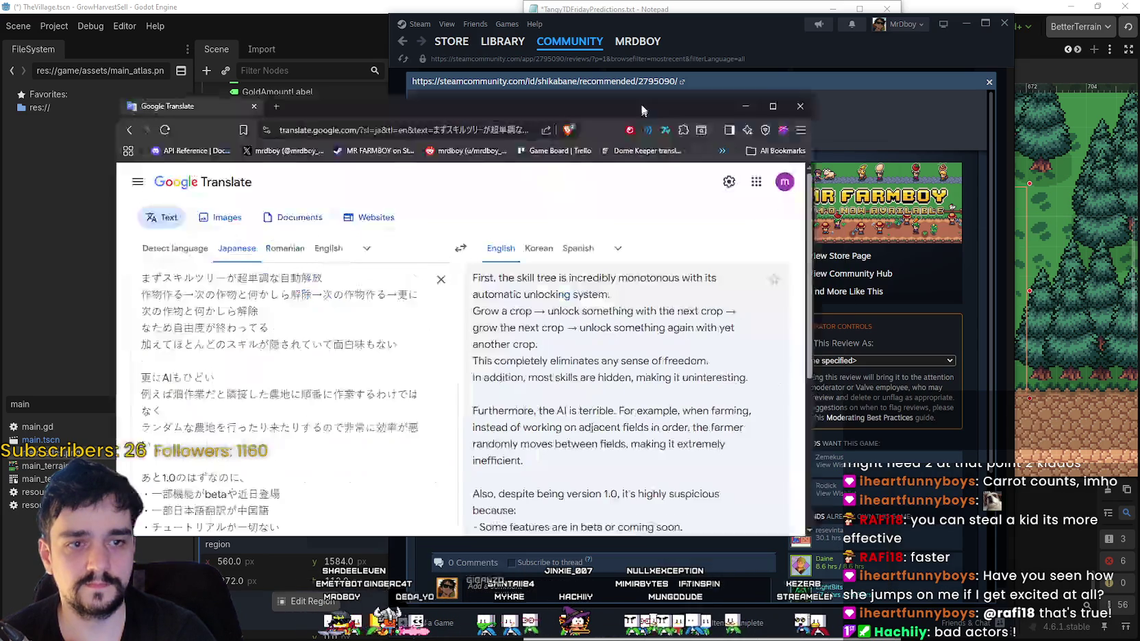
scroll(776, 392, "up", 2)
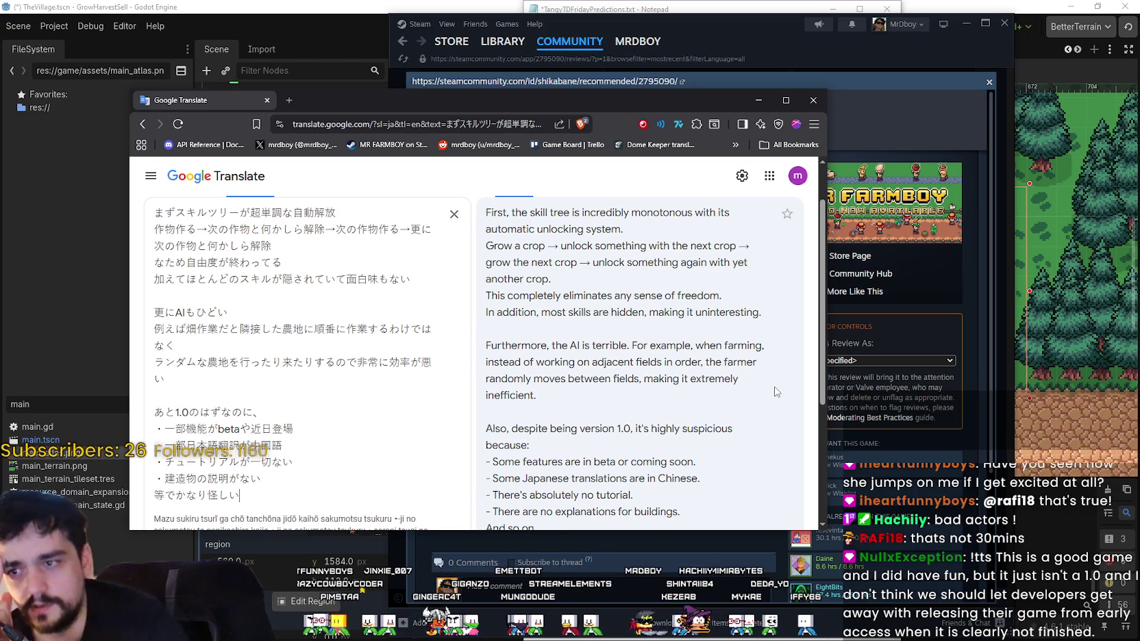
key("ctrl+a")
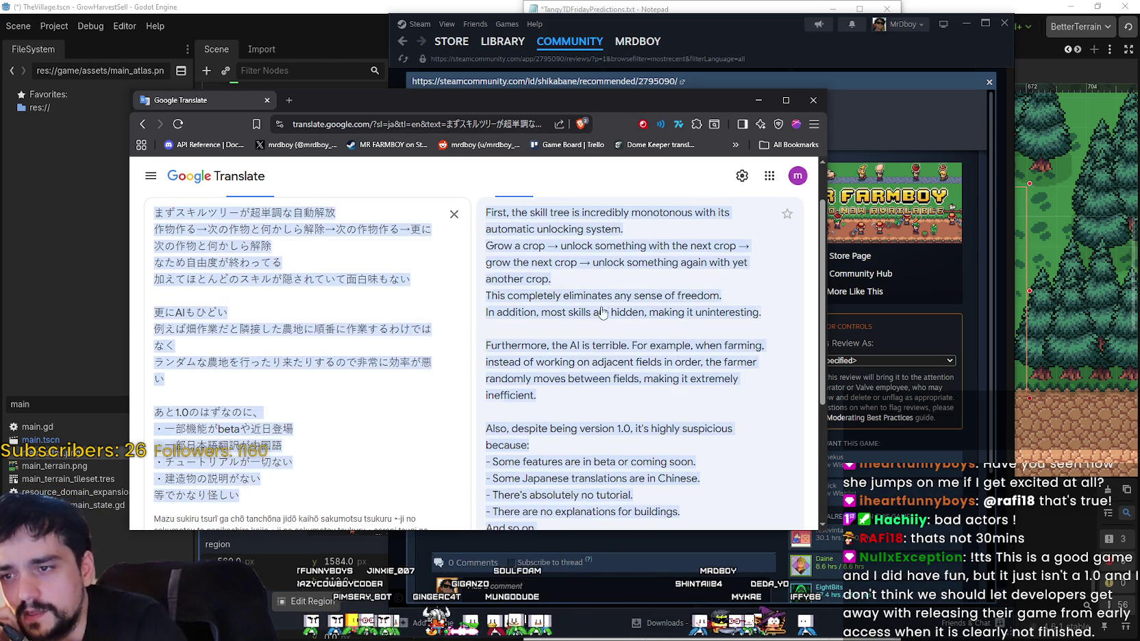
left_click(691, 340)
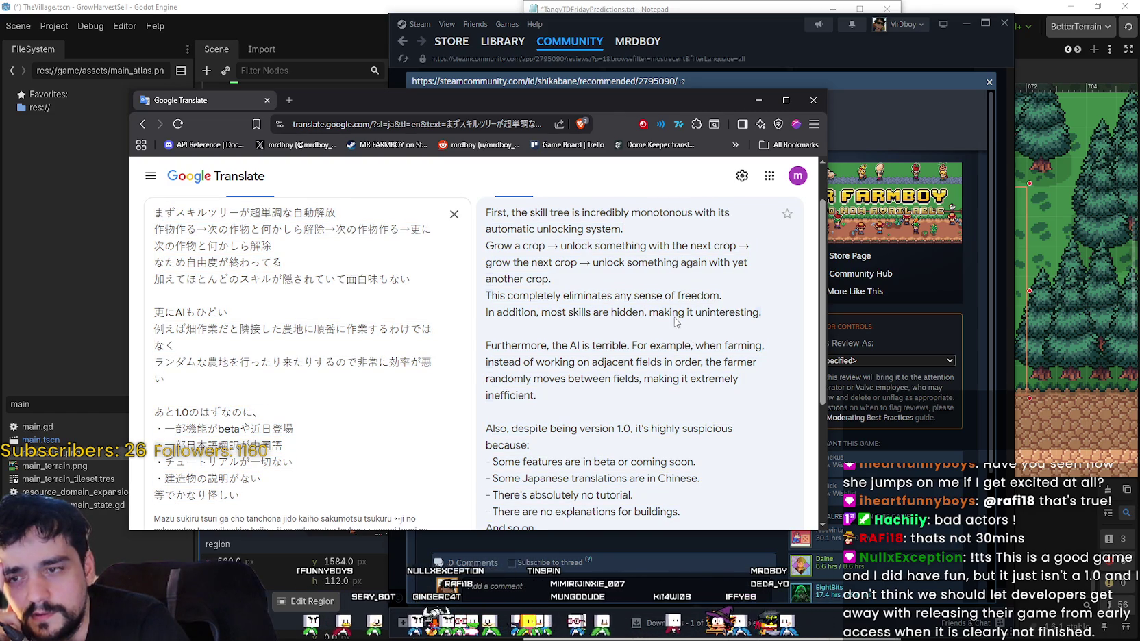
key("ctrl+a")
left_click(675, 413)
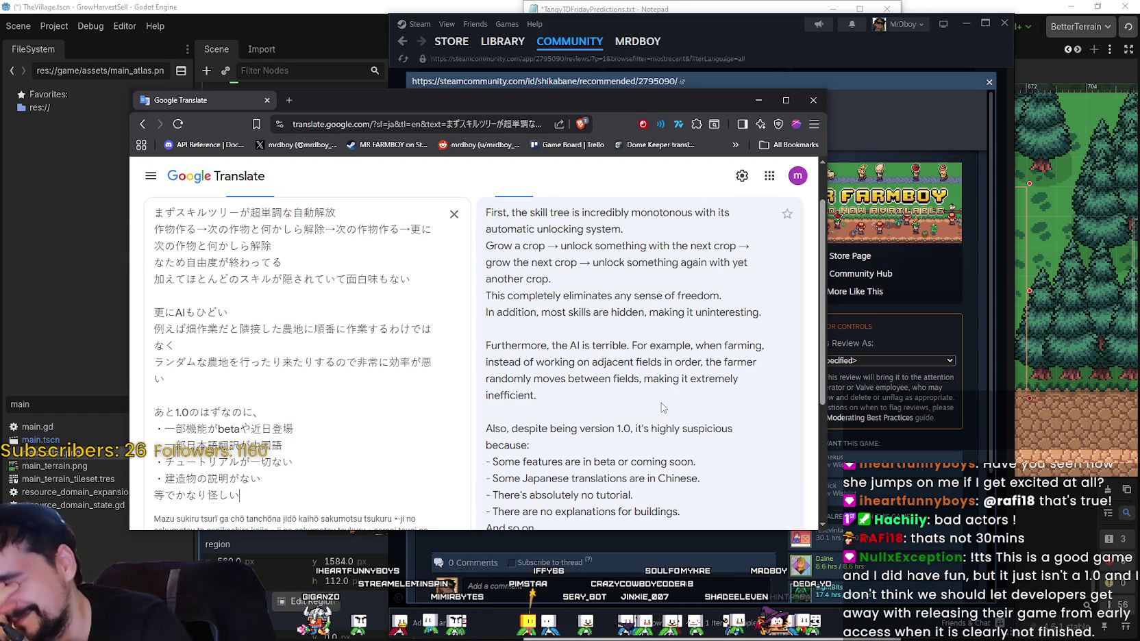
key("ctrl+a")
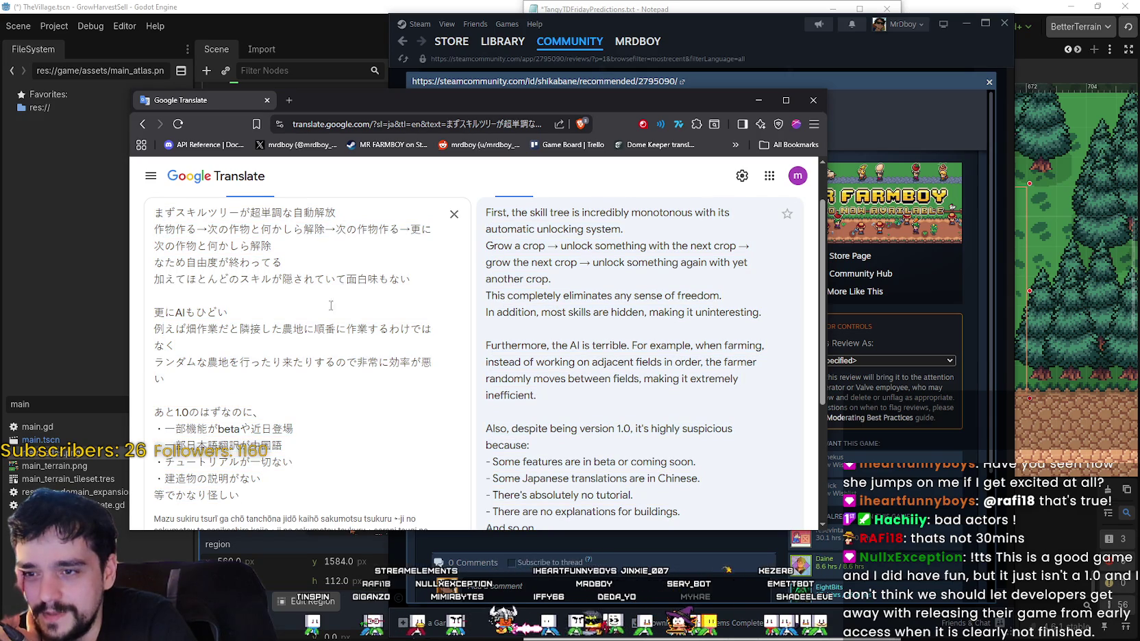
left_click(581, 319)
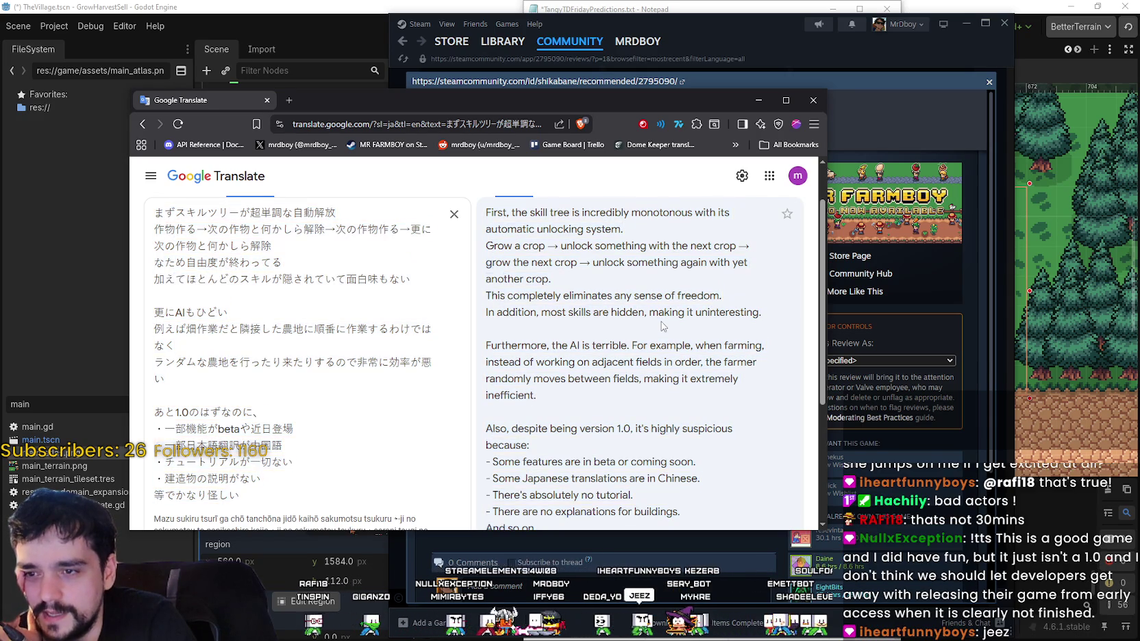
key("ctrl+a")
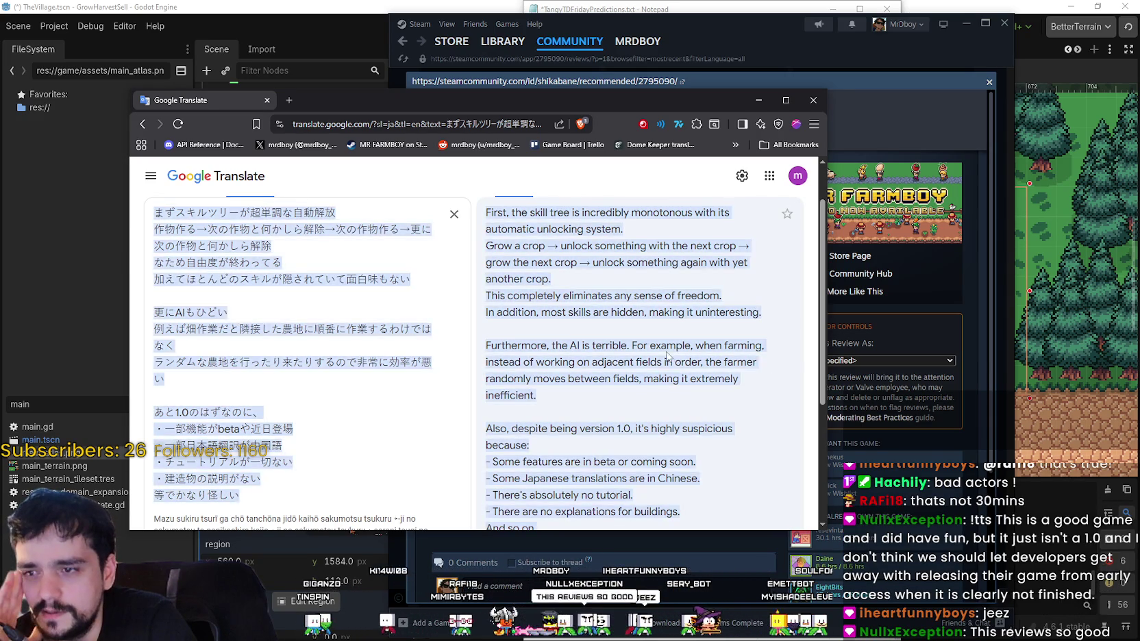
scroll(527, 293, "down", 1)
left_click(483, 288)
- Read the translated complaints about the terrible AI and the farming
mouse_move(483, 287)
left_mouse_down()
mouse_move(765, 290)
mouse_move(760, 307)
mouse_move(519, 321)
left_mouse_up()
mouse_move(614, 316)
left_mouse_down()
mouse_move(616, 306)
mouse_move(759, 311)
mouse_move(752, 325)
mouse_move(587, 344)
left_mouse_up()
left_click(587, 345)
scroll(579, 346, "down", 1)
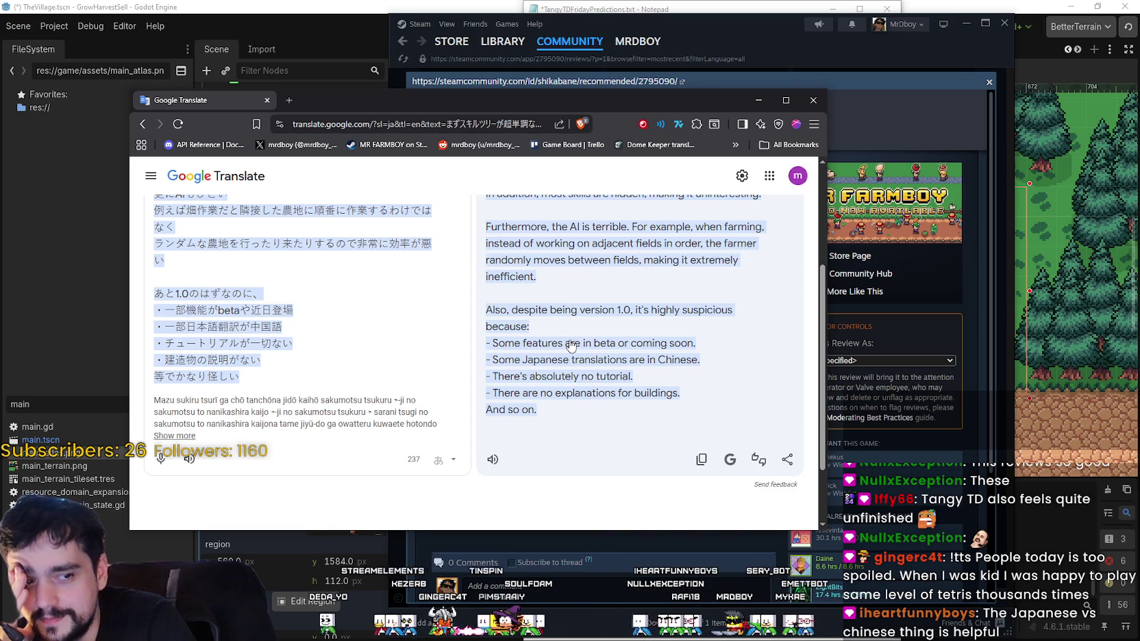
- Read the remaining complaints (suspicious version 1.0, Chinese text, missing building explanations), then switch to the localization sheet
mouse_move(484, 310)
left_mouse_down()
mouse_move(748, 306)
mouse_move(735, 345)
mouse_move(467, 349)
mouse_move(484, 349)
left_mouse_up()
mouse_move(715, 361)
left_mouse_down()
mouse_move(478, 363)
mouse_move(510, 365)
mouse_move(491, 366)
left_mouse_up()
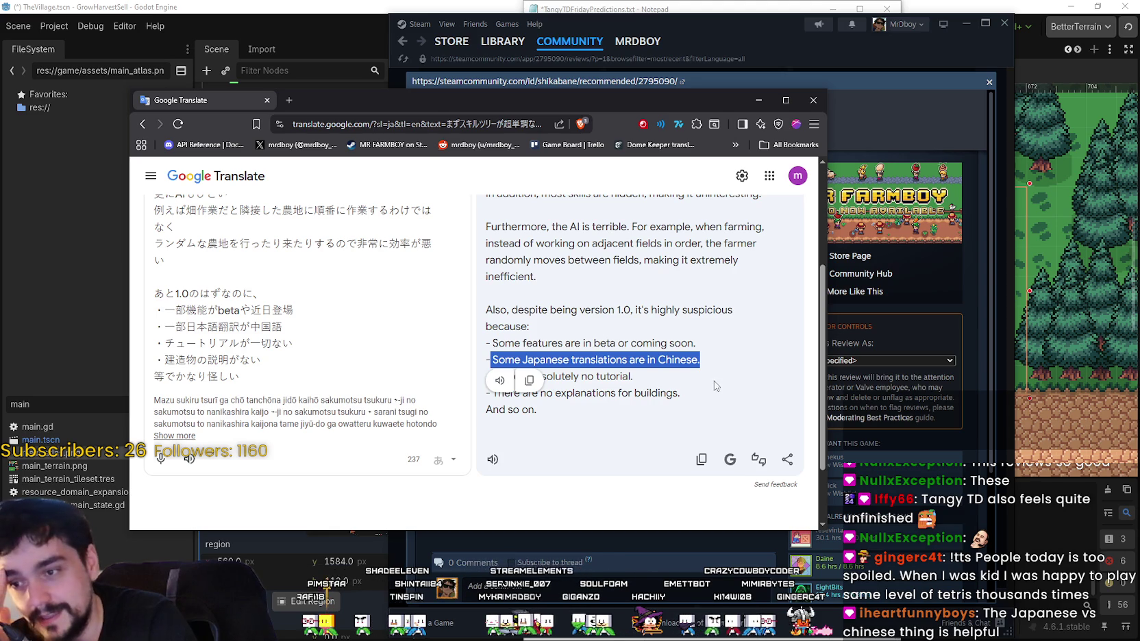
left_click(621, 442)
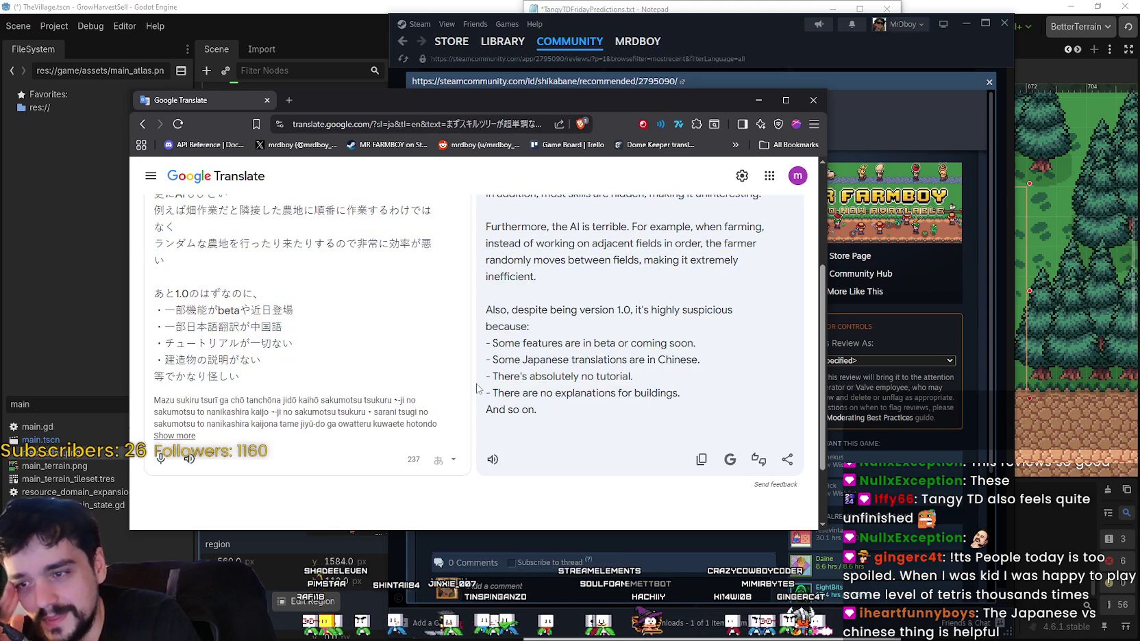
left_click_drag(482, 392, 690, 395)
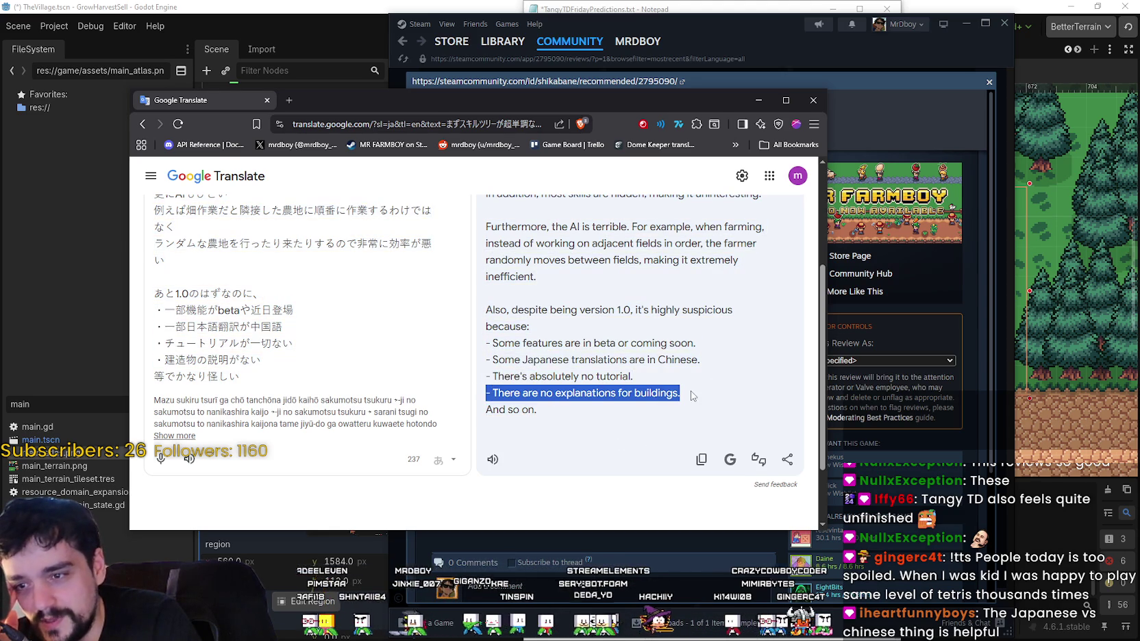
left_click(612, 436)
left_click_drag(479, 409, 577, 413)
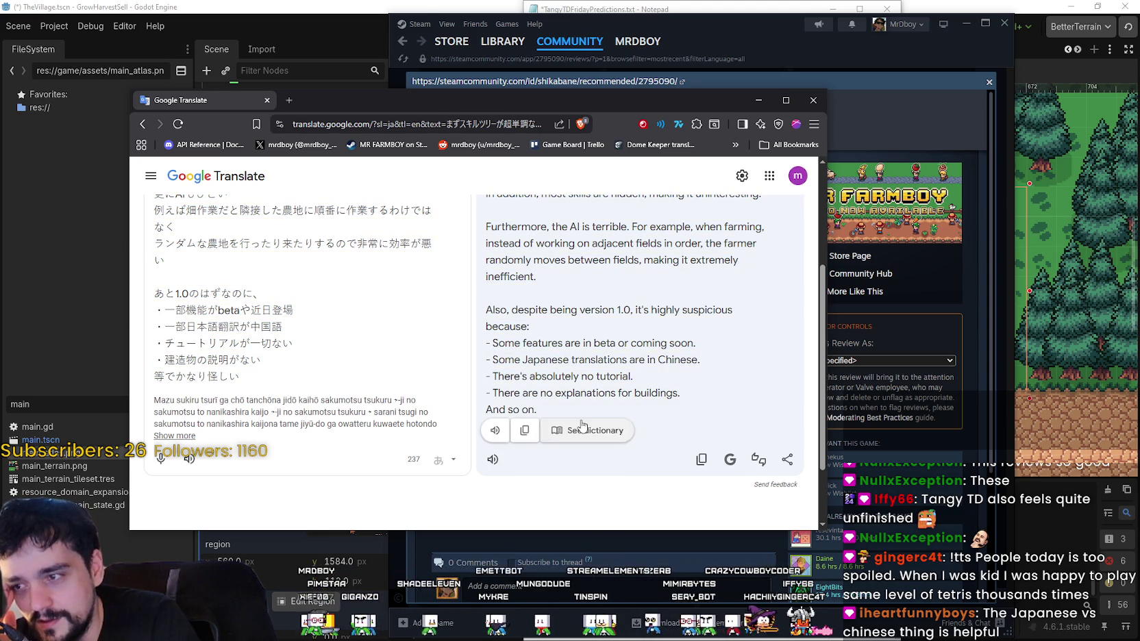
scroll(706, 387, "up", 1)
left_click(745, 420)
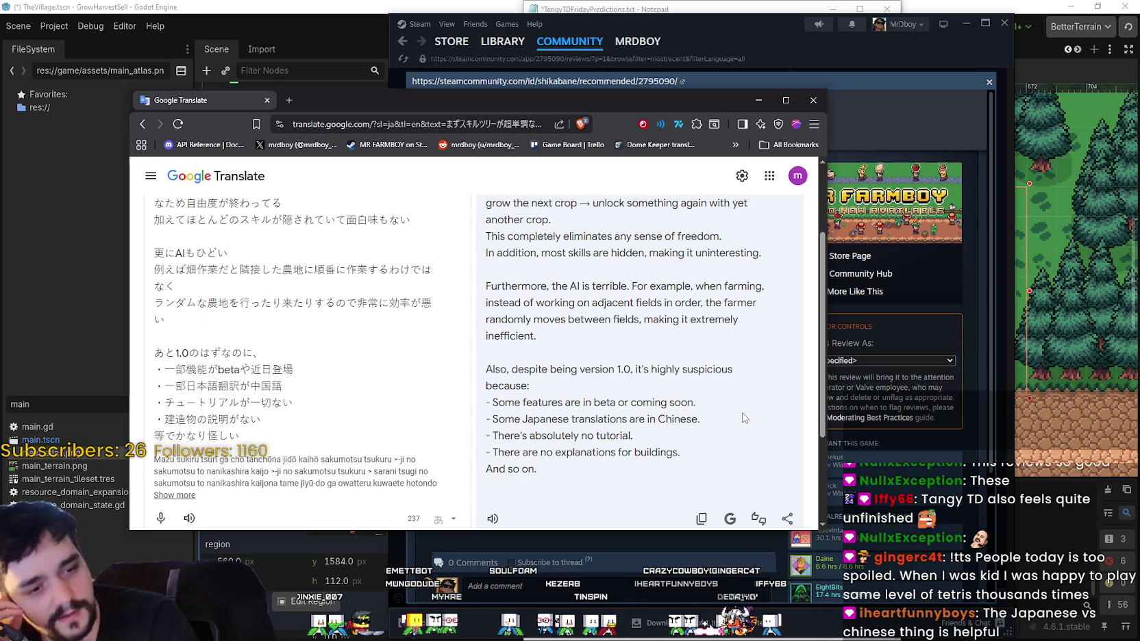
scroll(743, 411, "up", 3)
scroll(608, 384, "down", 1)
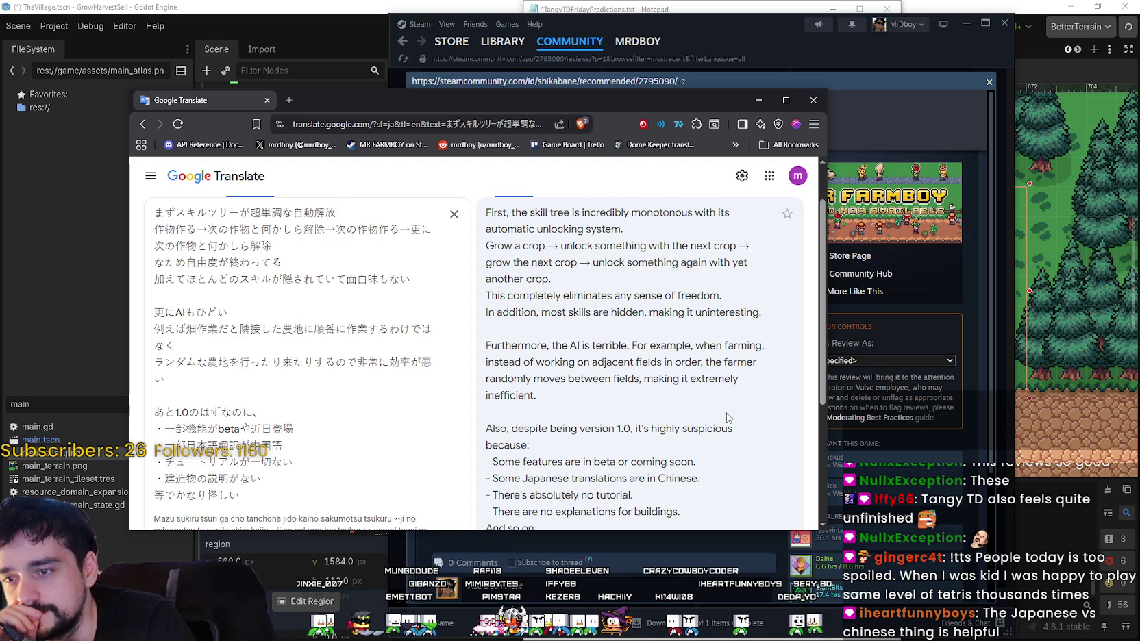
scroll(728, 419, "down", 1)
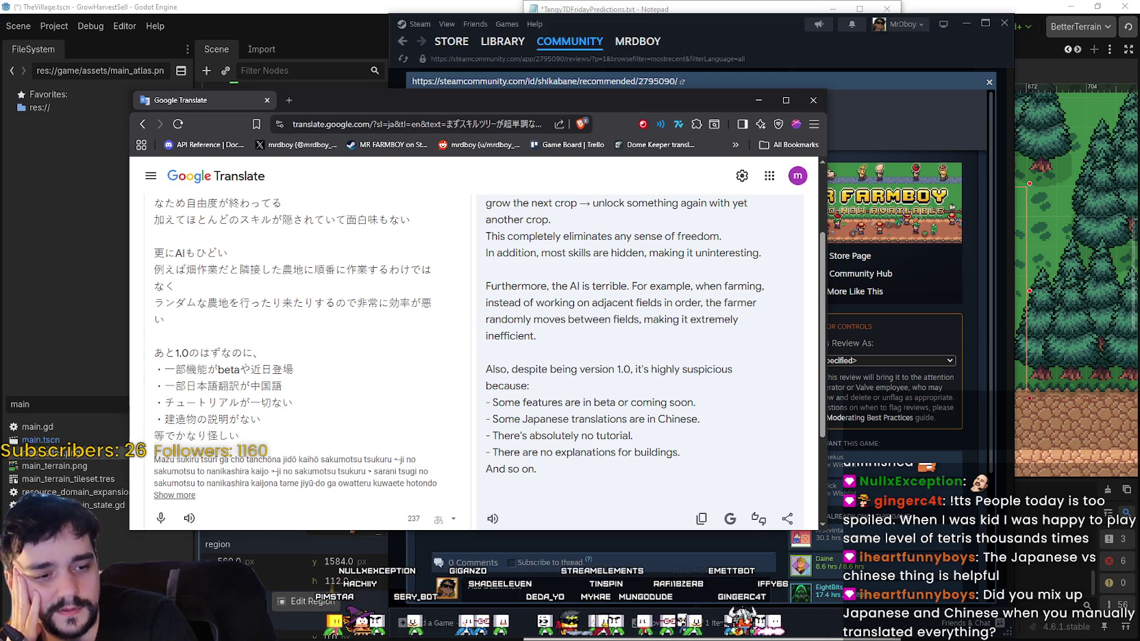
key("alt+Tab")
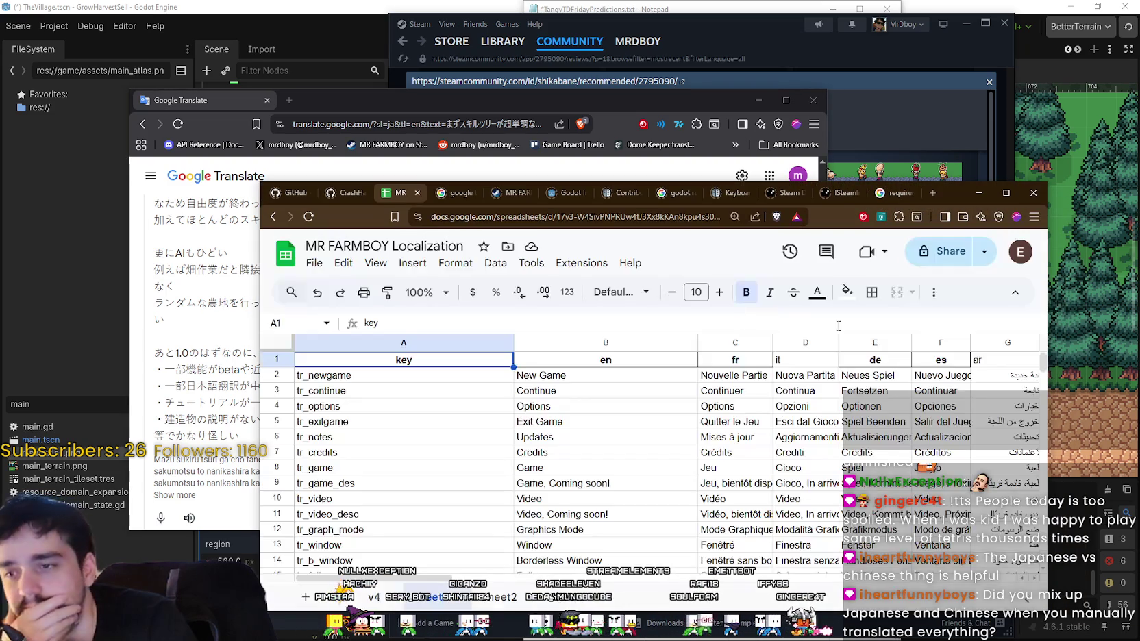
- Maximize the sheet and inspect the ja column header in P1 and Options entry in P4
key("super+Up")
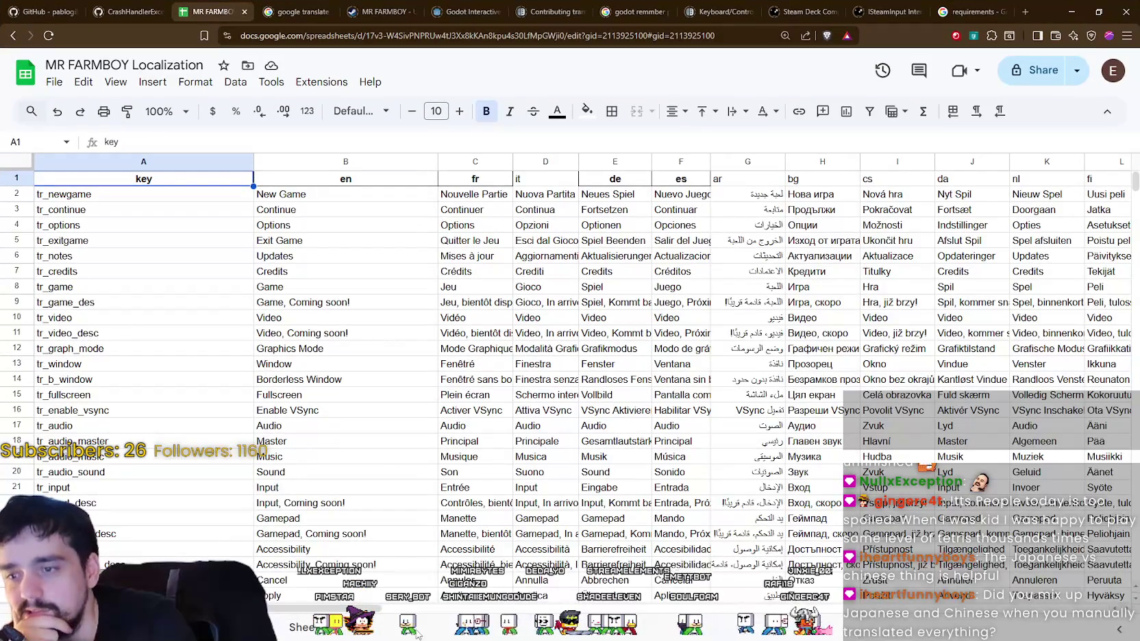
scroll(427, 632, "right", 6)
scroll(583, 377, "right", 10)
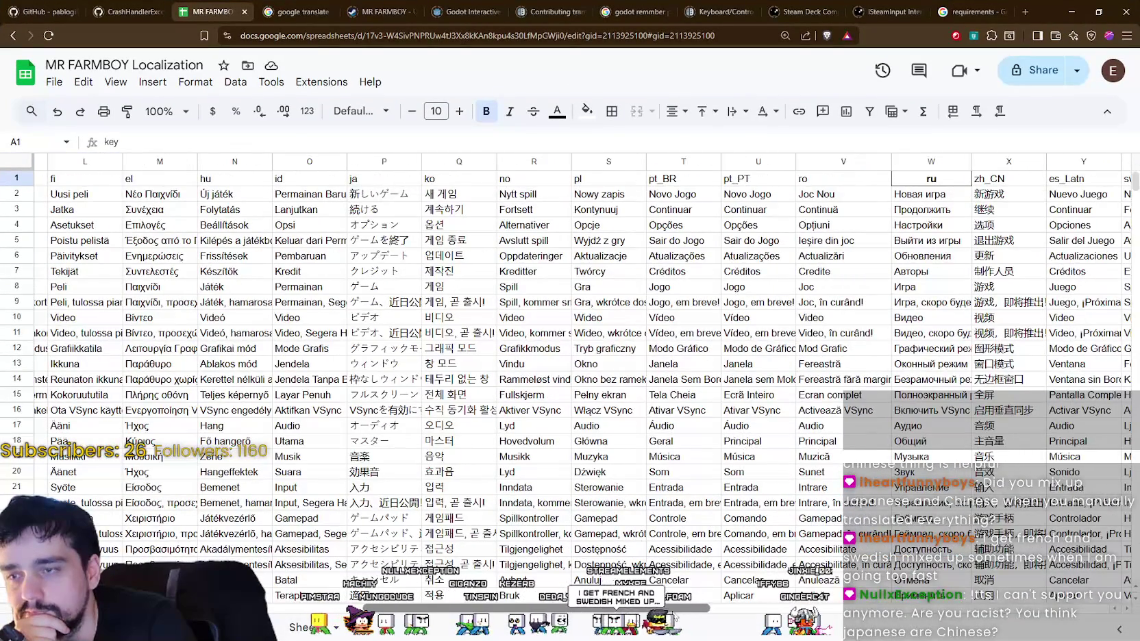
left_click(401, 182)
left_click(392, 225)
- Scroll down through the later Japanese item strings and back up to the top
scroll(387, 379, "down", 8)
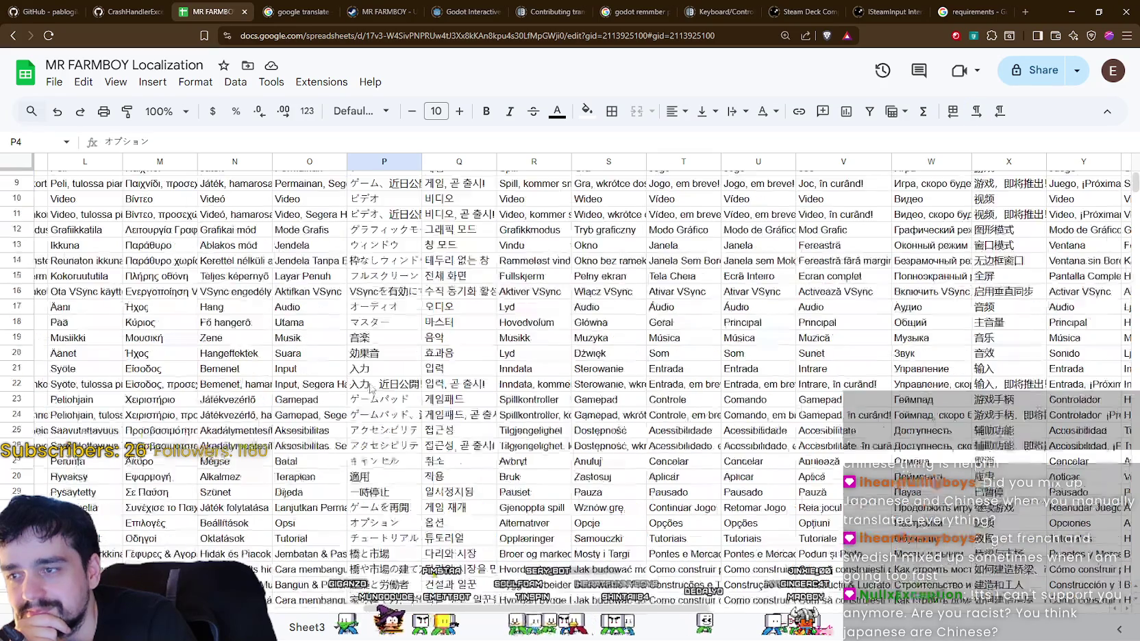
scroll(387, 379, "down", 11)
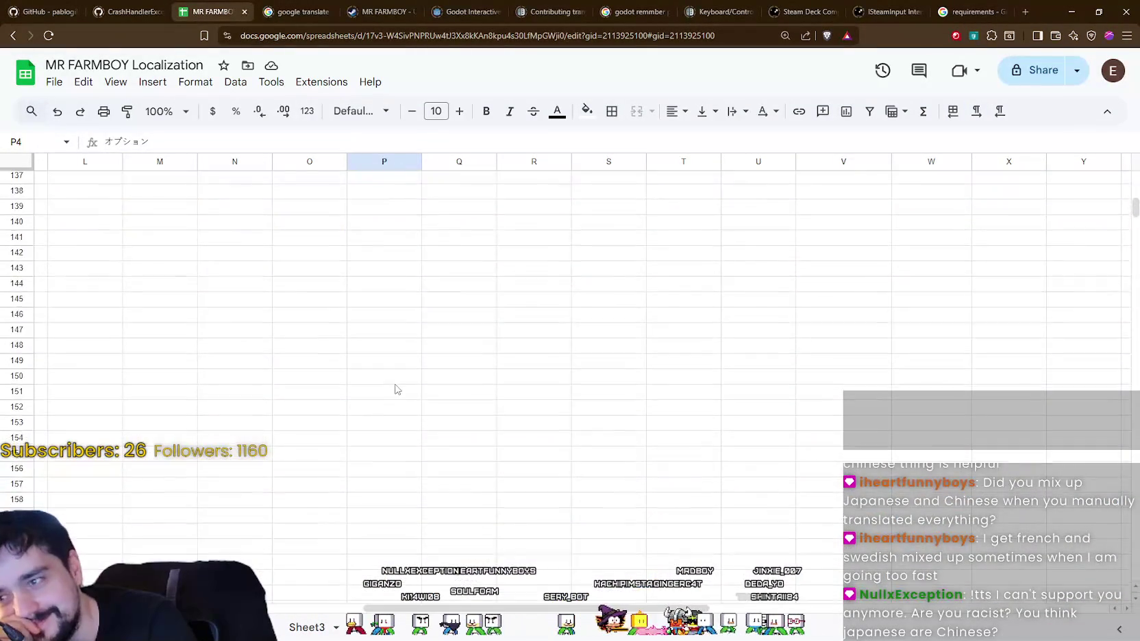
scroll(404, 379, "down", 15)
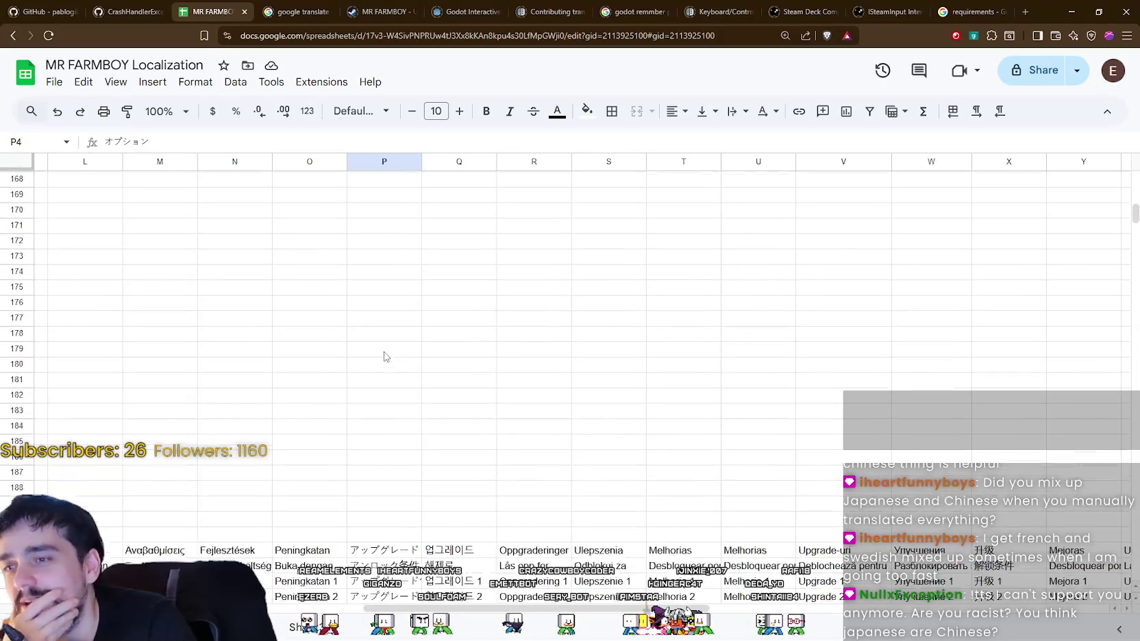
scroll(413, 365, "down", 3)
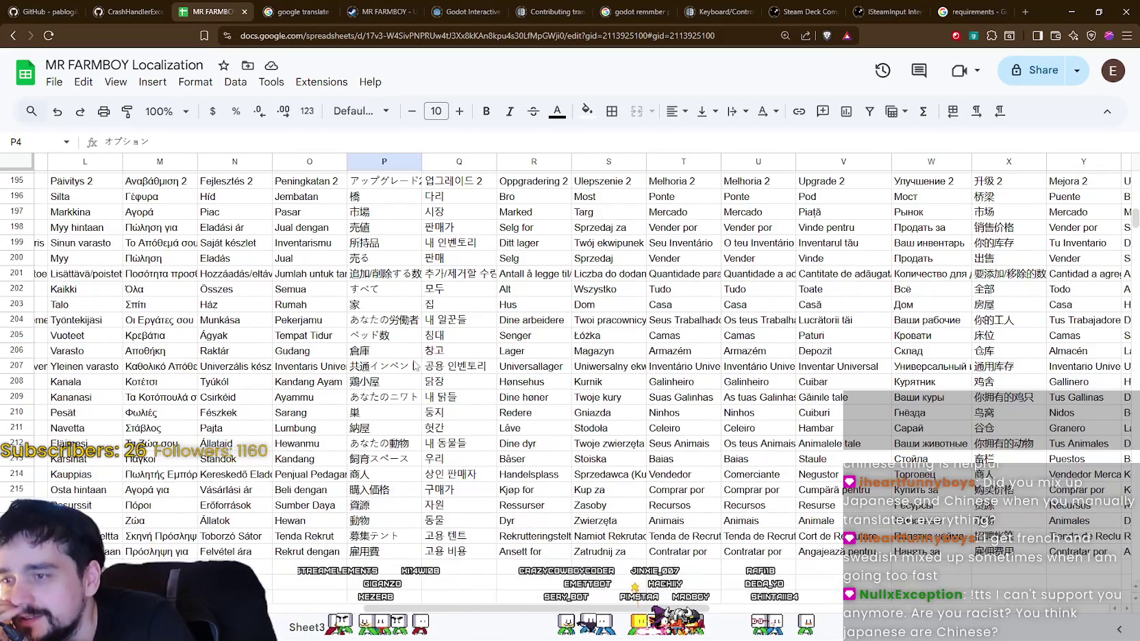
scroll(731, 606, "right", 1)
scroll(737, 582, "up", 20)
scroll(727, 538, "up", 20)
scroll(730, 539, "up", 6)
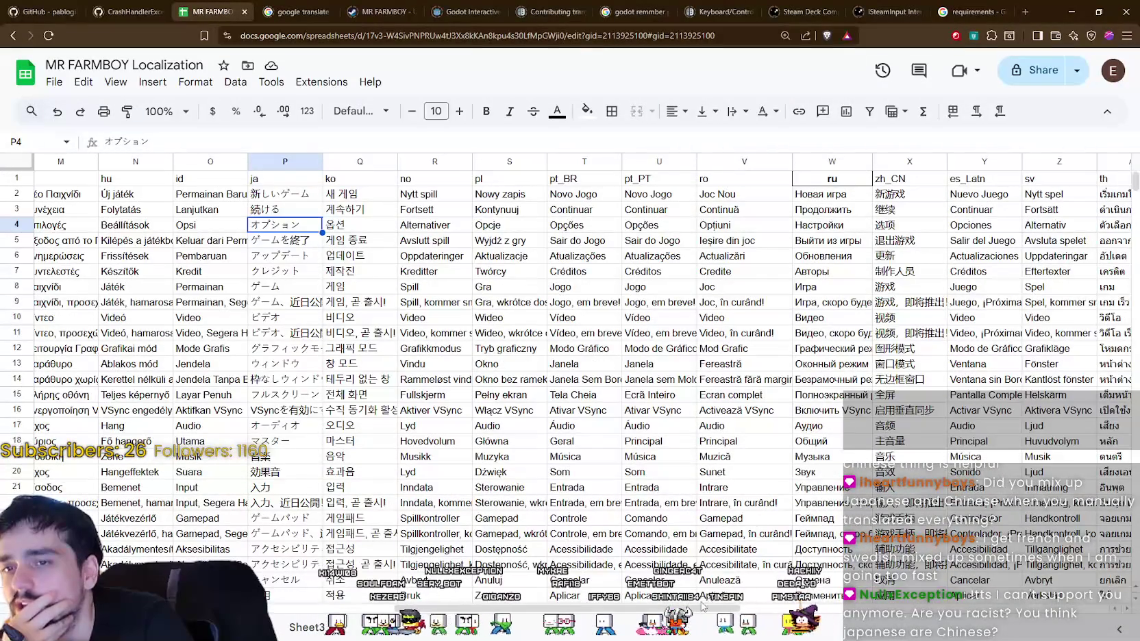
- Bring columns P–X into view and select New Game's Japanese entry 新しいゲーム in P2
left_click(905, 195)
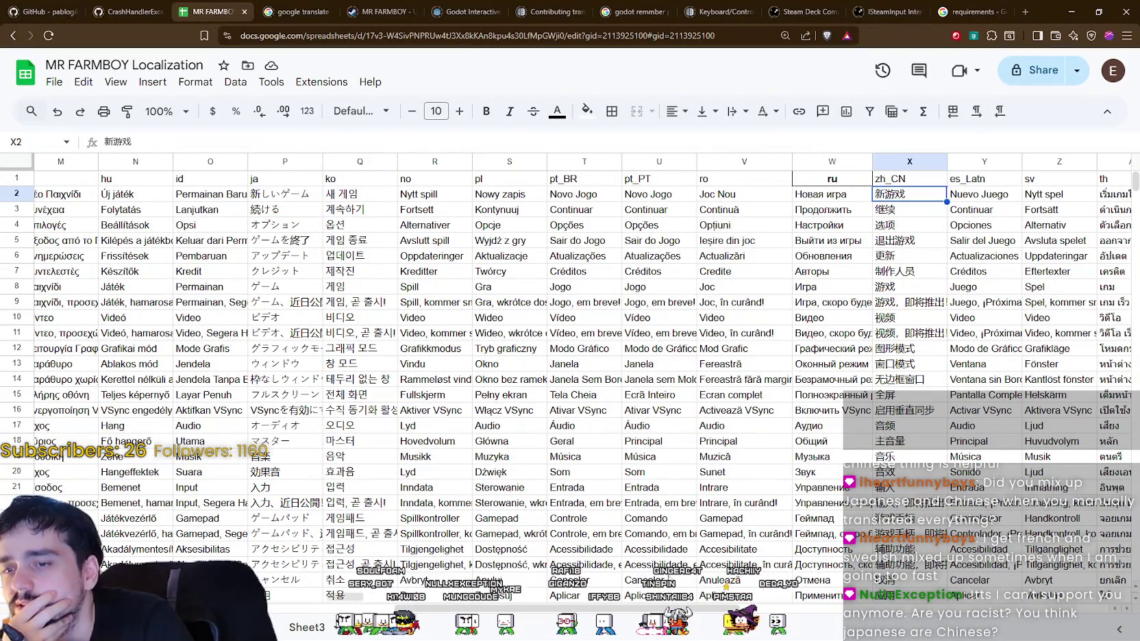
scroll(793, 610, "right", 5)
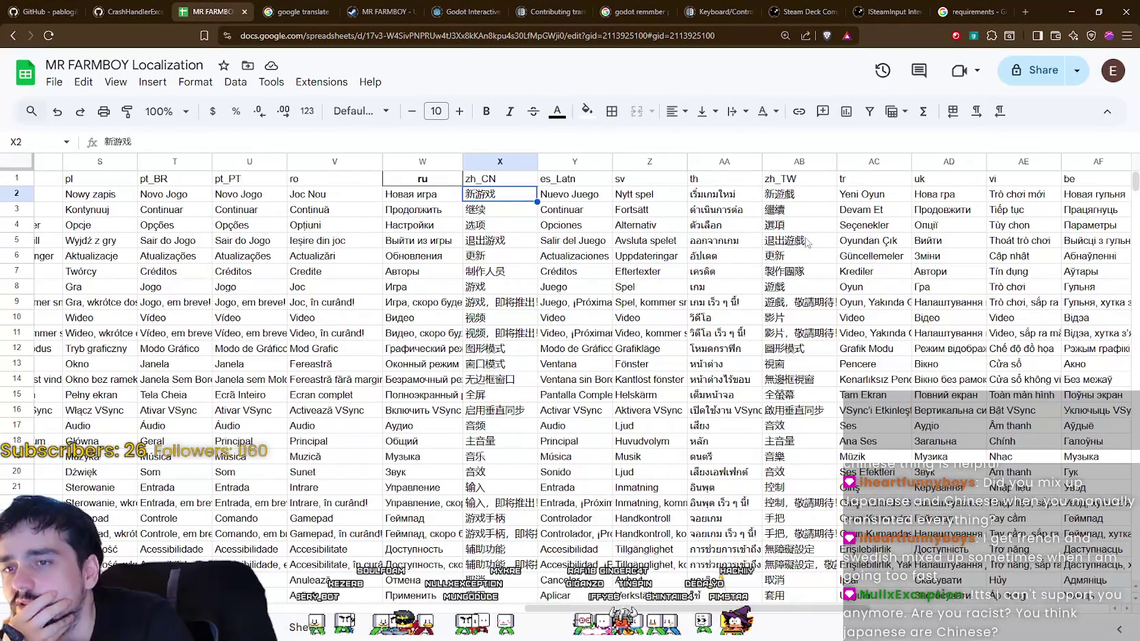
left_click_drag(794, 610, 968, 609)
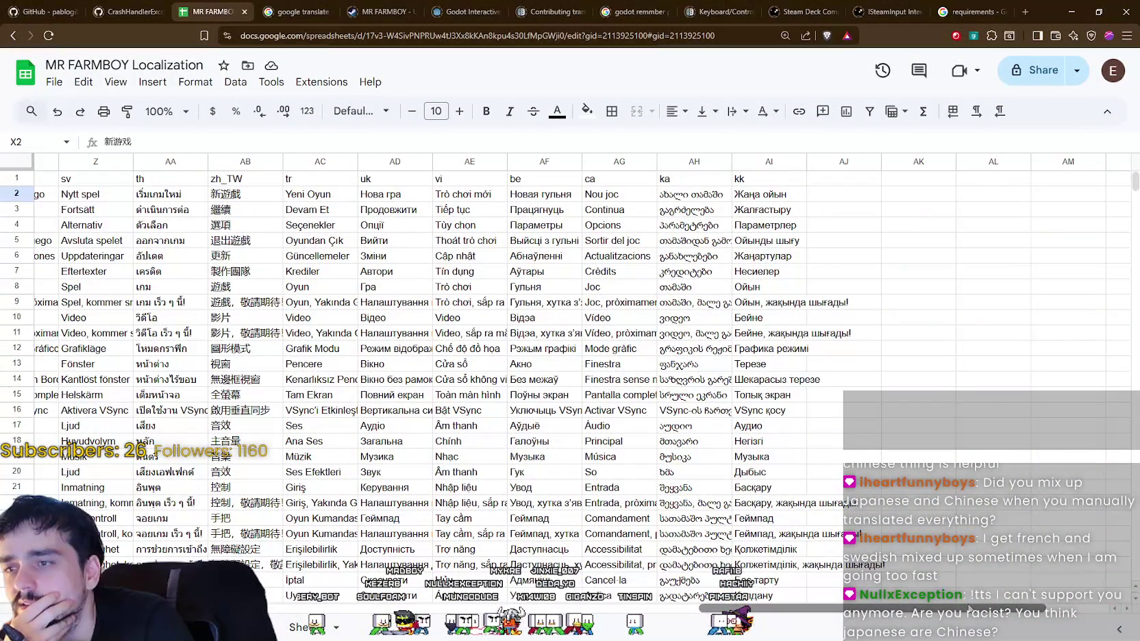
mouse_move(968, 607)
left_mouse_down()
mouse_move(562, 614)
mouse_move(628, 617)
left_mouse_up()
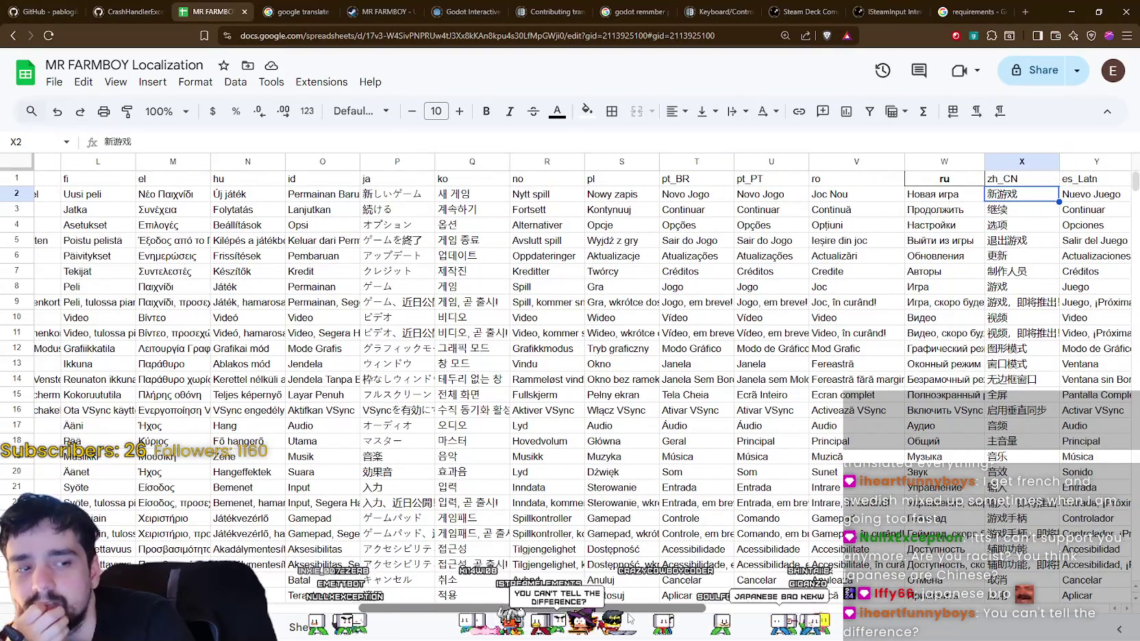
left_click_drag(629, 617, 626, 616)
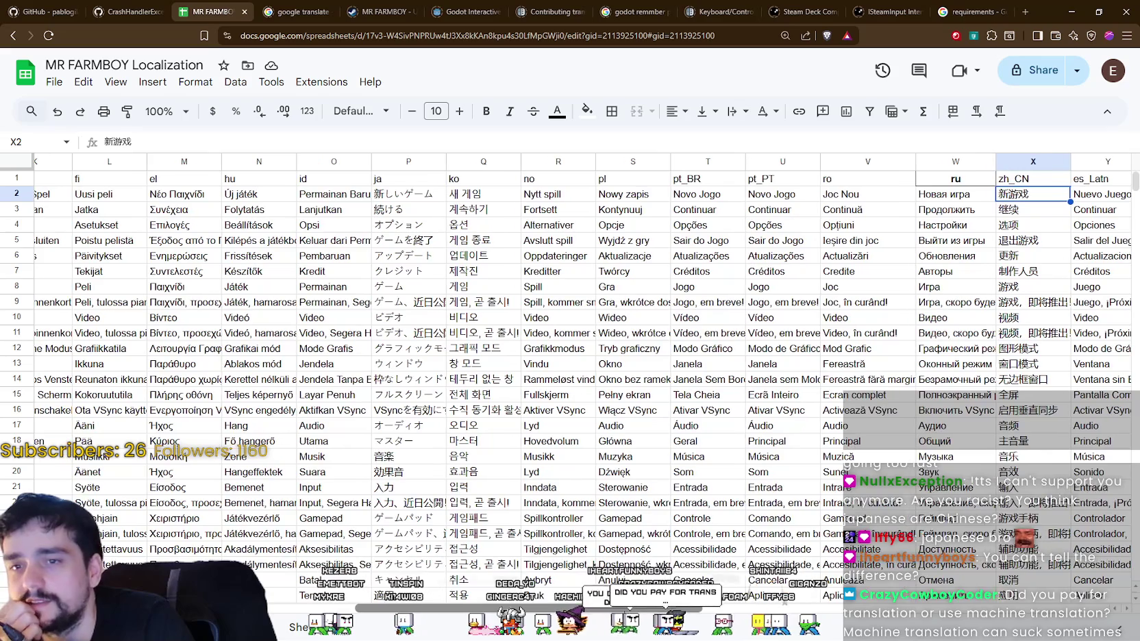
left_click(425, 200)
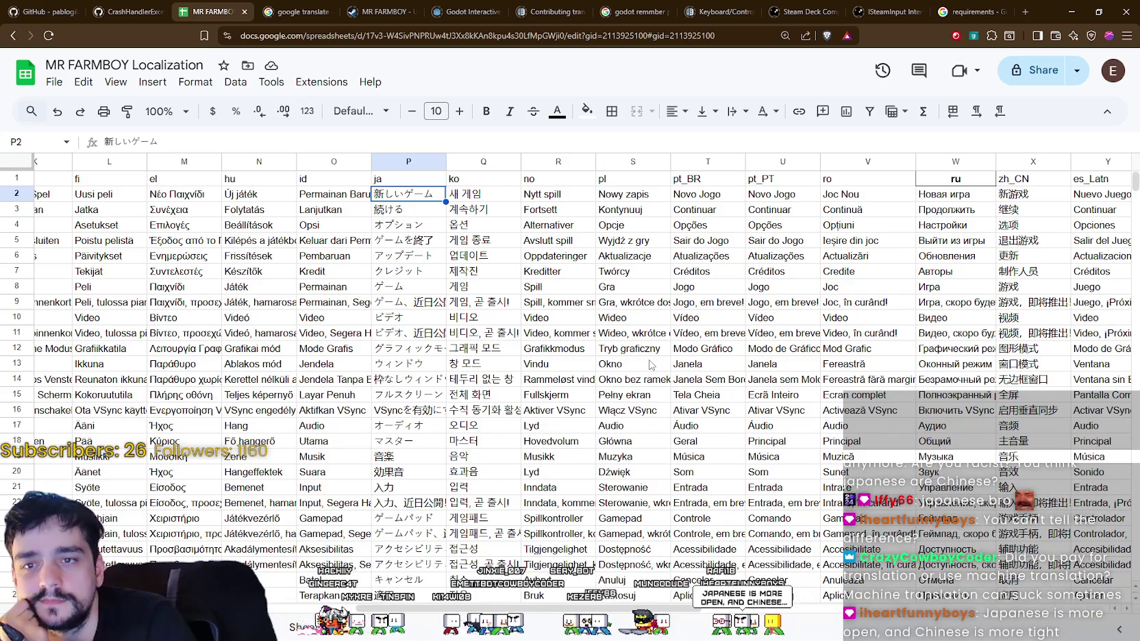
left_click(1006, 197)
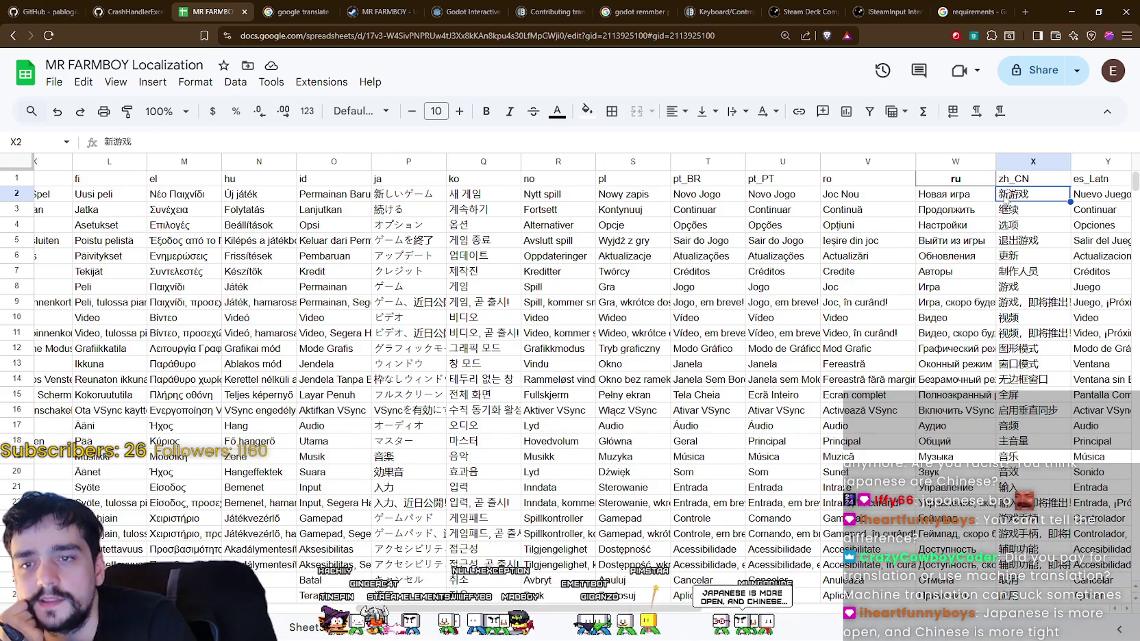
double_click(1004, 195)
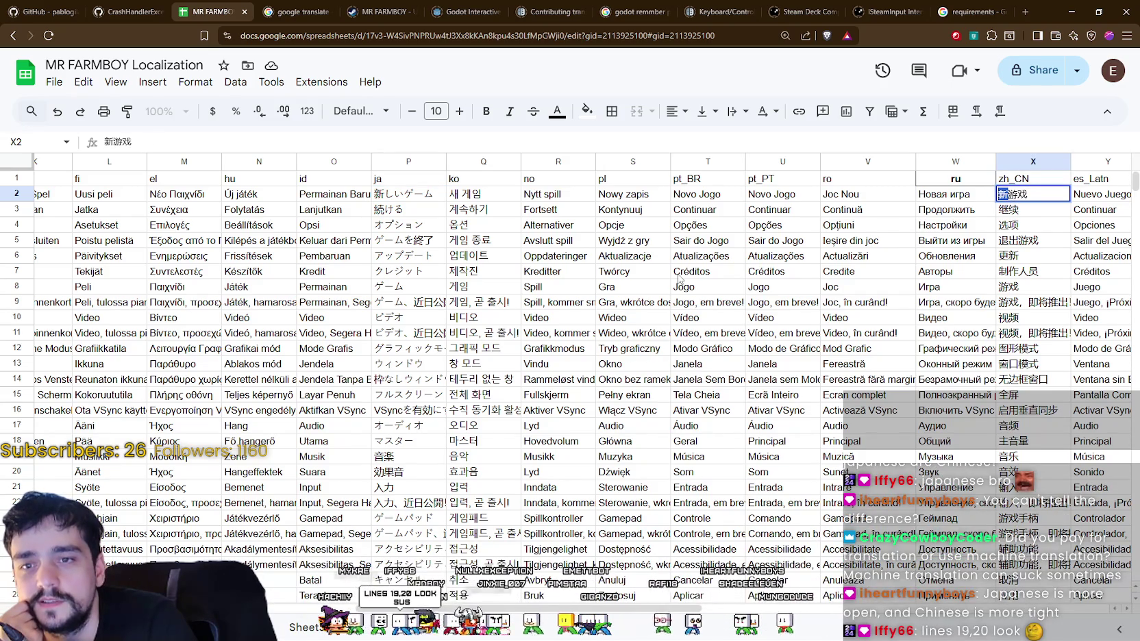
double_click(407, 196)
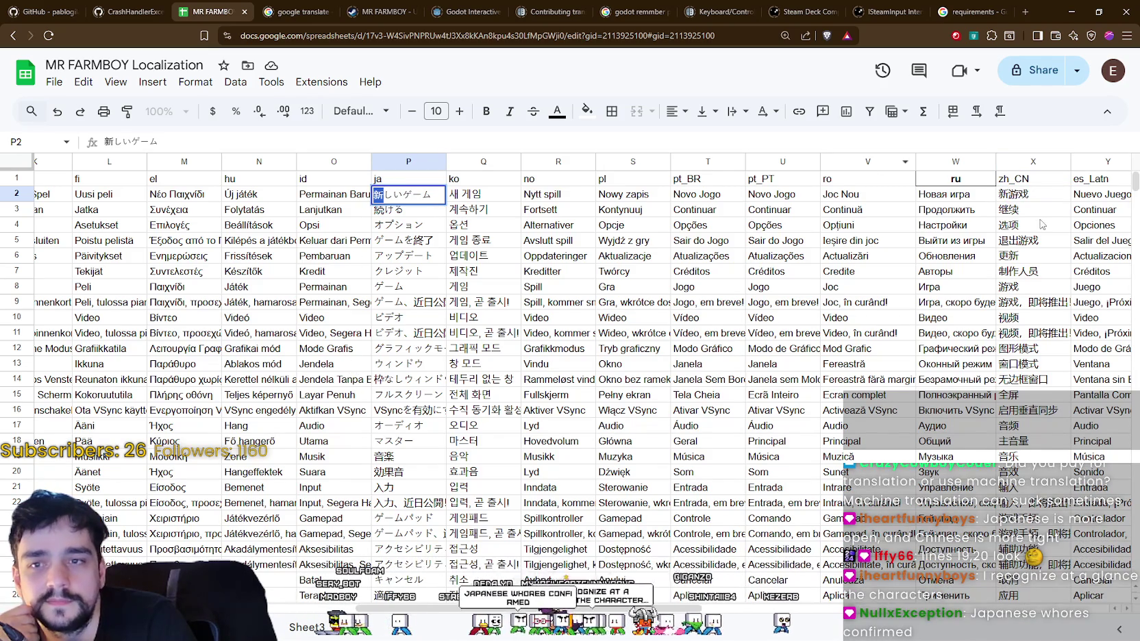
double_click(1007, 194)
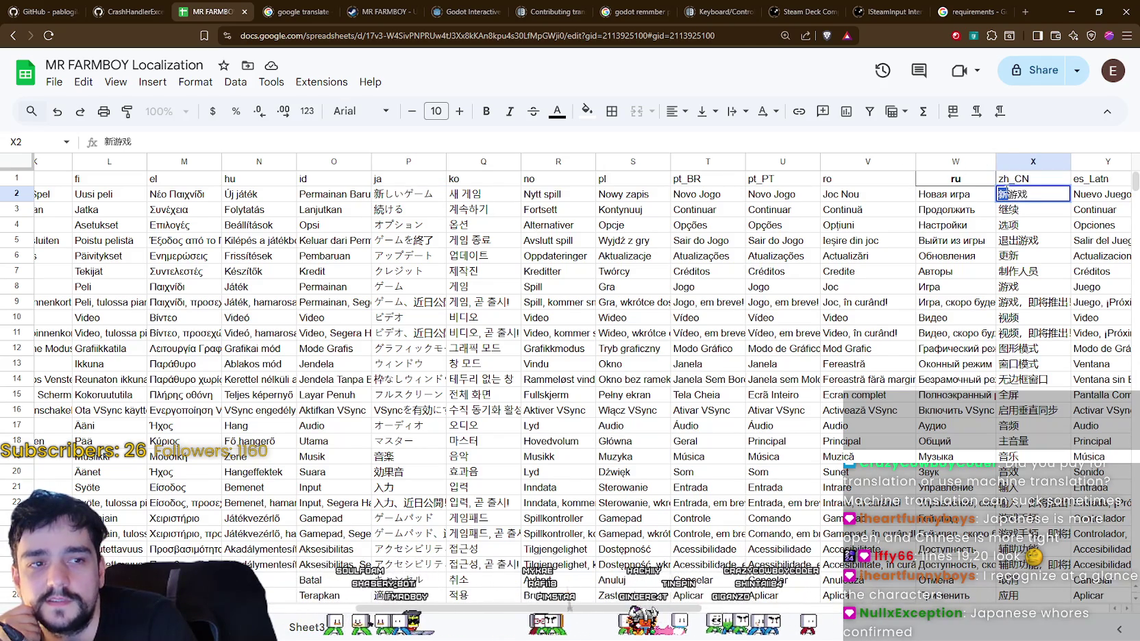
double_click(404, 196)
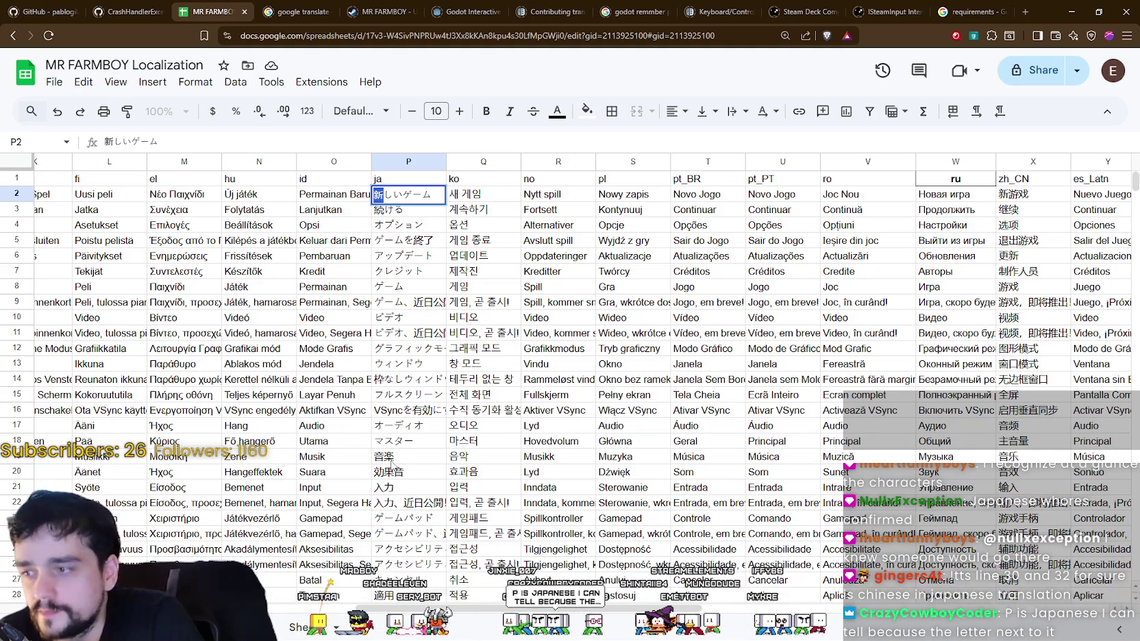
left_click(395, 457)
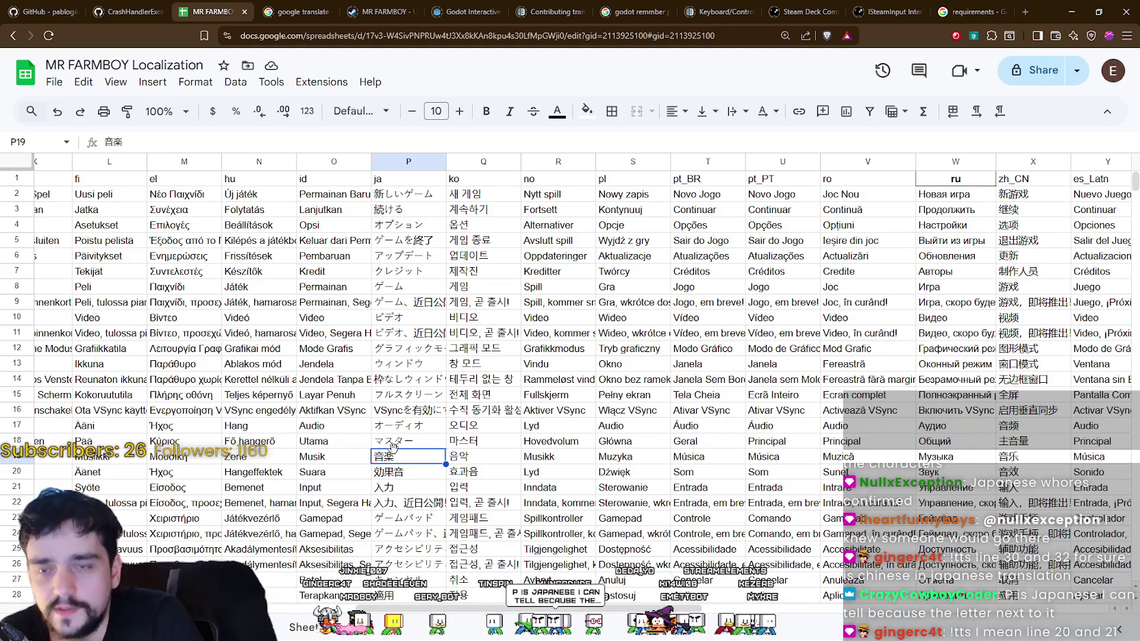
scroll(393, 447, "down", 2)
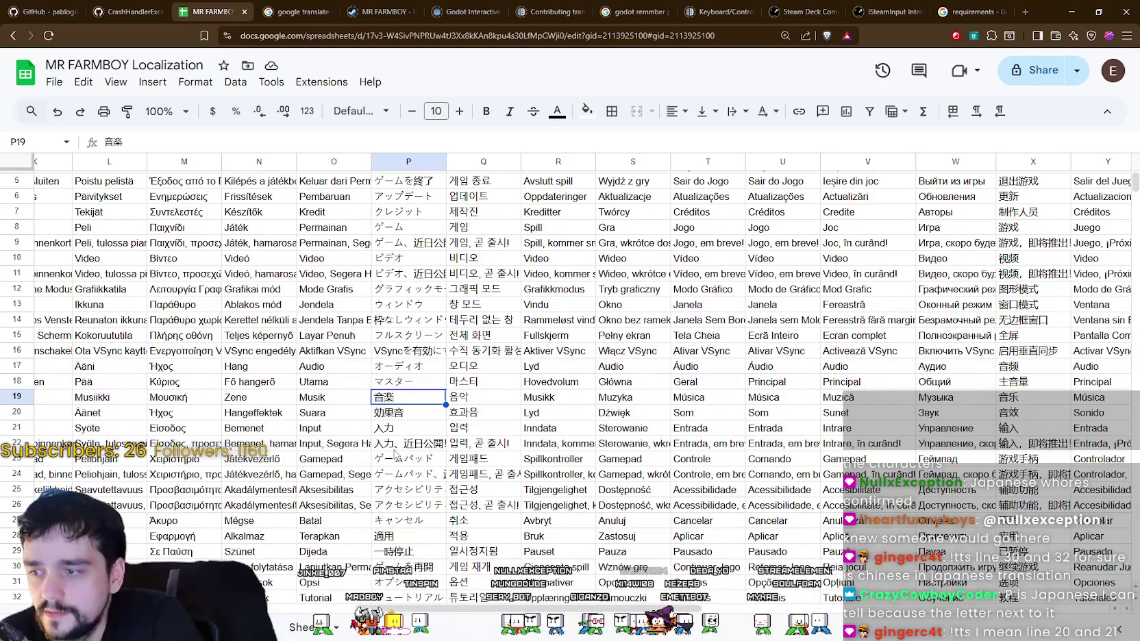
scroll(394, 453, "up", 2)
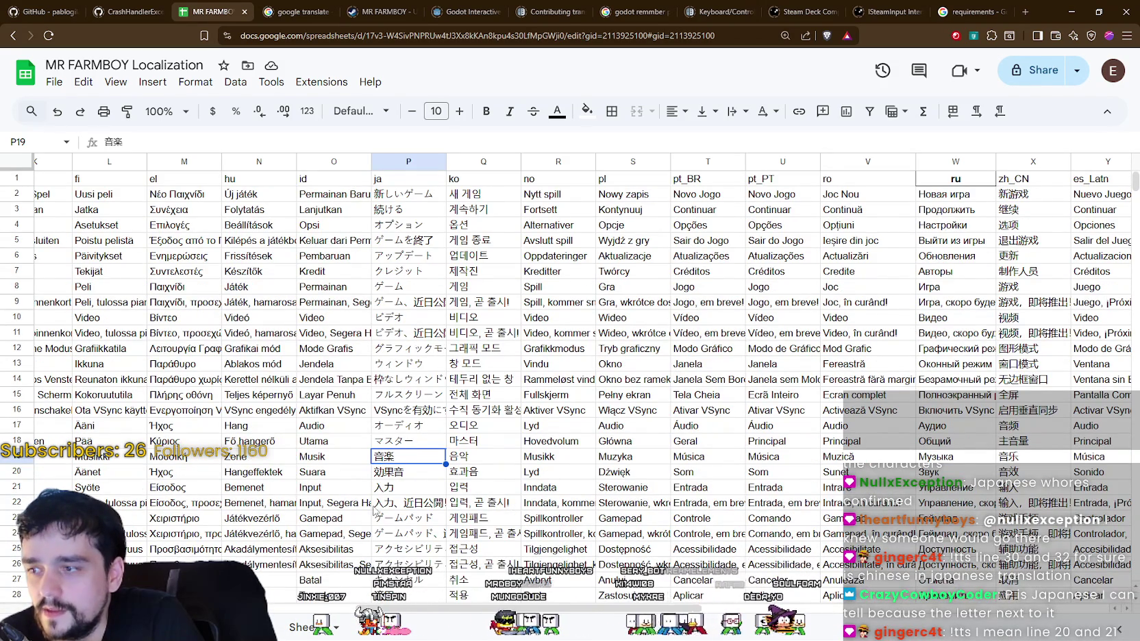
left_click(419, 477)
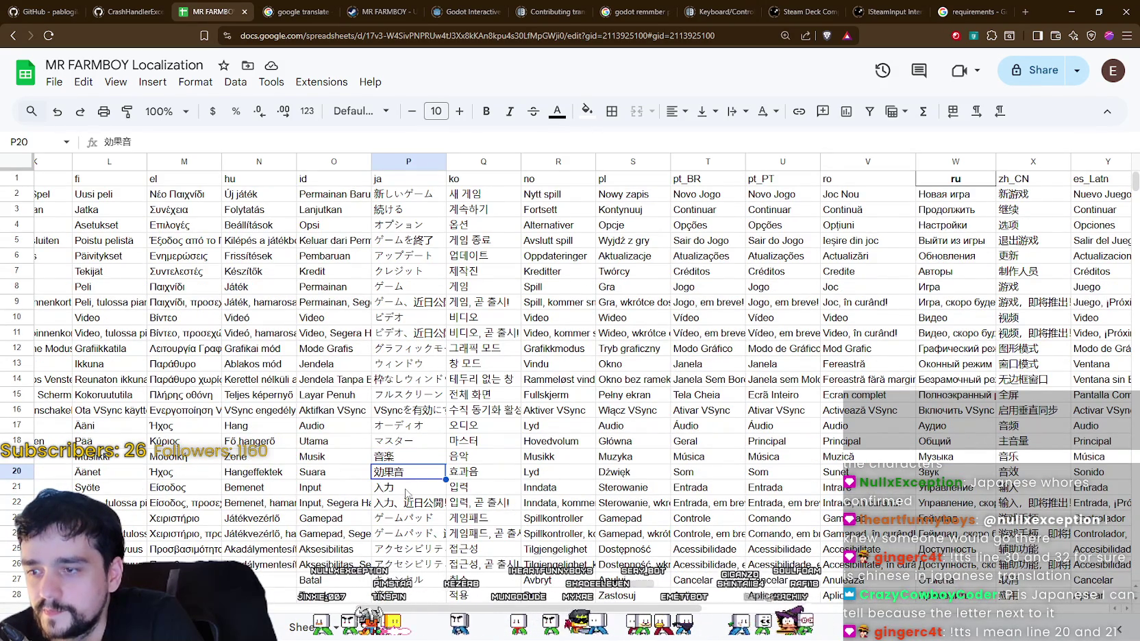
left_click(407, 489)
left_click(407, 474)
left_click(407, 488)
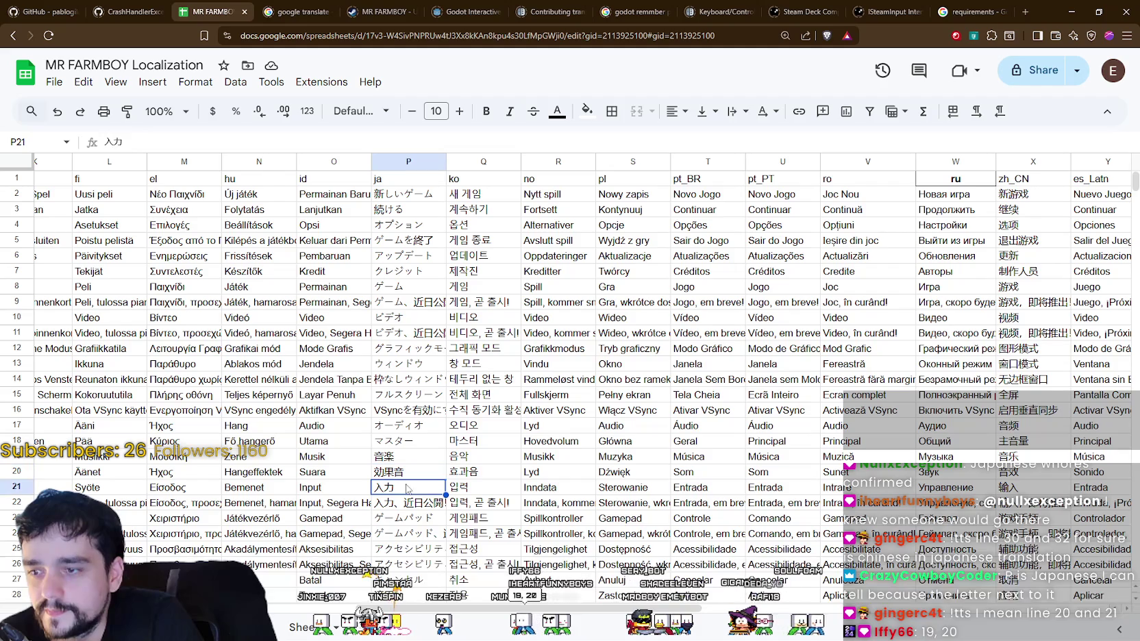
left_click(405, 460)
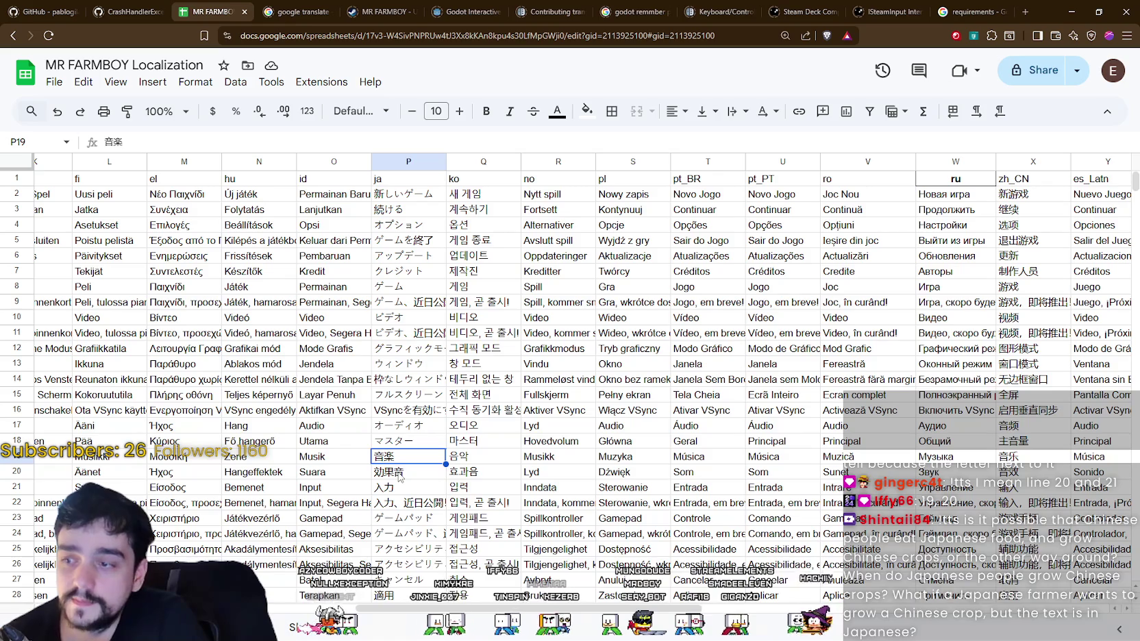
left_click(1025, 13)
type("tra")
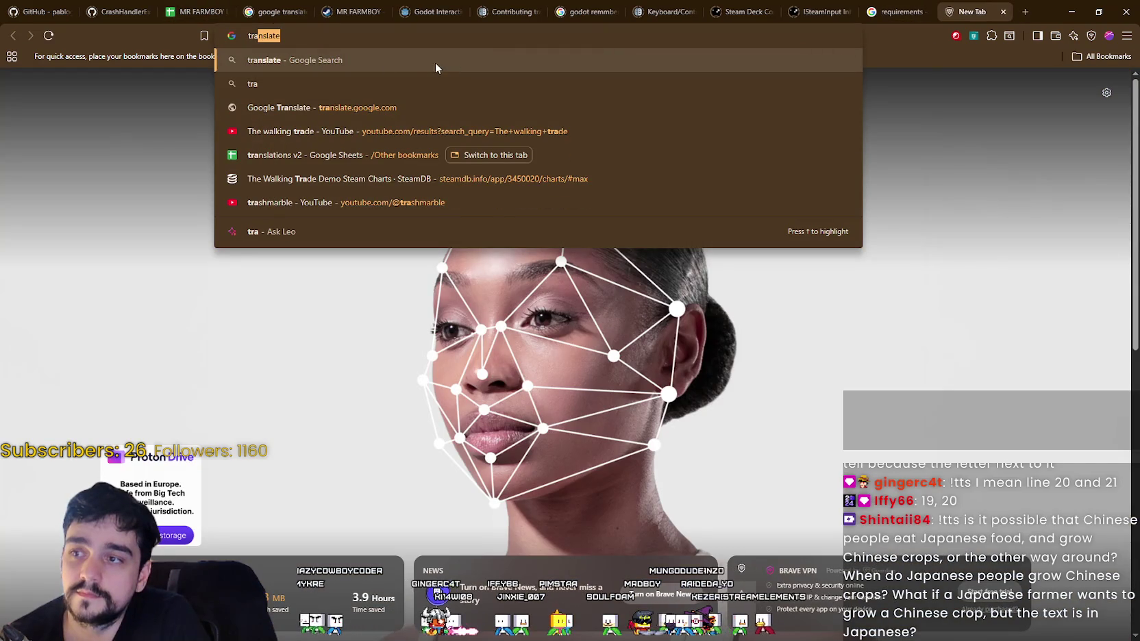
- Open Google Translate beside the sheet and translate 音楽 into English as 'music'
left_click(329, 107)
left_click_drag(957, 9, 260, 12)
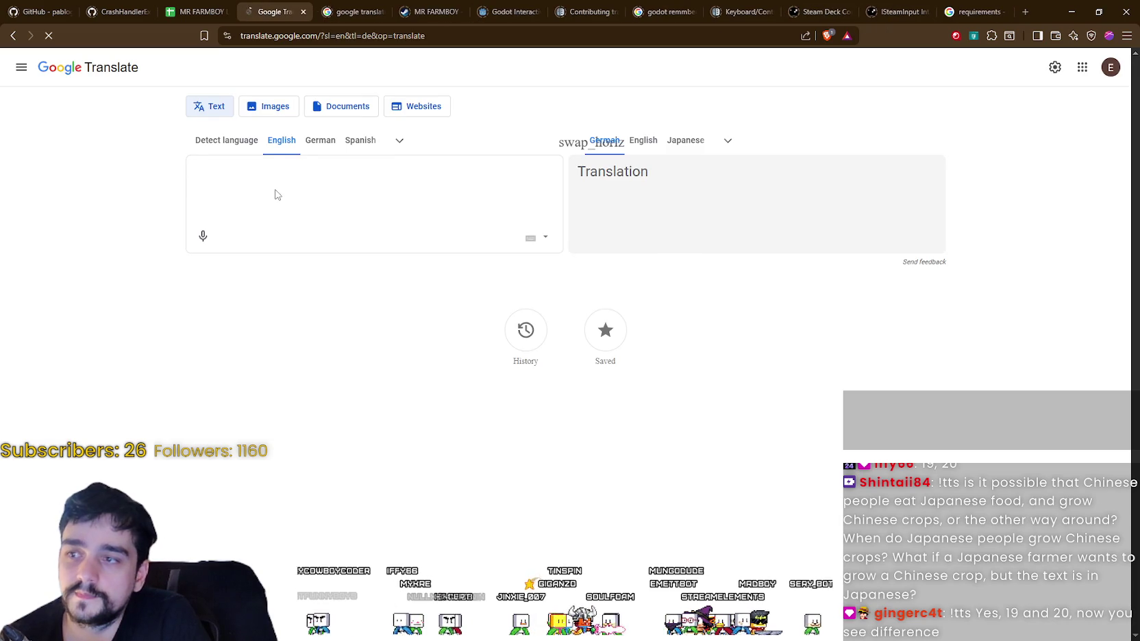
type("音楽")
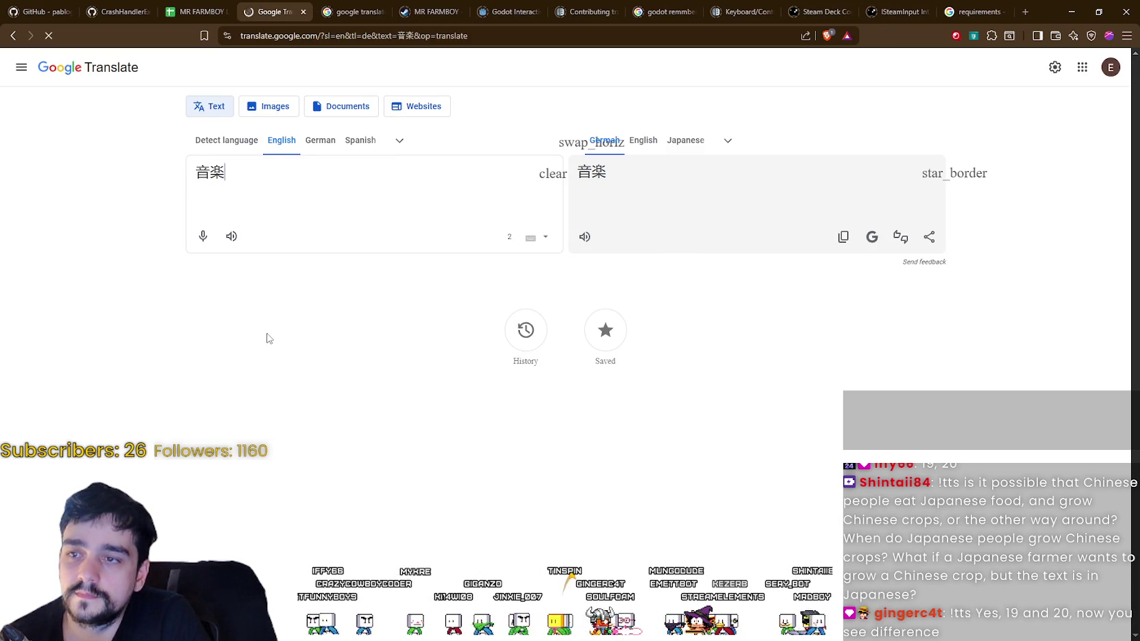
left_click(259, 156)
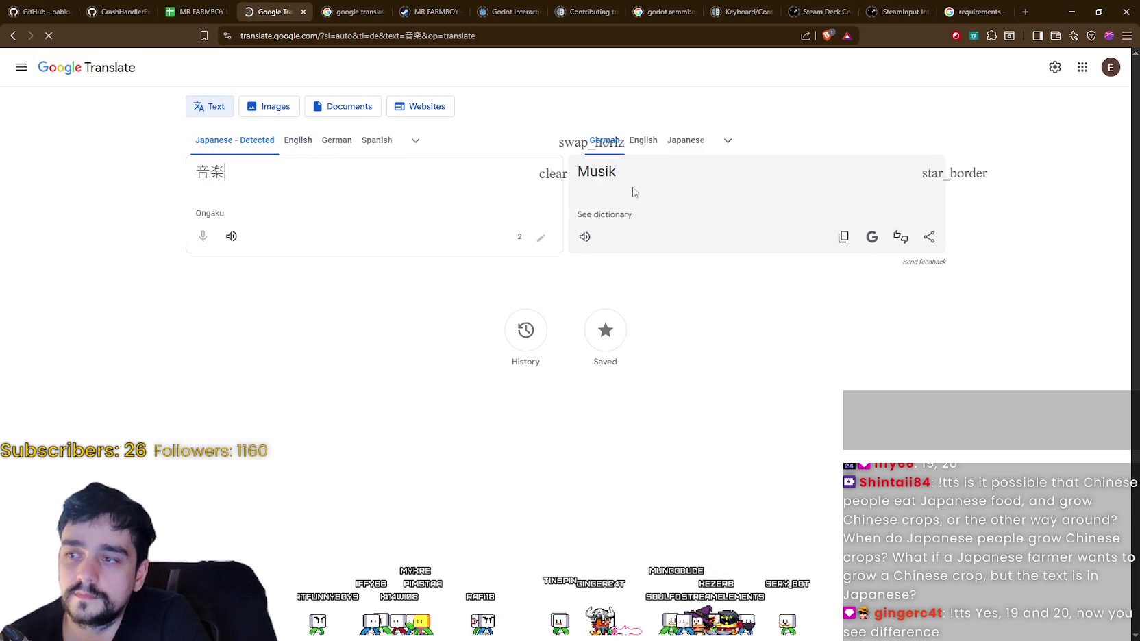
left_click(643, 144)
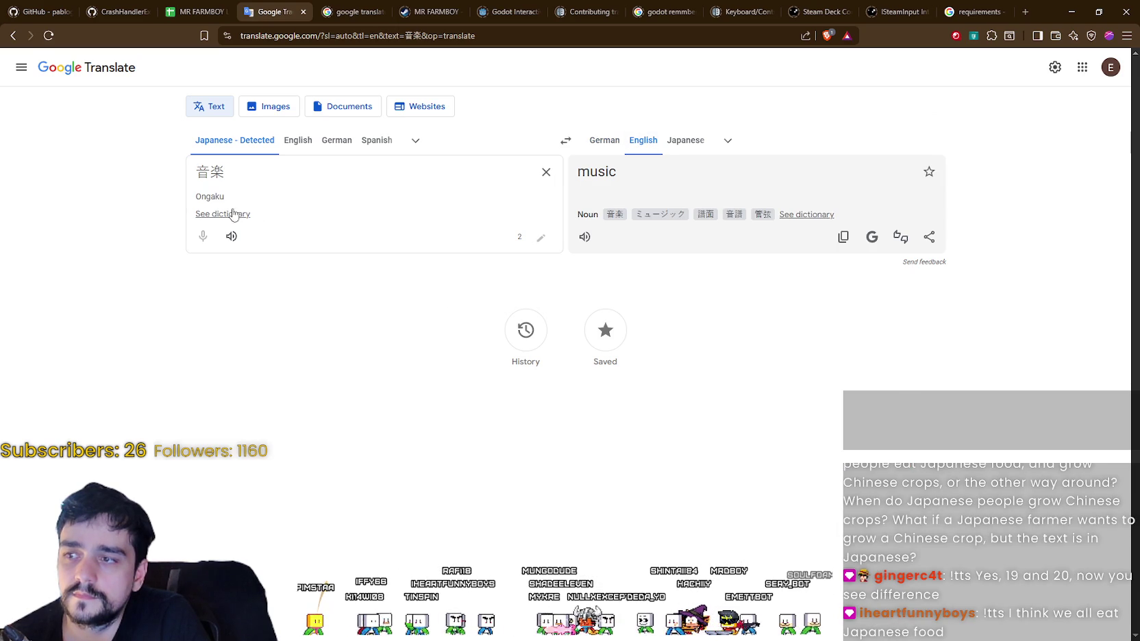
left_click_drag(254, 166, 157, 167)
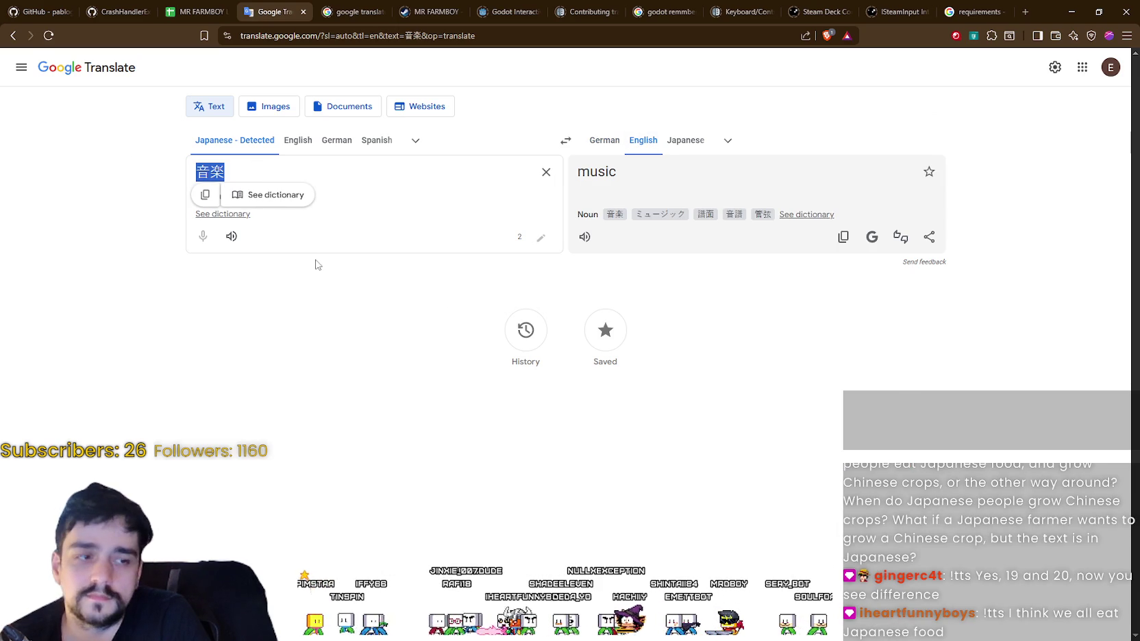
left_click(345, 334)
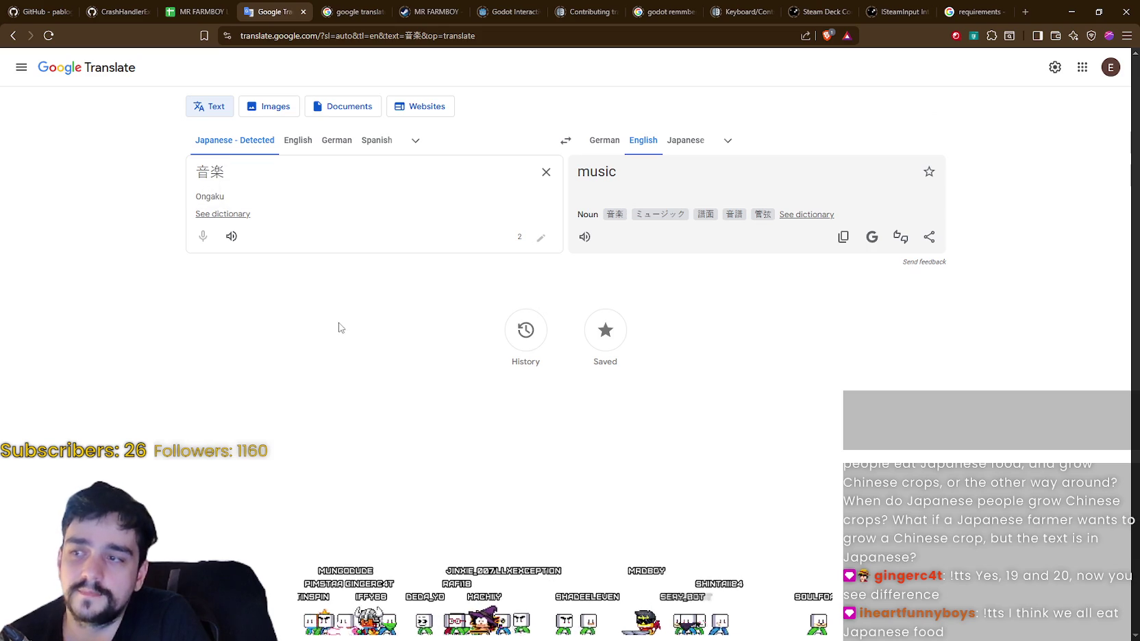
- Take the 効果音 entry from P20 and translate it as 'sound effects'
key("ctrl+shift+Tab")
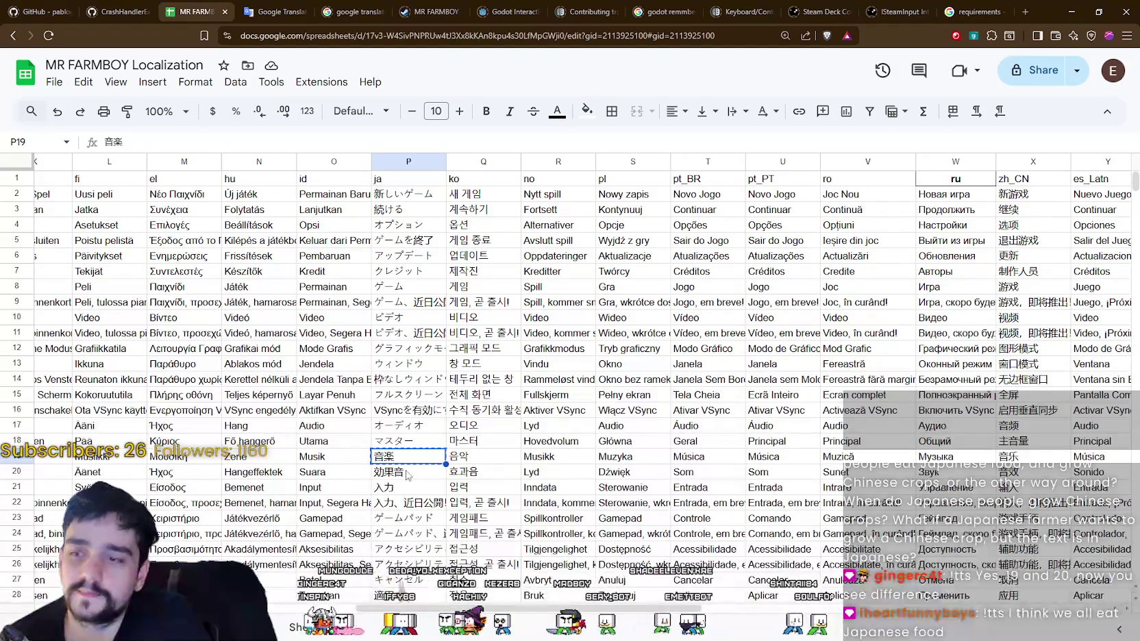
left_click(407, 472)
left_click(287, 12)
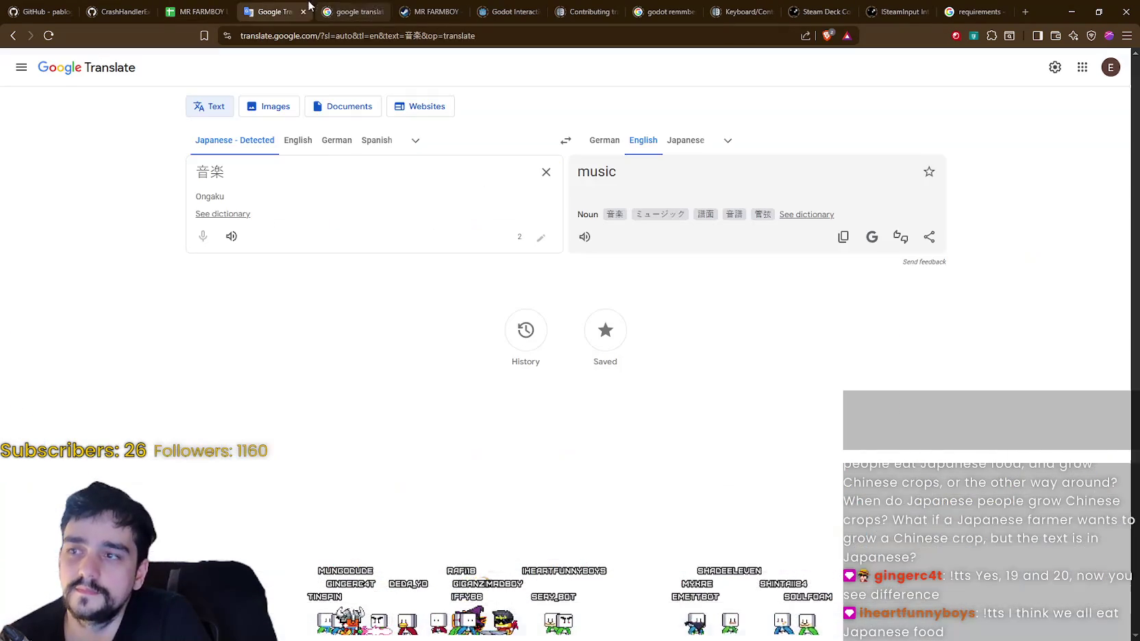
key("ctrl+a")
type("効果音")
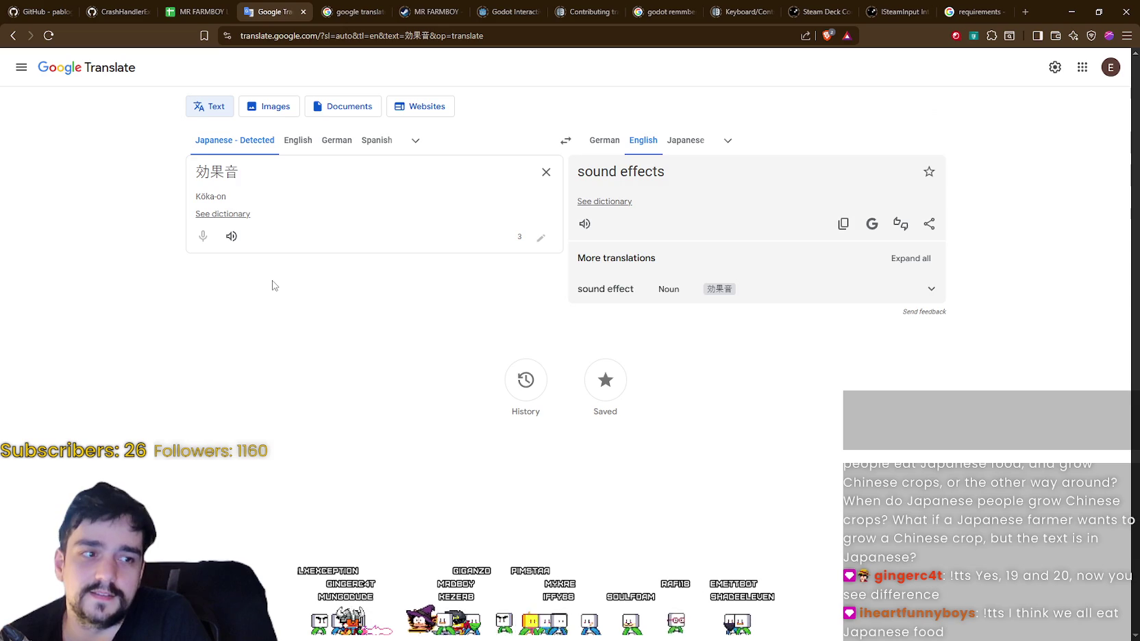
- Back in the localization sheet, copy the P20 entry and select P22
key("ctrl+shift+Tab")
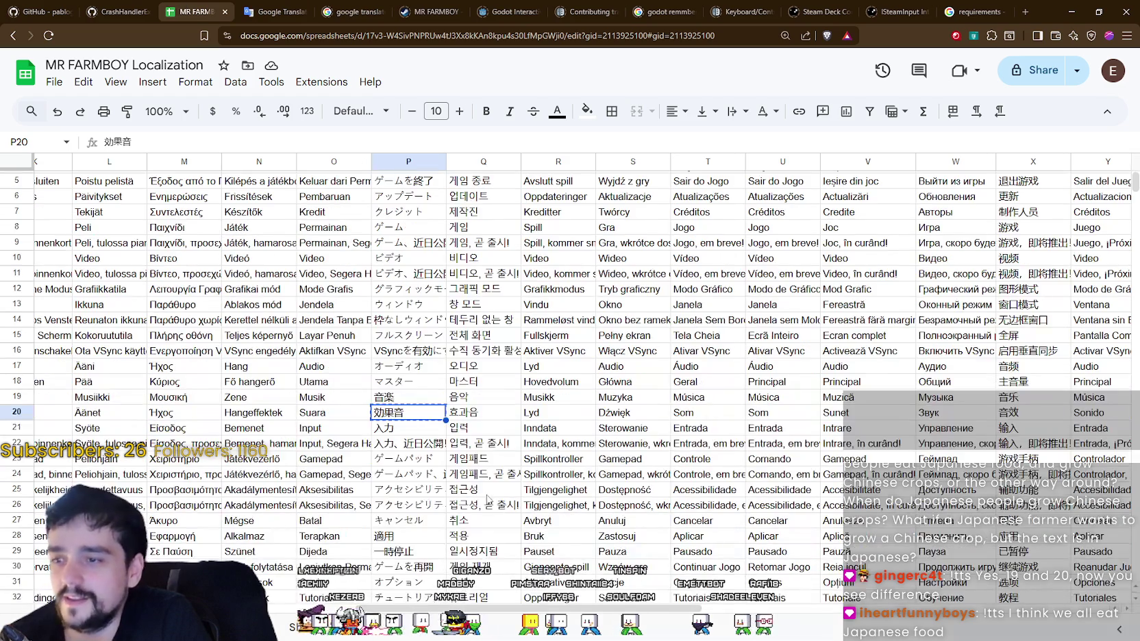
key("ctrl+c")
left_click(414, 445)
scroll(435, 483, "down", 3)
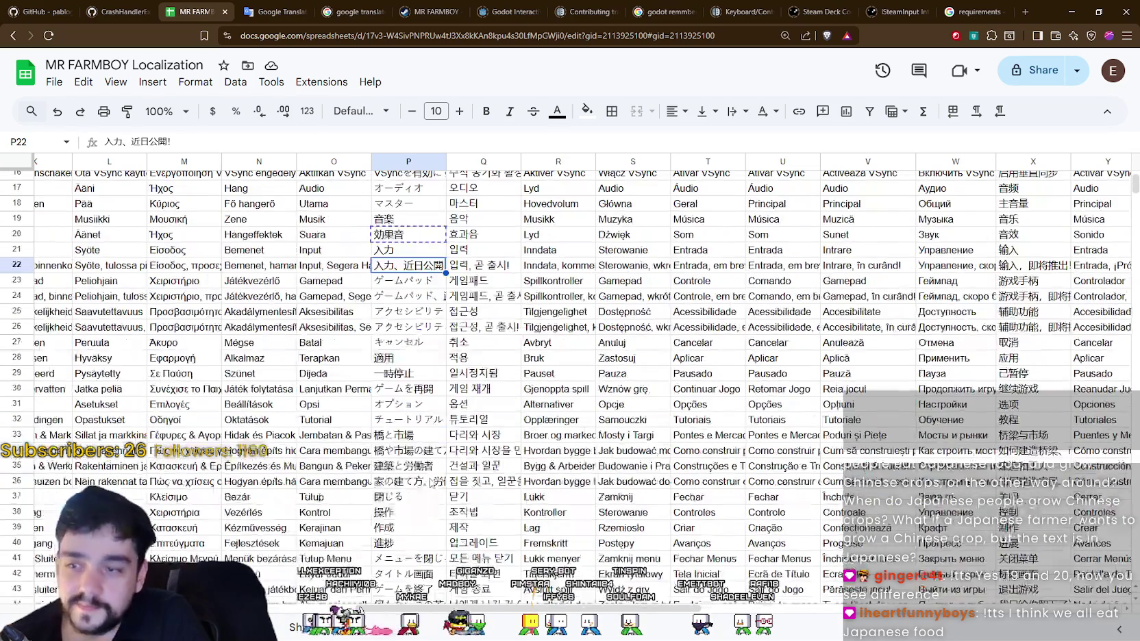